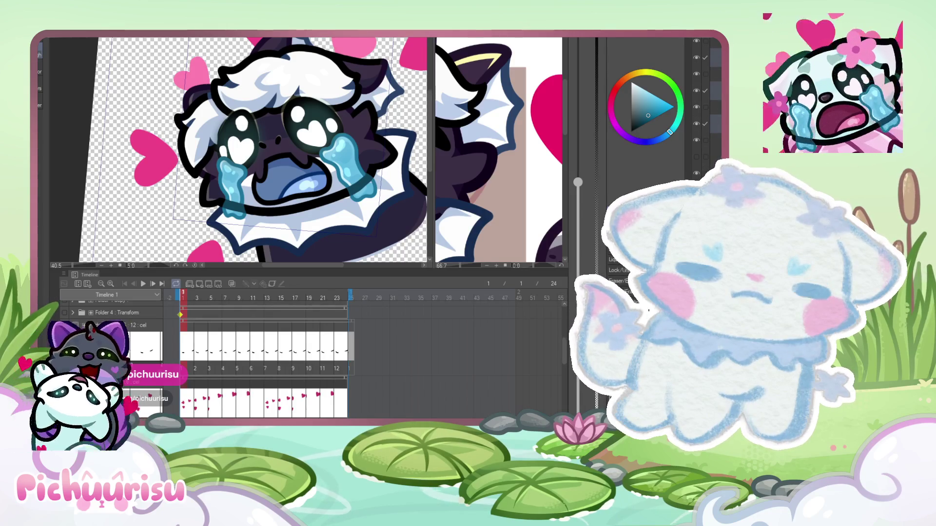
- Move the playhead to frame 3 of the crying emote animation
scroll(653, 146, "up", 1)
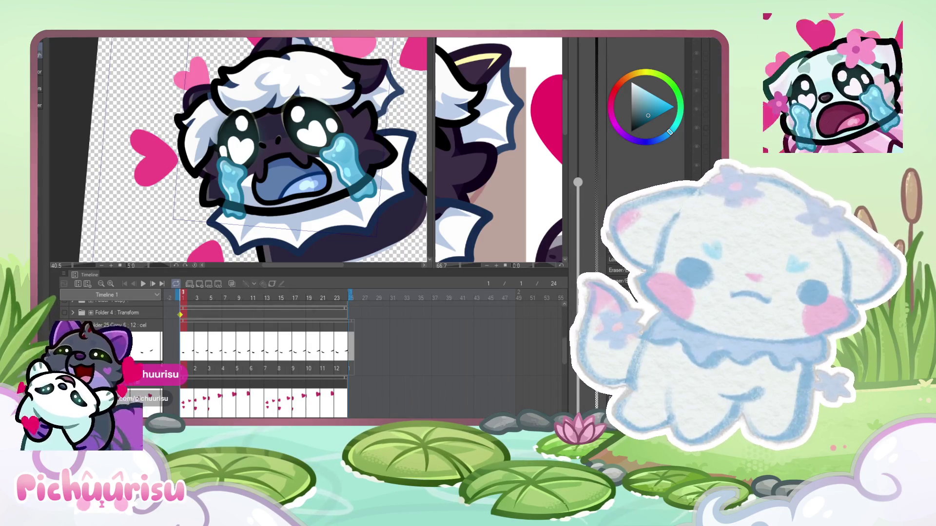
scroll(644, 219, "up", 3)
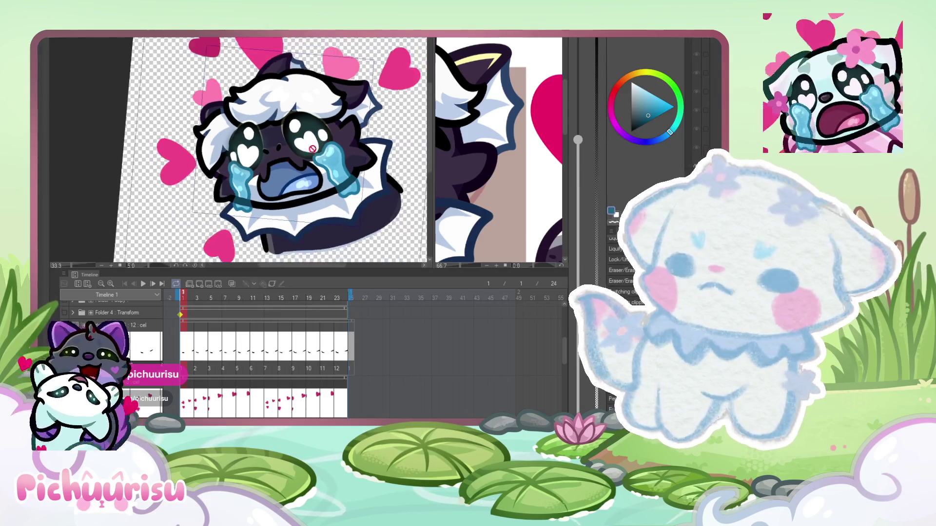
scroll(644, 219, "up", 4)
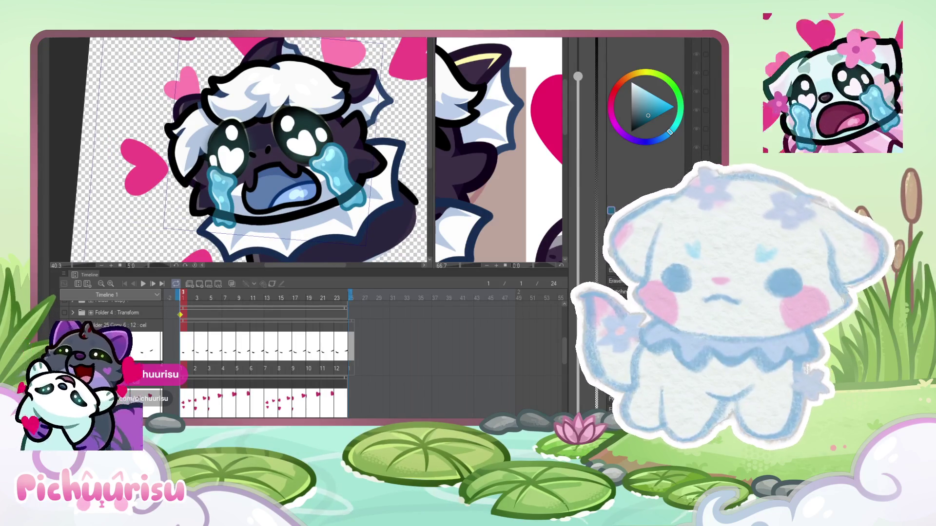
left_click(196, 298)
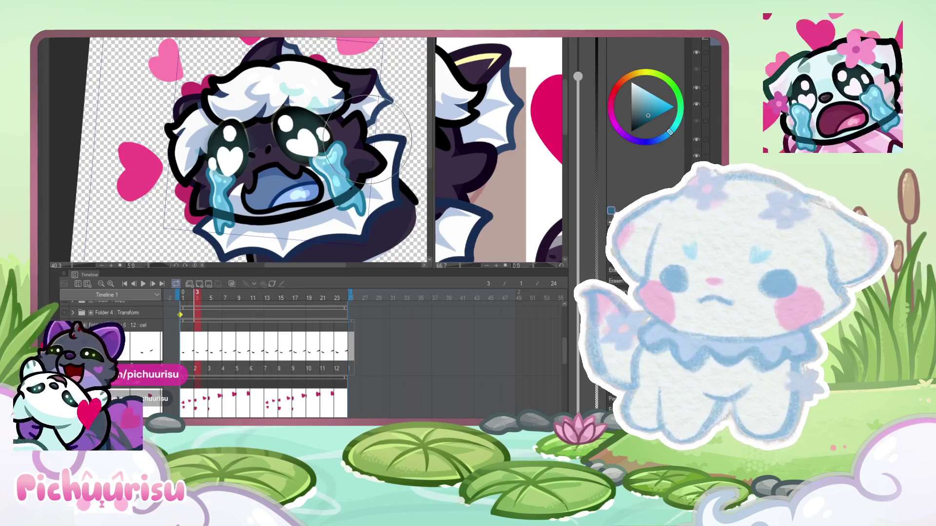
- Select another layer and scroll up through the layer list
left_click(714, 96)
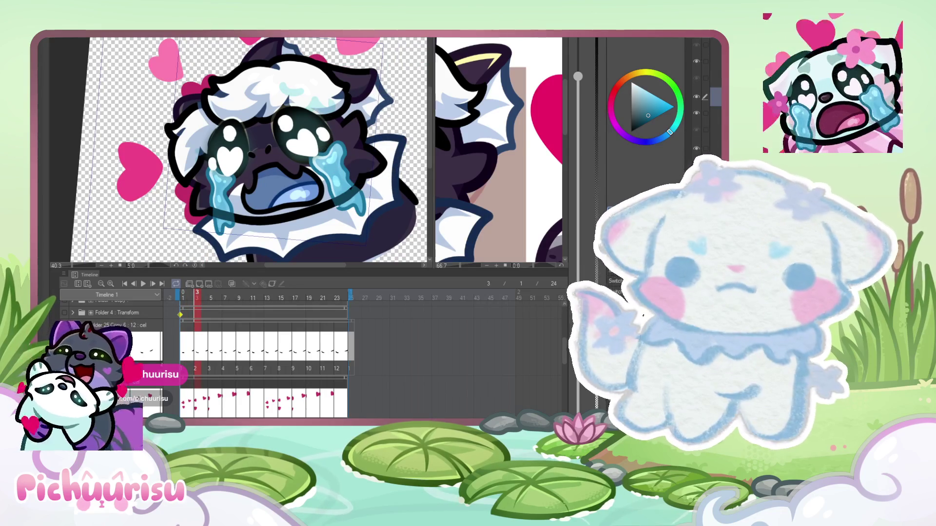
scroll(702, 97, "up", 2)
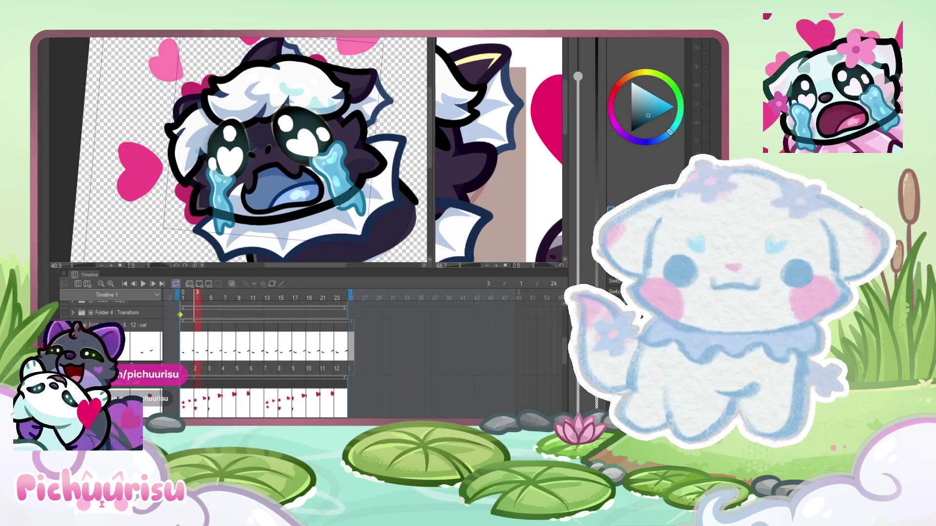
scroll(702, 97, "up", 1)
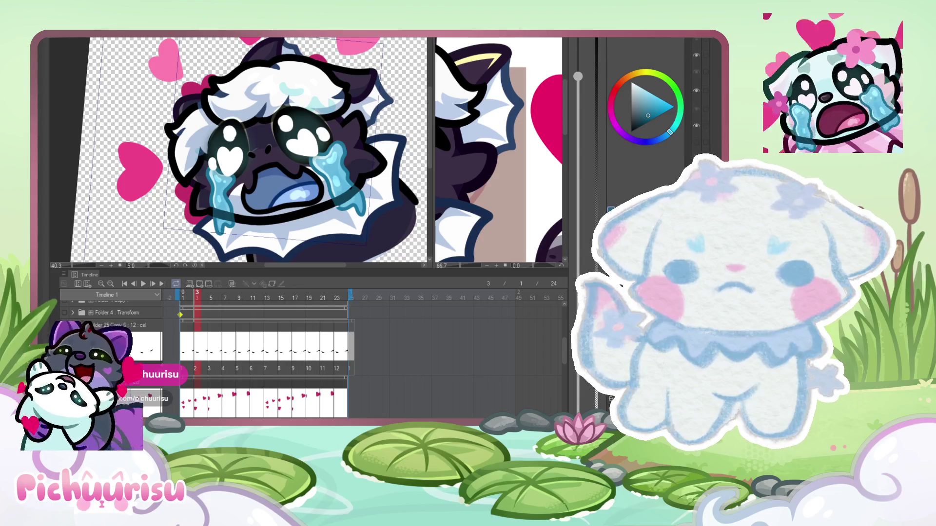
scroll(697, 98, "up", 1)
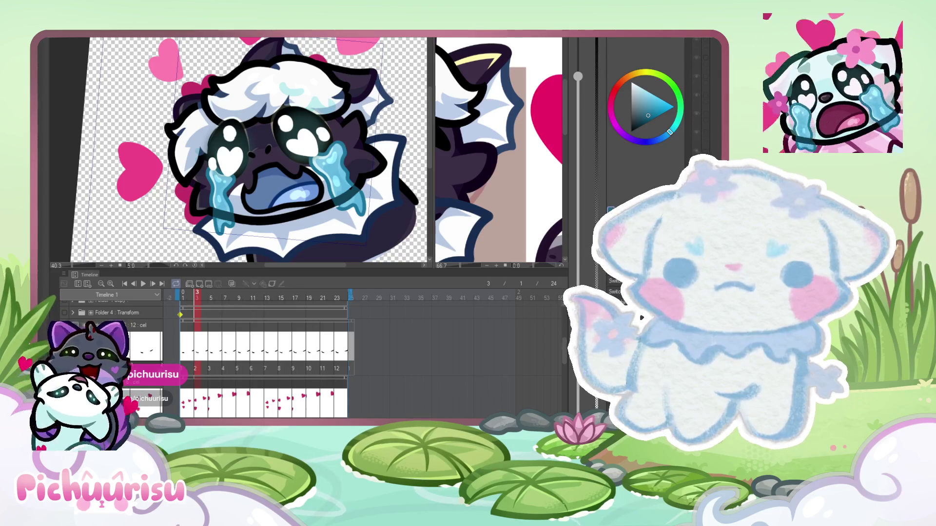
scroll(698, 98, "up", 2)
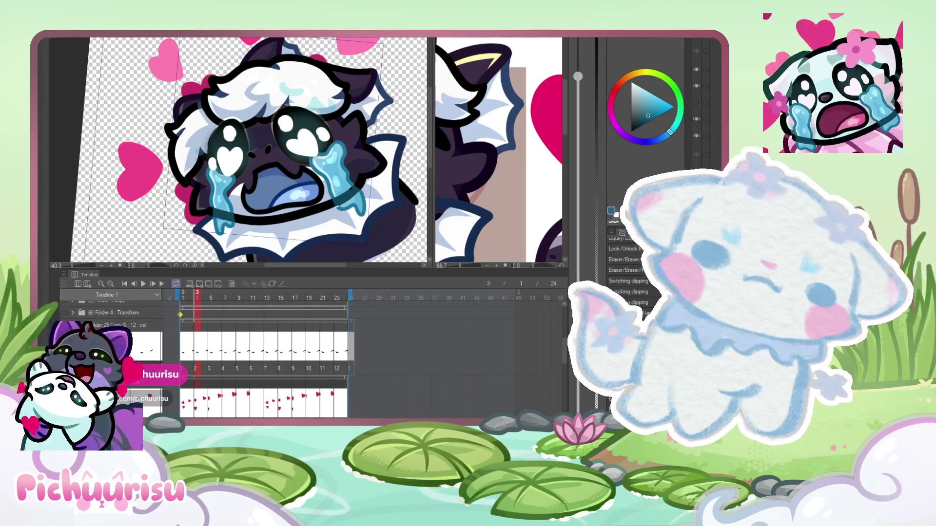
scroll(698, 97, "up", 1)
scroll(697, 98, "up", 1)
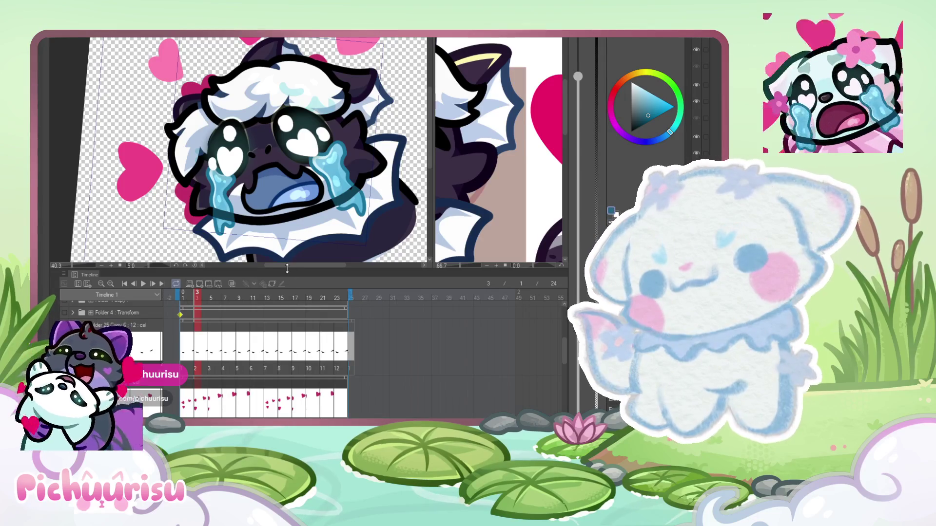
left_click_drag(286, 268, 286, 185)
- Scroll the enlarged tracks, select the Folder 3 cels, and return to frame 1
scroll(416, 321, "down", 4)
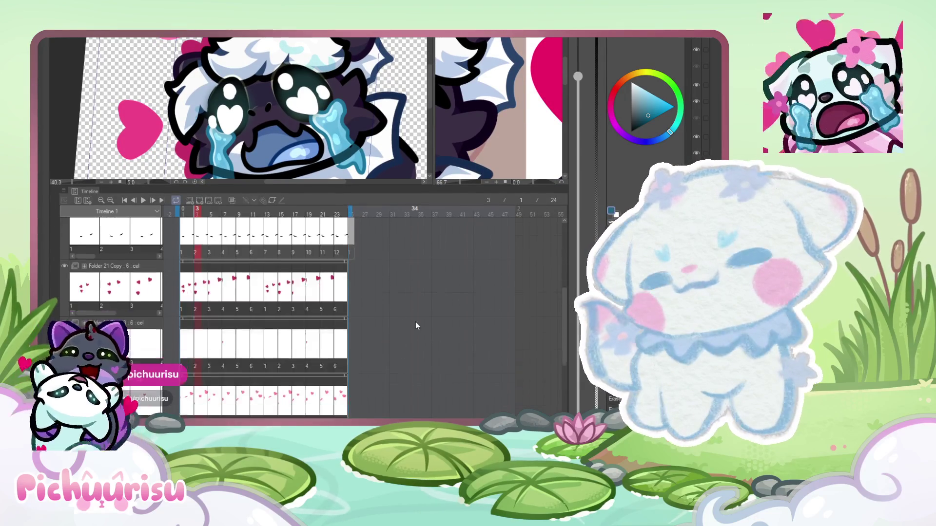
scroll(564, 304, "down", 3)
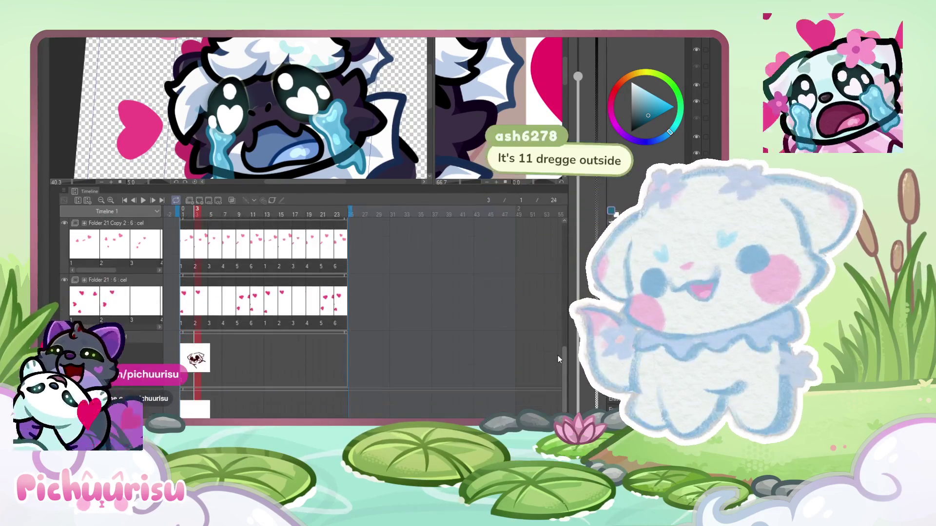
scroll(560, 340, "up", 8)
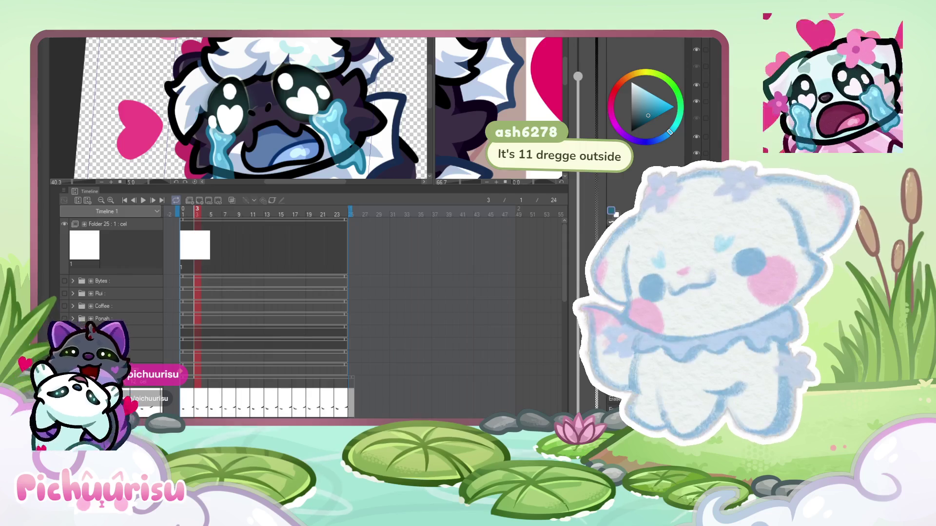
scroll(368, 322, "down", 5)
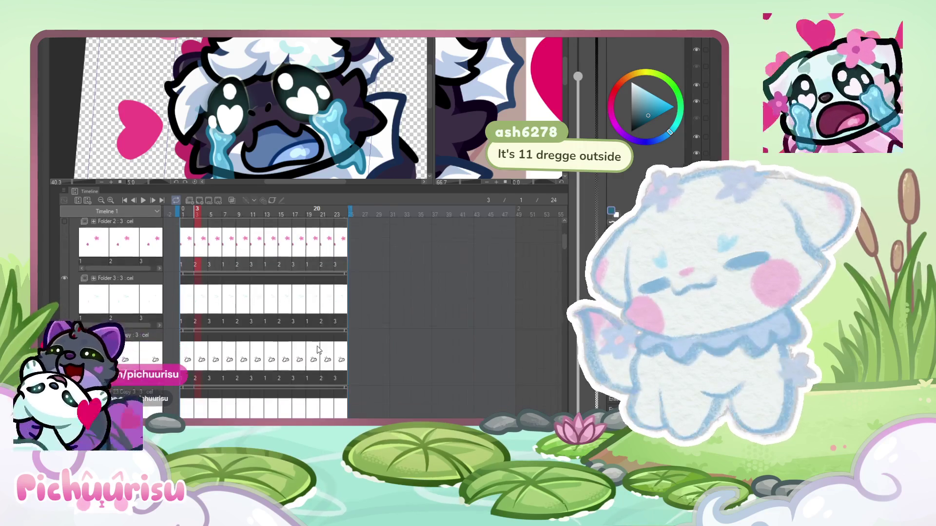
left_click_drag(368, 322, 180, 289)
left_click(180, 289)
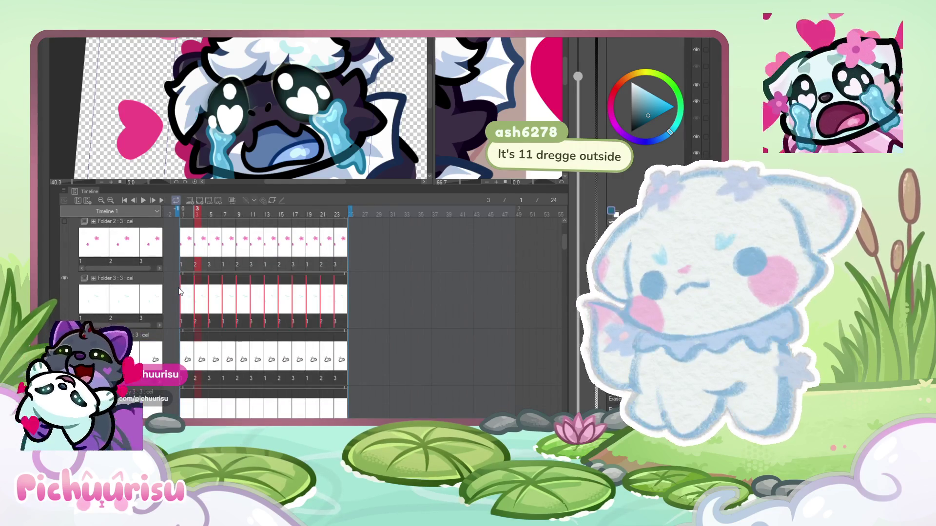
left_click(183, 291)
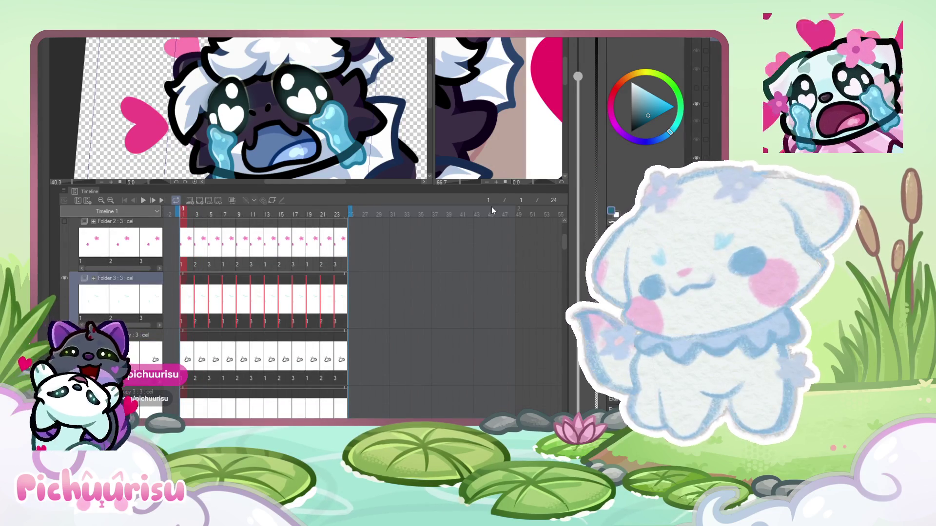
- Jump to the final frame 24 to preview it
scroll(371, 276, "down", 1)
left_click(342, 279)
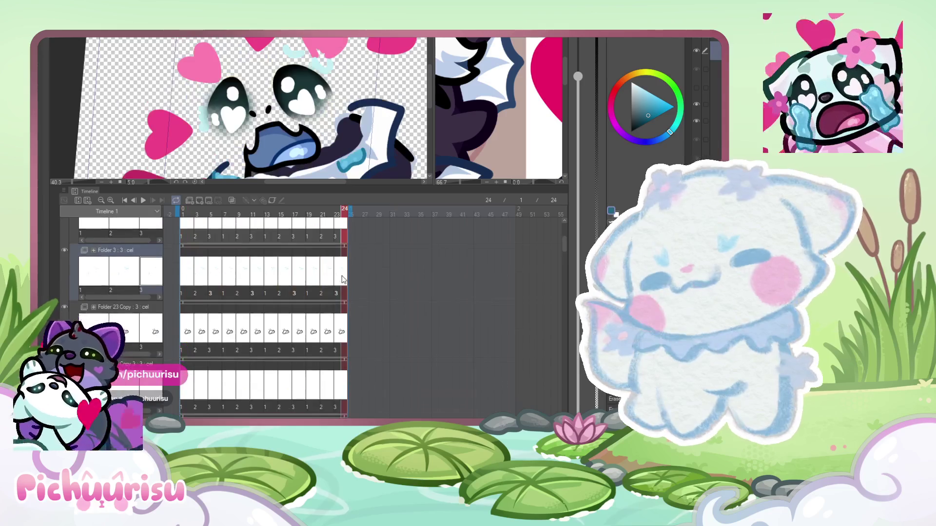
scroll(343, 279, "down", 5)
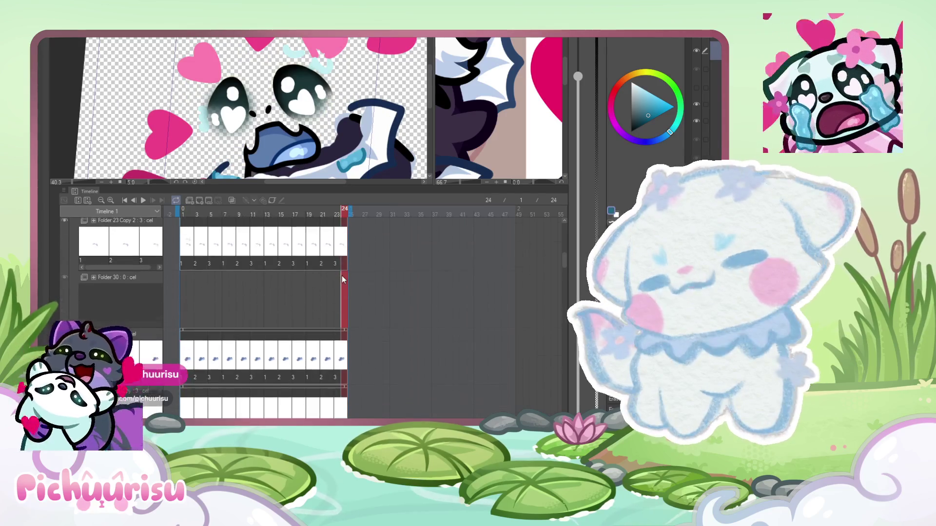
scroll(342, 279, "down", 3)
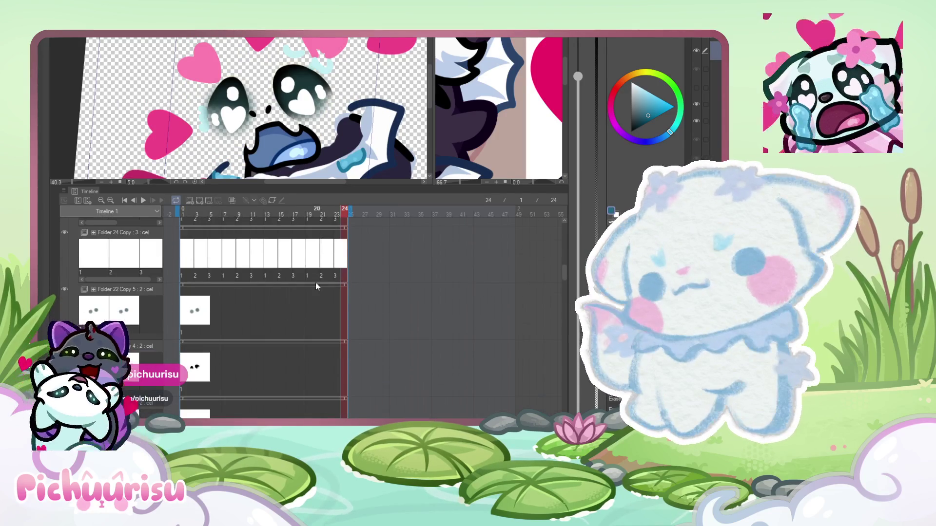
- Paste repeating cels from frame 1 across Folder 22 Copy 5 and Folder 22 Copy 4
left_click(192, 297)
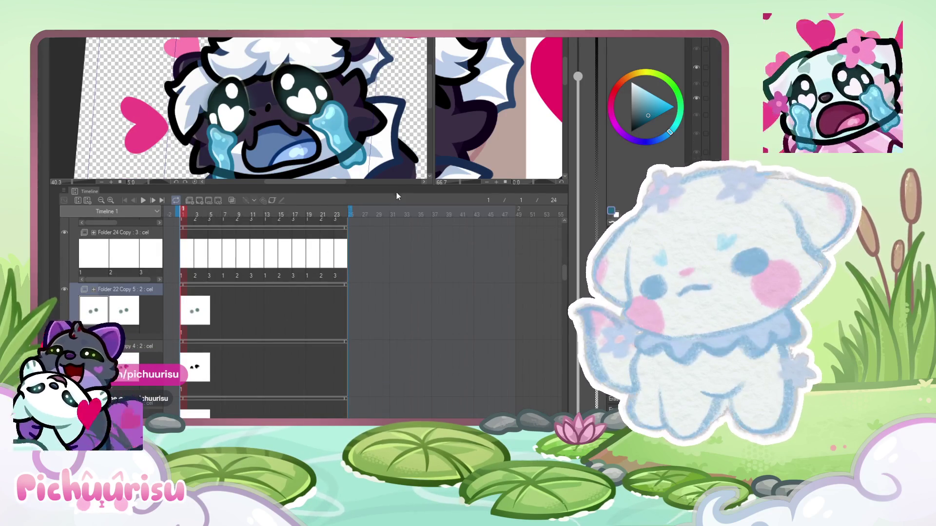
key("ctrl+v")
key("alt+bracketleft")
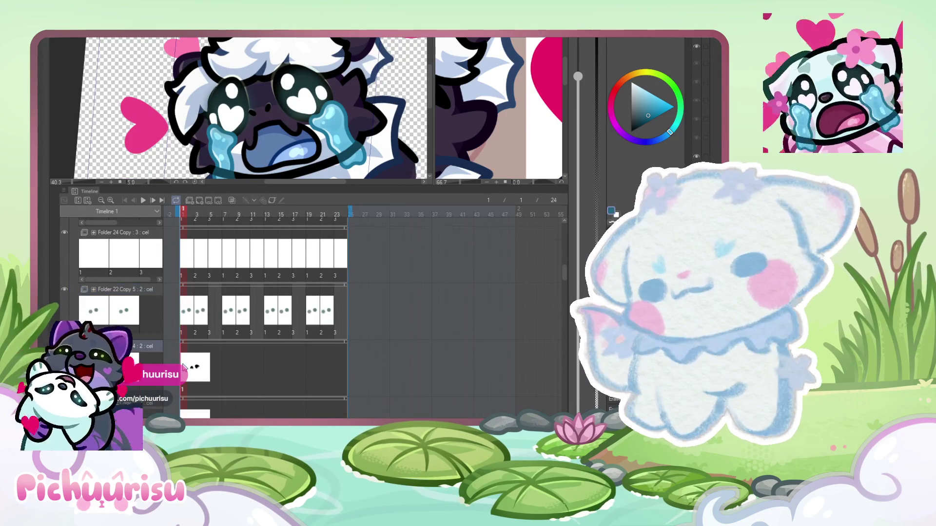
key("ctrl+v")
- Move down to the yellow-dot track and paste repeated cels along it
scroll(184, 369, "down", 1)
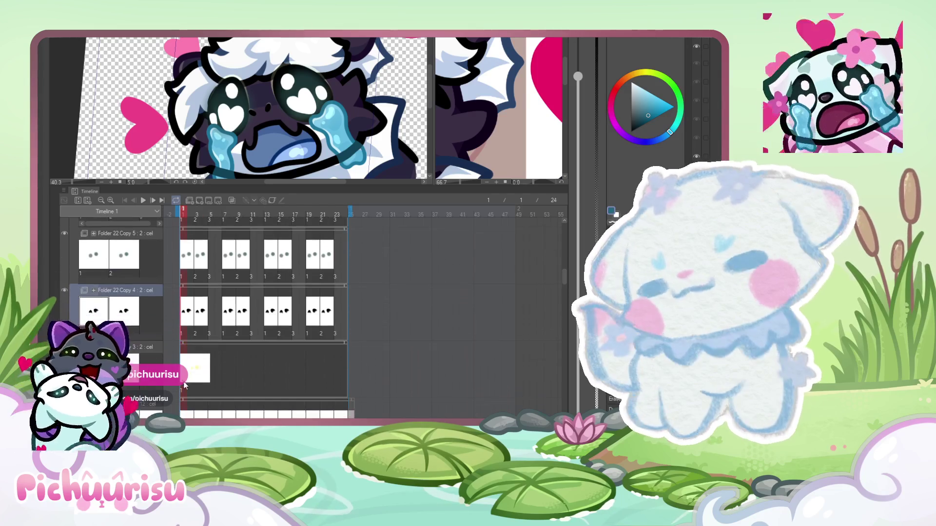
key("alt+bracketleft")
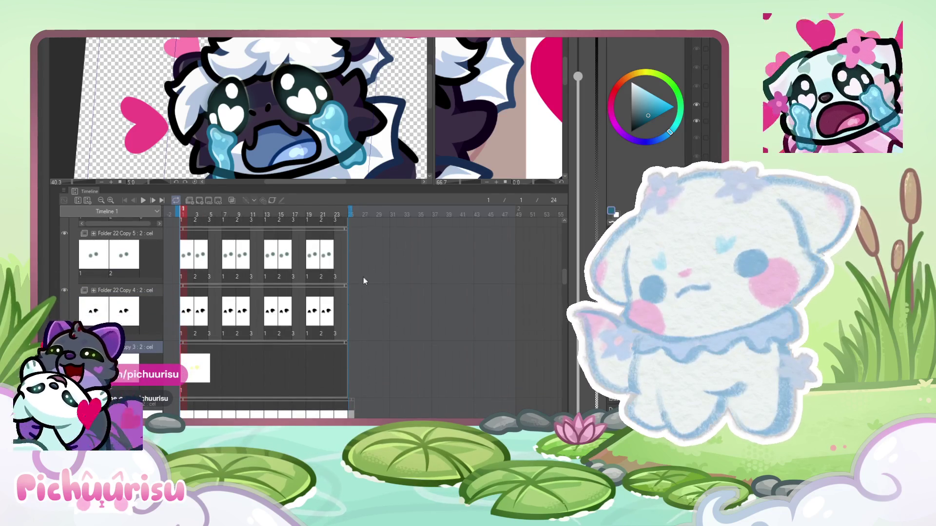
scroll(376, 263, "down", 5)
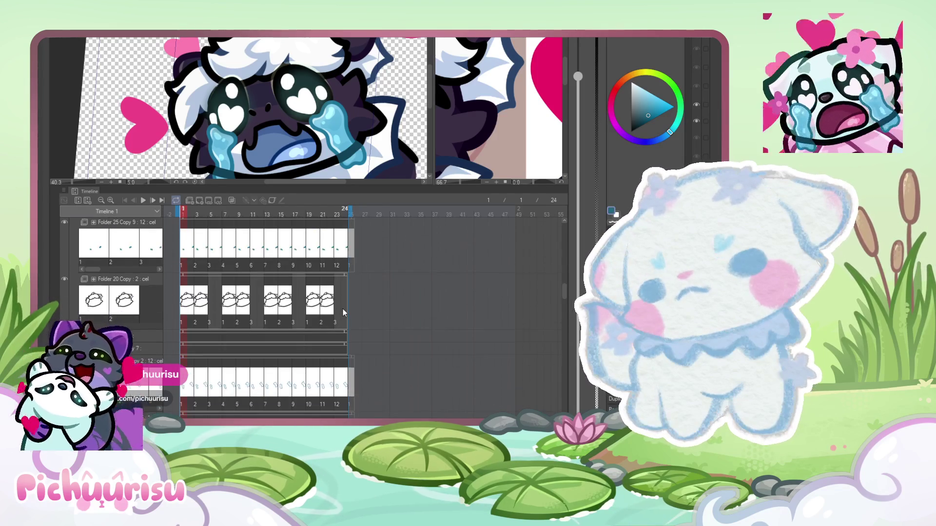
scroll(212, 307, "down", 2)
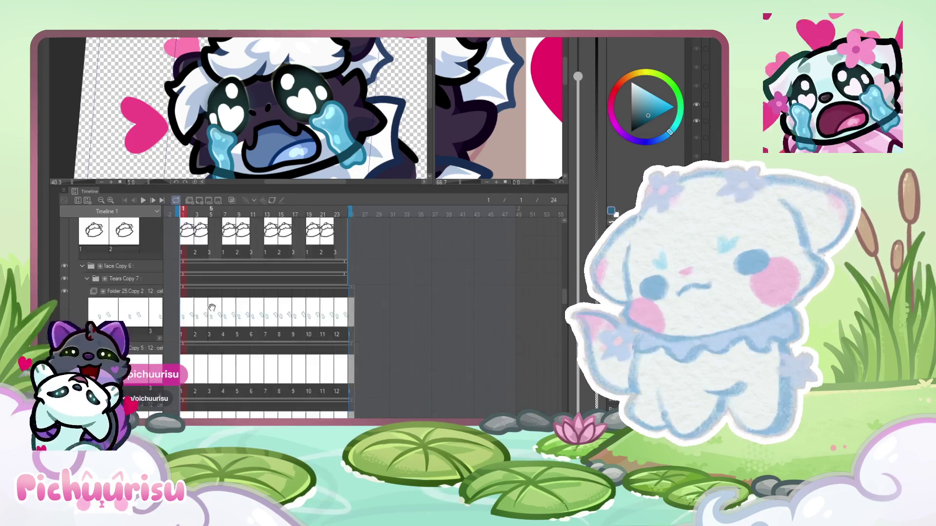
scroll(212, 307, "down", 5)
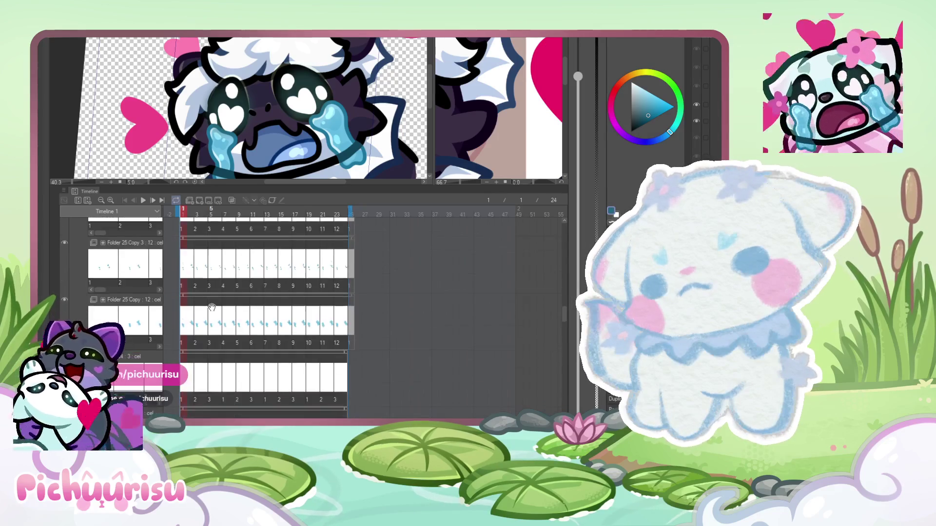
scroll(212, 307, "down", 3)
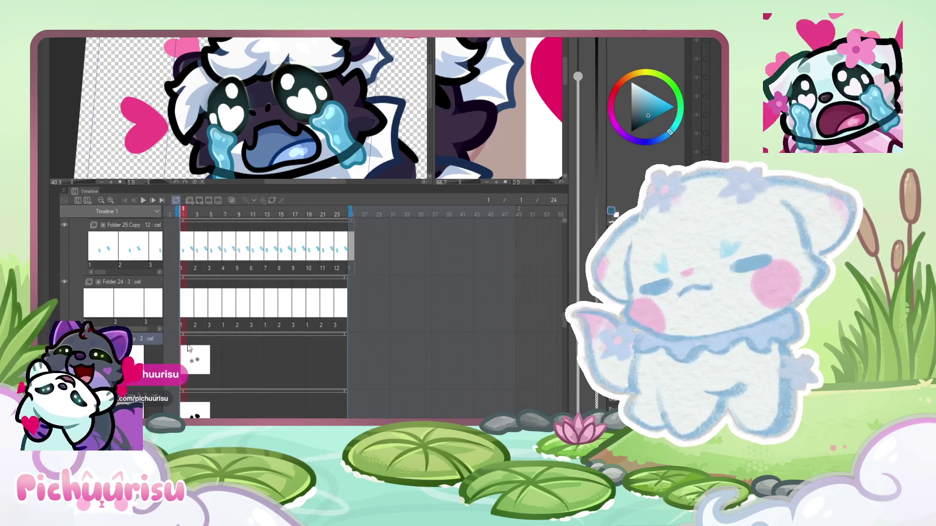
scroll(411, 239, "down", 1)
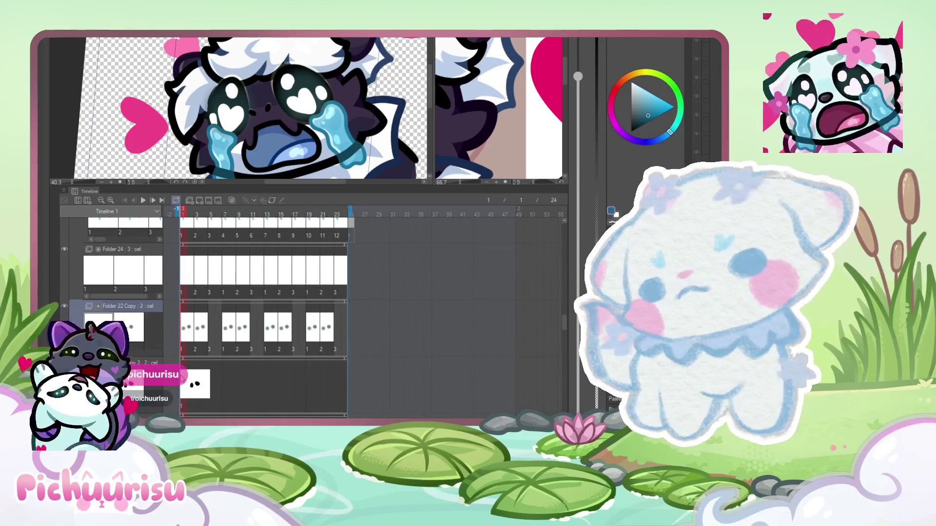
scroll(376, 302, "down", 2)
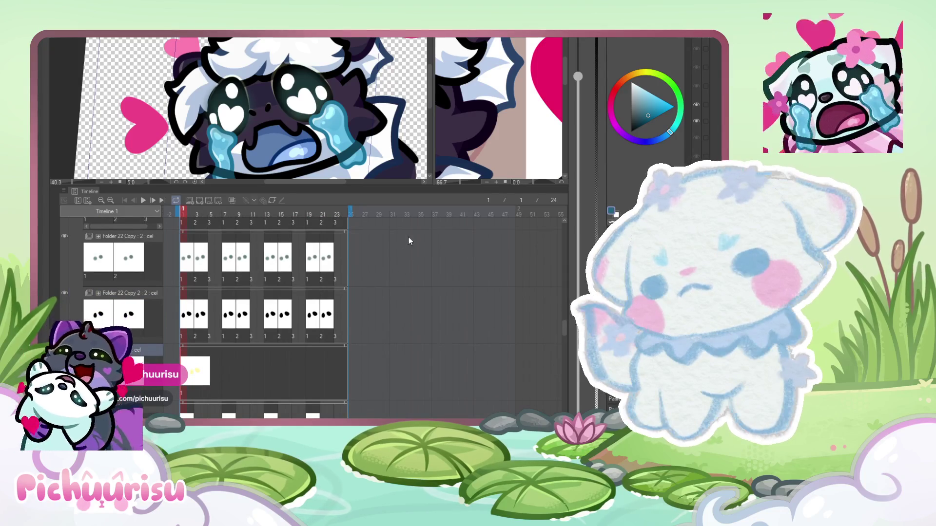
key("ctrl+v")
- Scroll the filled tracks and move the playhead to frame 3
scroll(330, 330, "down", 1)
scroll(330, 332, "down", 4)
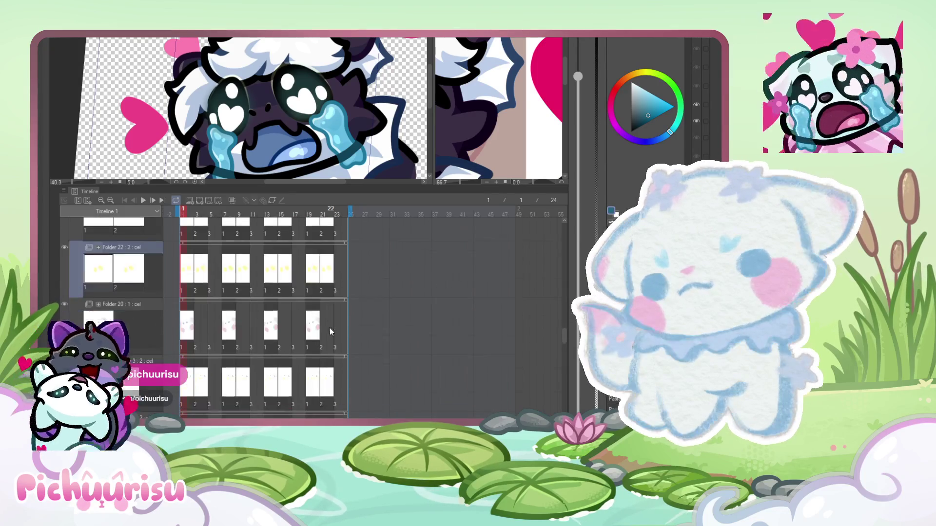
scroll(330, 332, "down", 1)
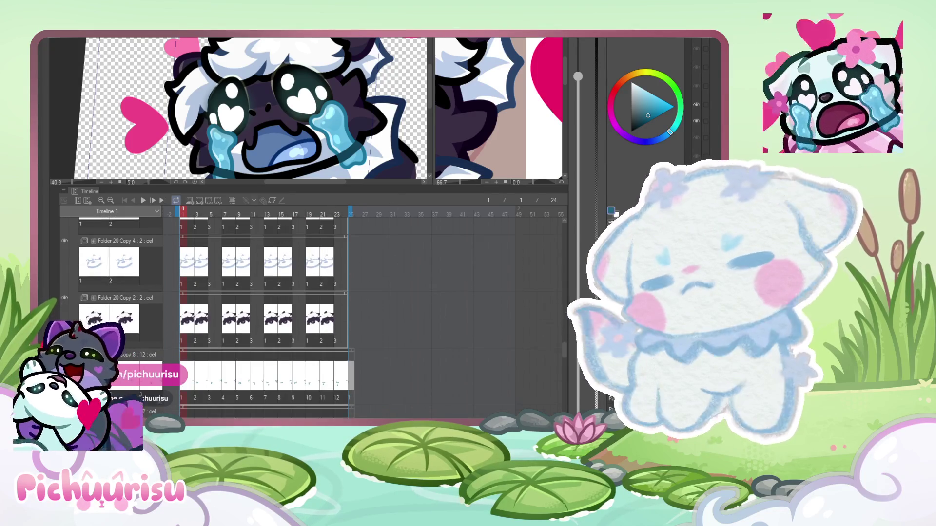
scroll(697, 97, "up", 1)
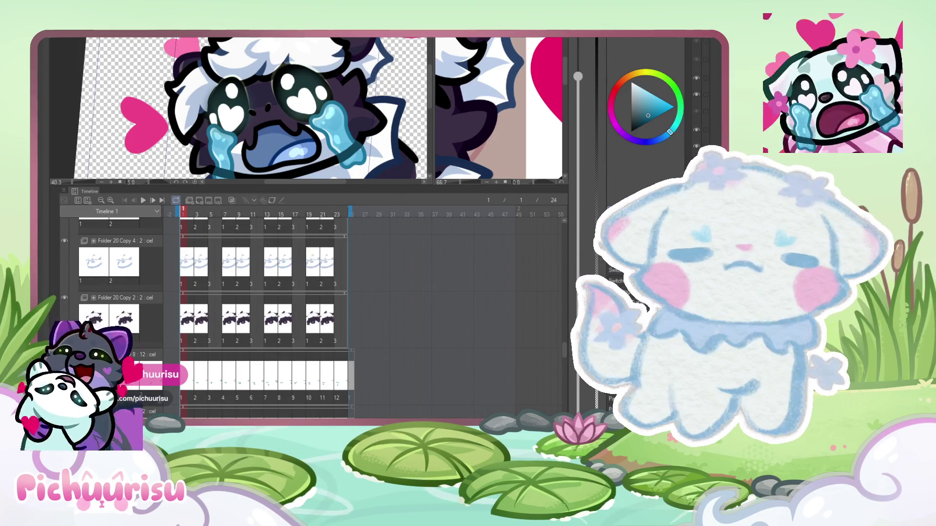
left_click(197, 210)
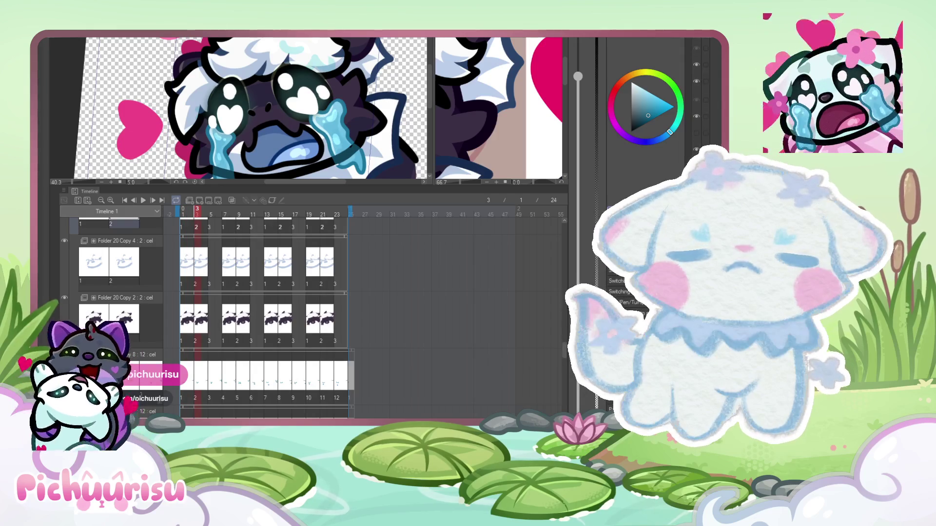
- Select the second cels of the Folder 20 copy tracks and review their tracks
left_click(124, 263)
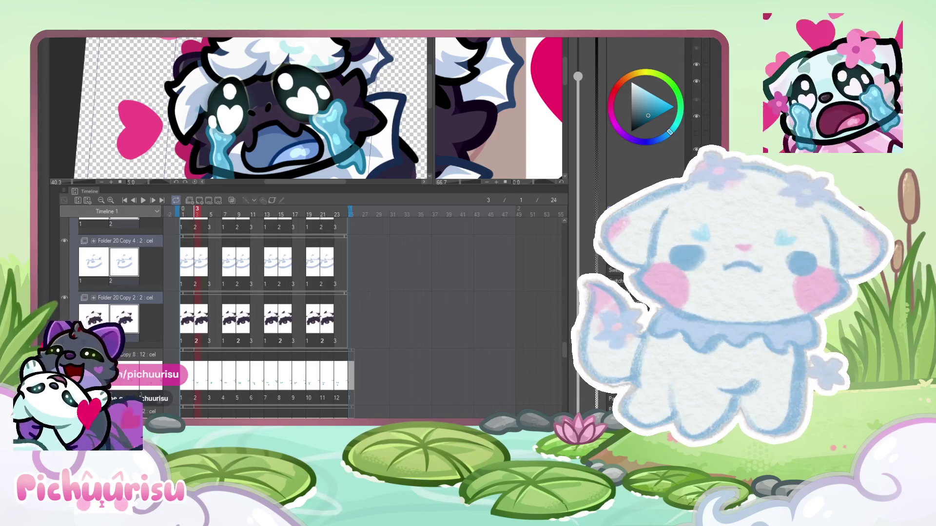
scroll(697, 97, "up", 1)
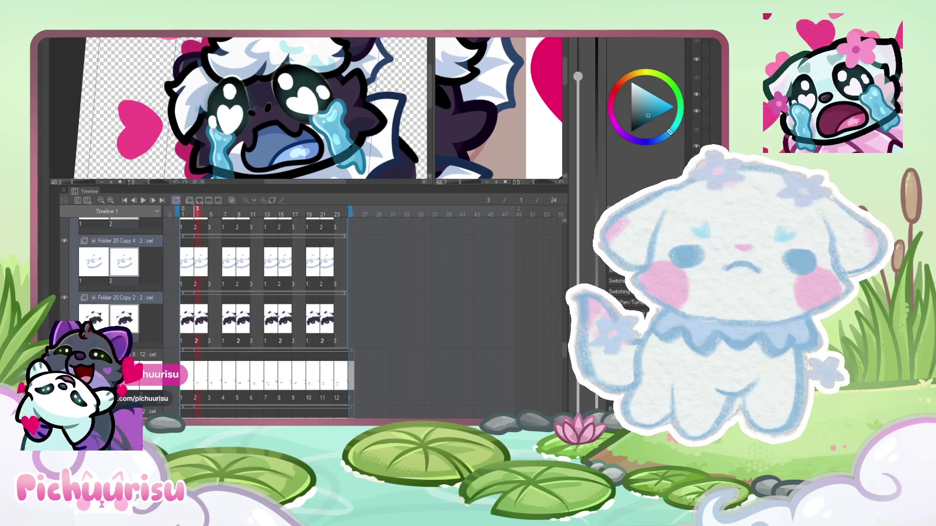
scroll(697, 98, "down", 1)
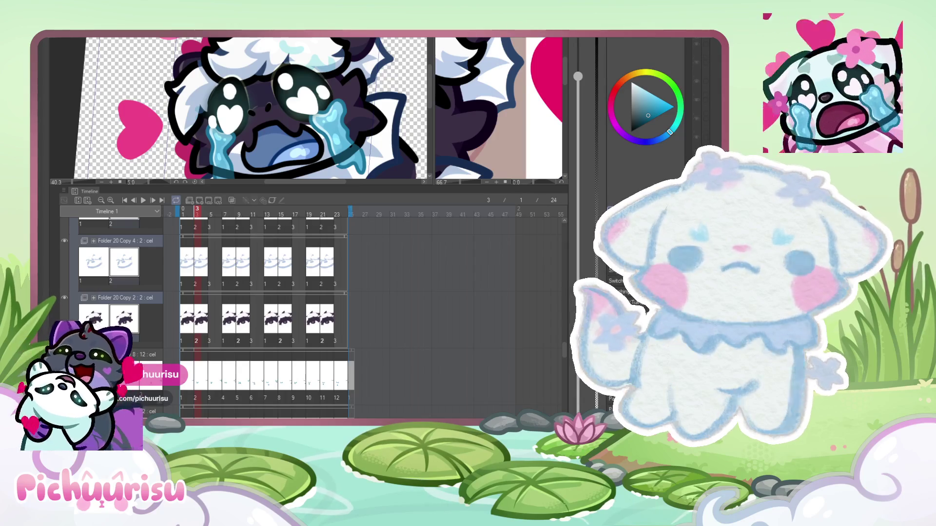
scroll(697, 97, "down", 1)
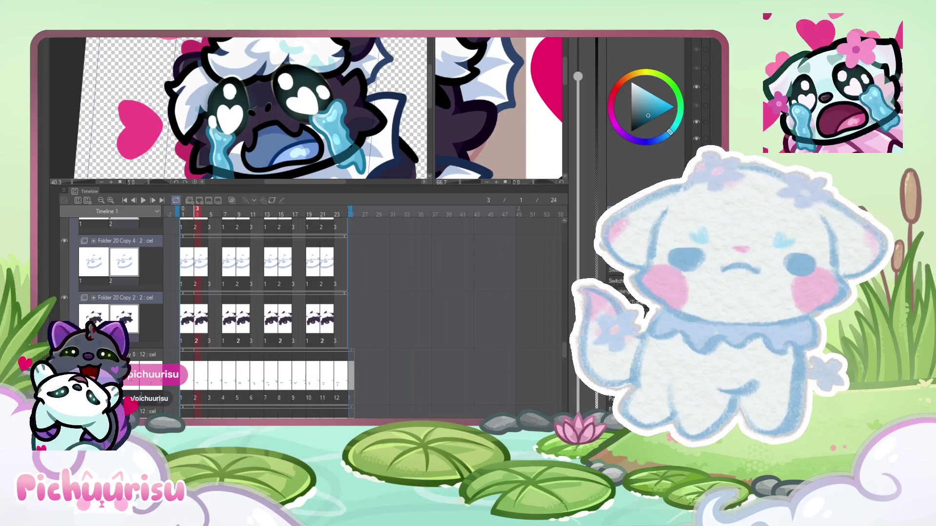
scroll(697, 98, "down", 1)
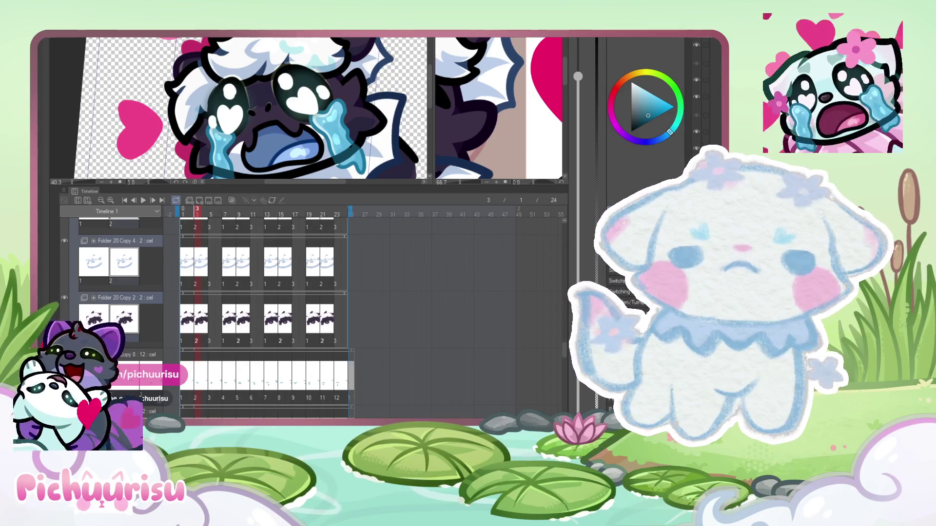
scroll(697, 98, "up", 1)
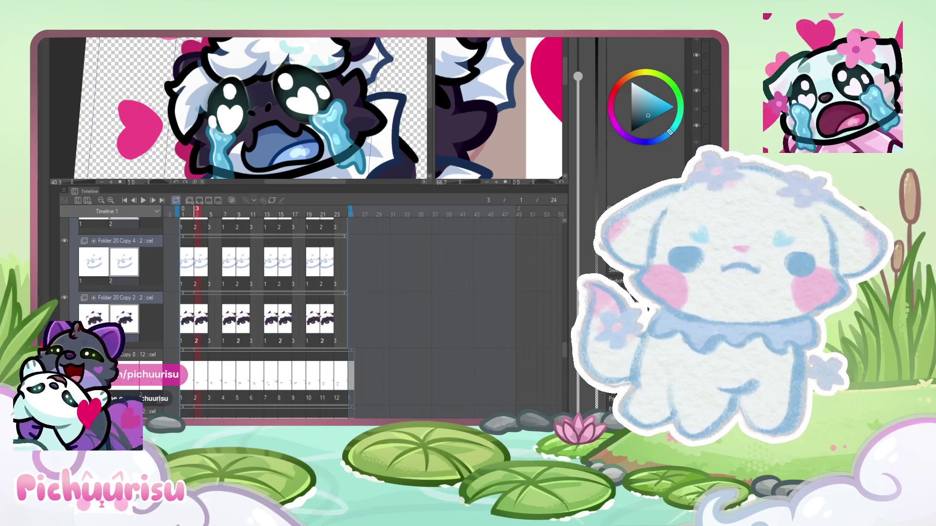
scroll(697, 97, "up", 1)
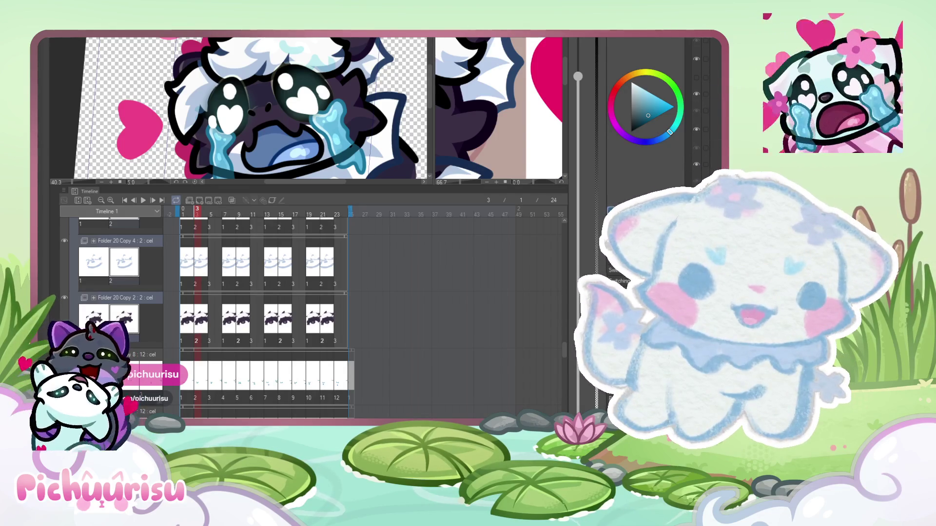
scroll(697, 112, "up", 1)
scroll(697, 112, "down", 1)
scroll(697, 112, "down", 2)
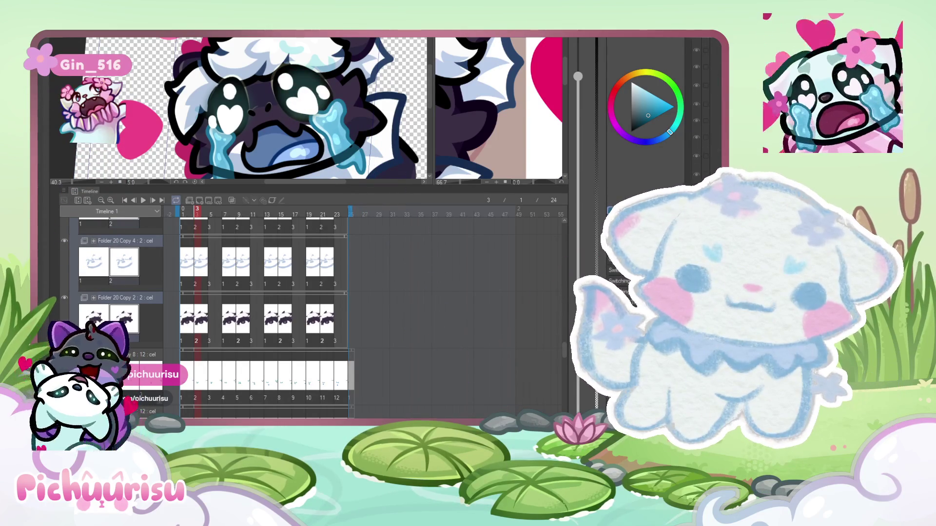
scroll(697, 113, "down", 1)
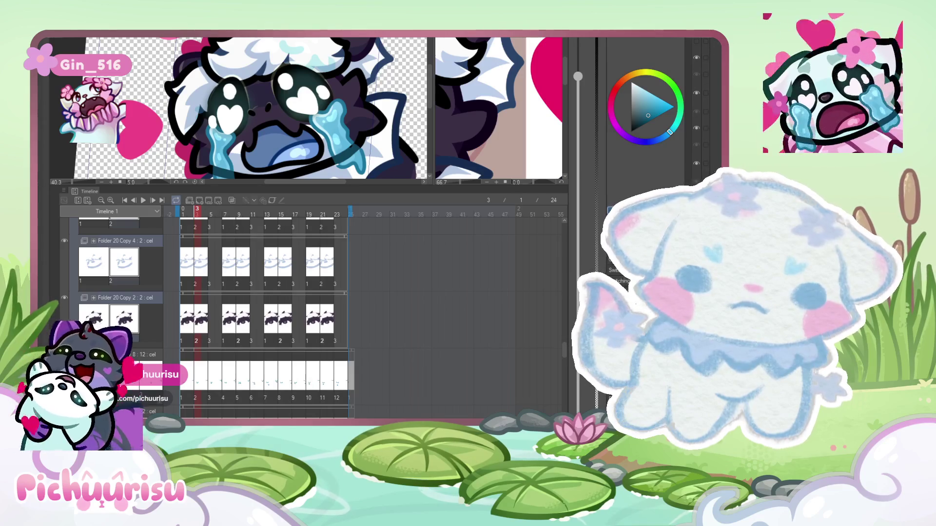
scroll(697, 112, "up", 1)
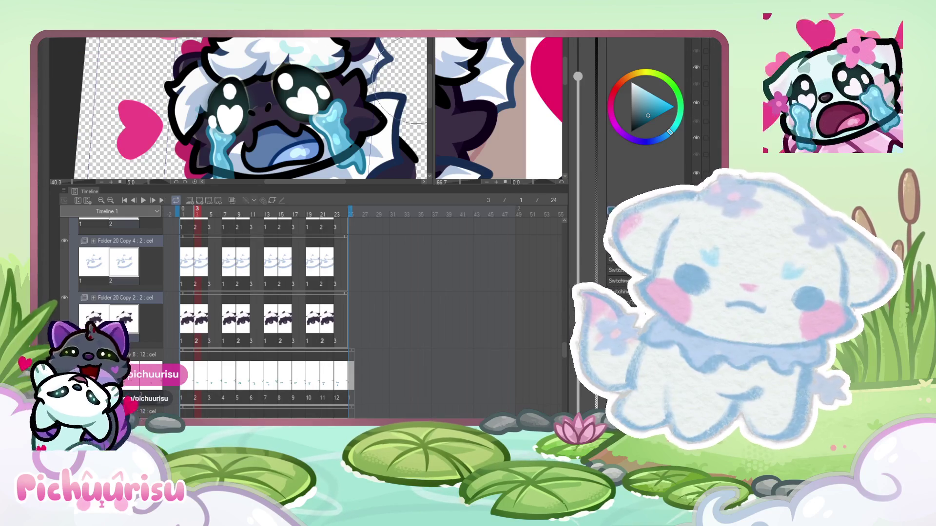
scroll(373, 98, "down", 2)
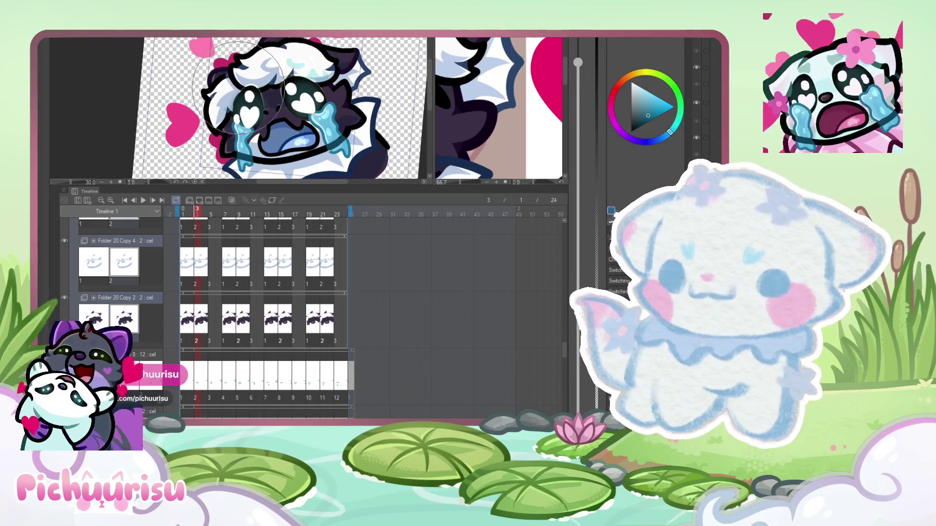
scroll(378, 122, "up", 2)
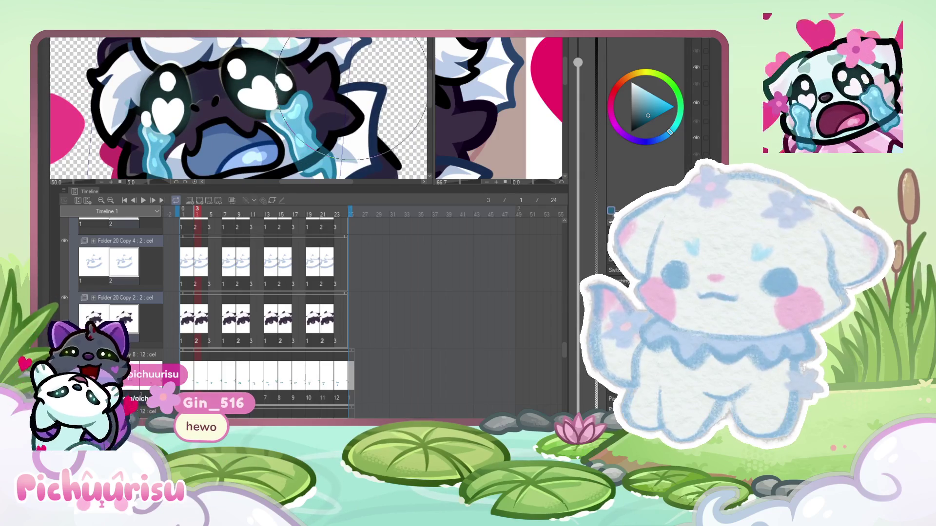
scroll(351, 85, "down", 1)
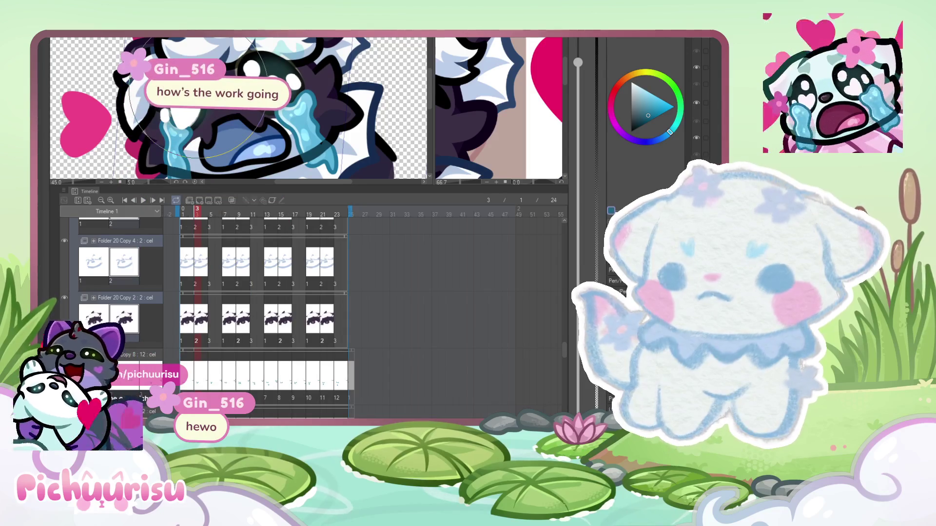
scroll(197, 96, "down", 3)
scroll(227, 85, "up", 3)
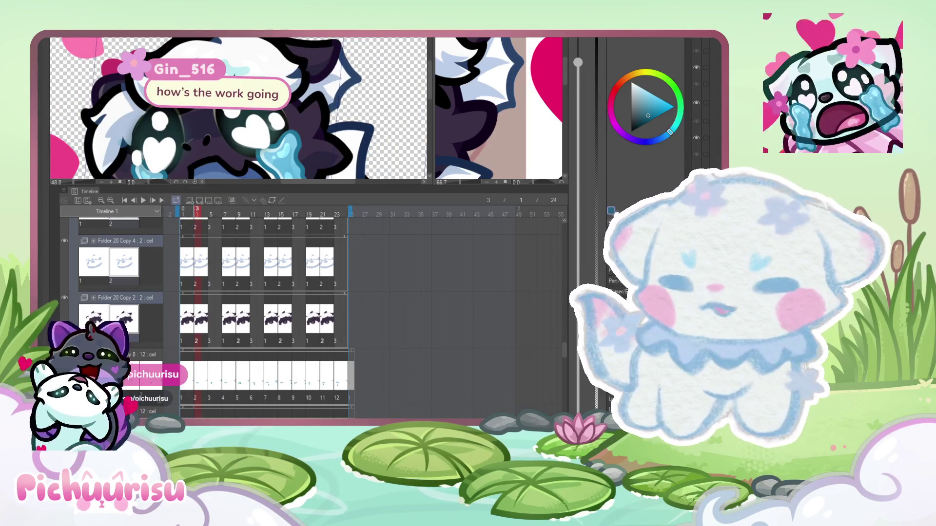
left_click_drag(210, 44, 275, 68)
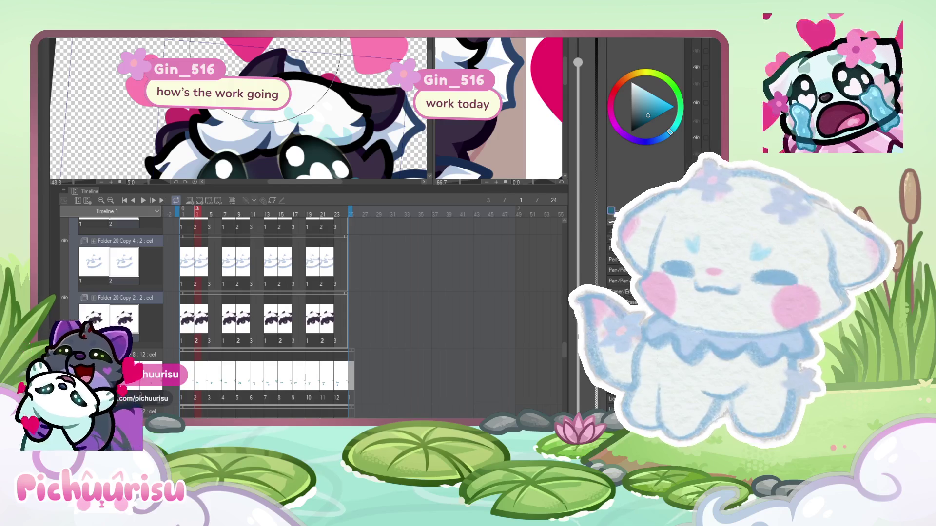
scroll(142, 107, "up", 1)
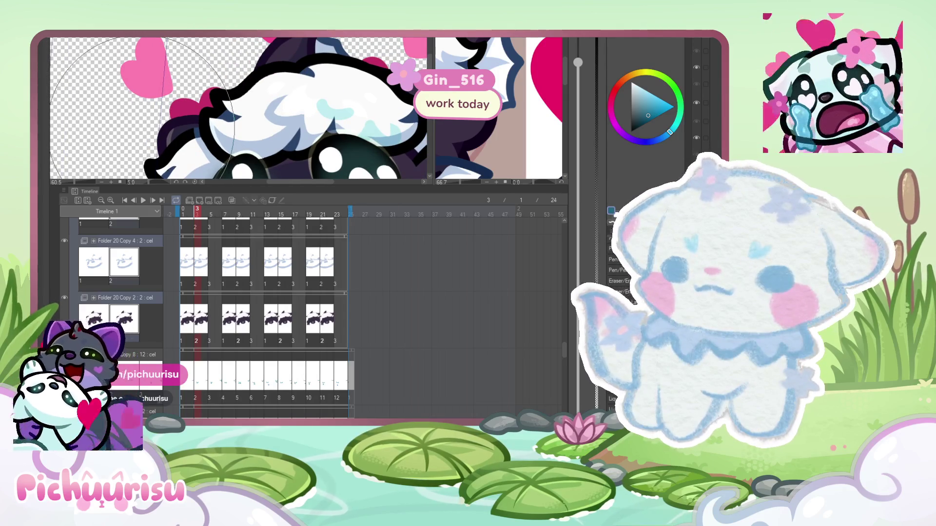
scroll(141, 108, "down", 3)
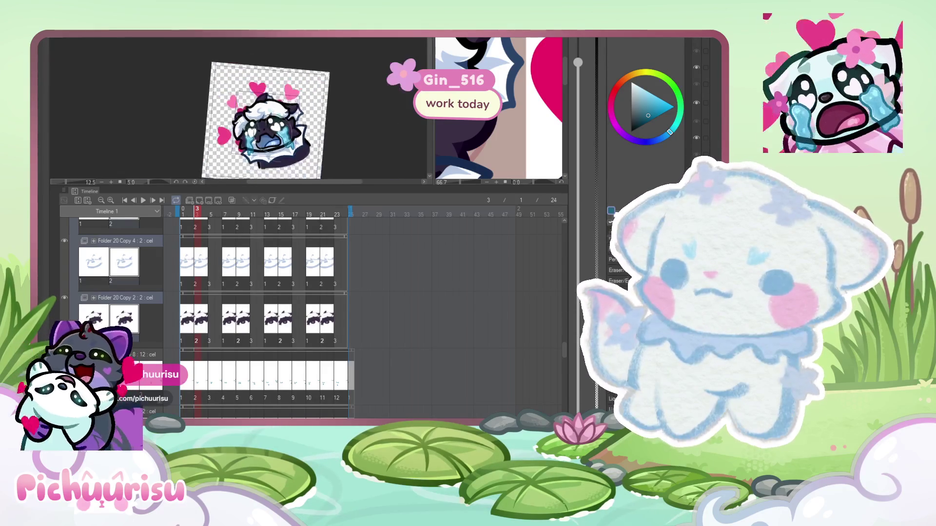
left_click_drag(183, 211, 197, 210)
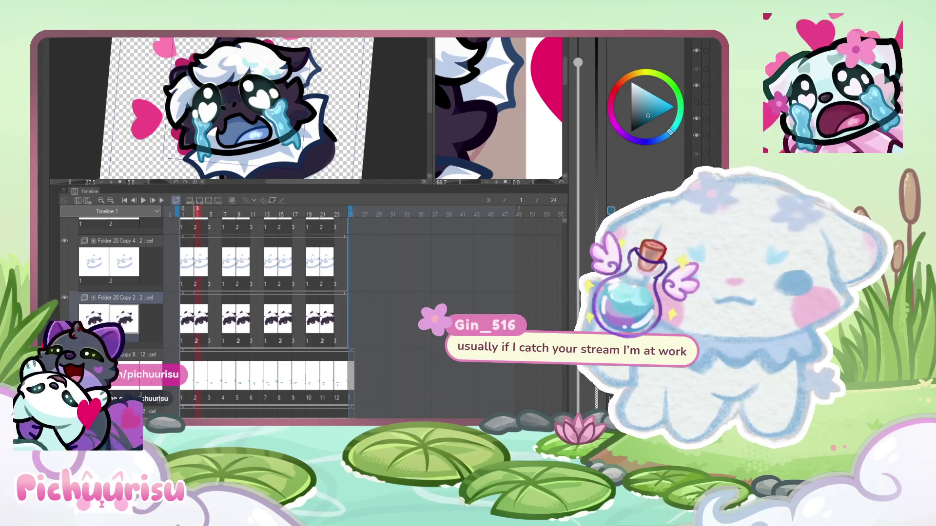
left_click(124, 262)
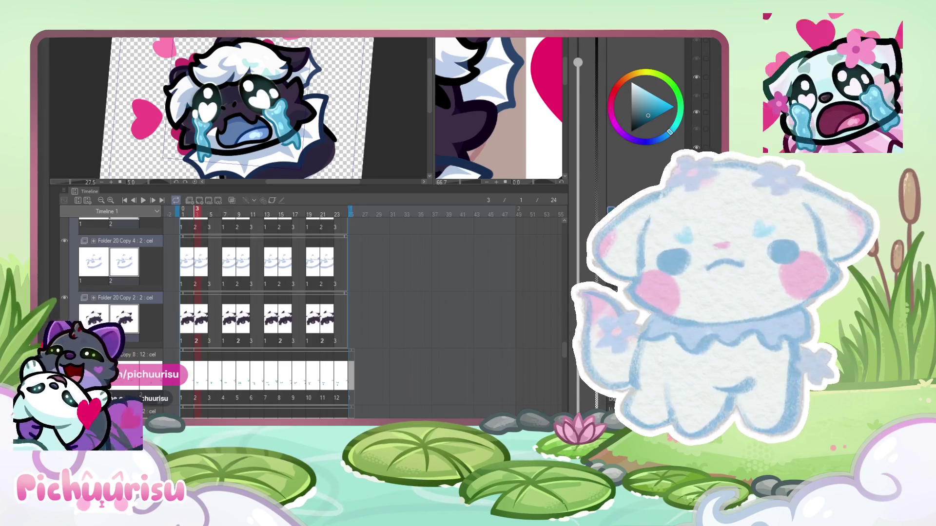
- Scroll the timeline to check Folder 20 Copy 4 and Copy 2 cycling cels 1-2-3
scroll(321, 155, "up", 1)
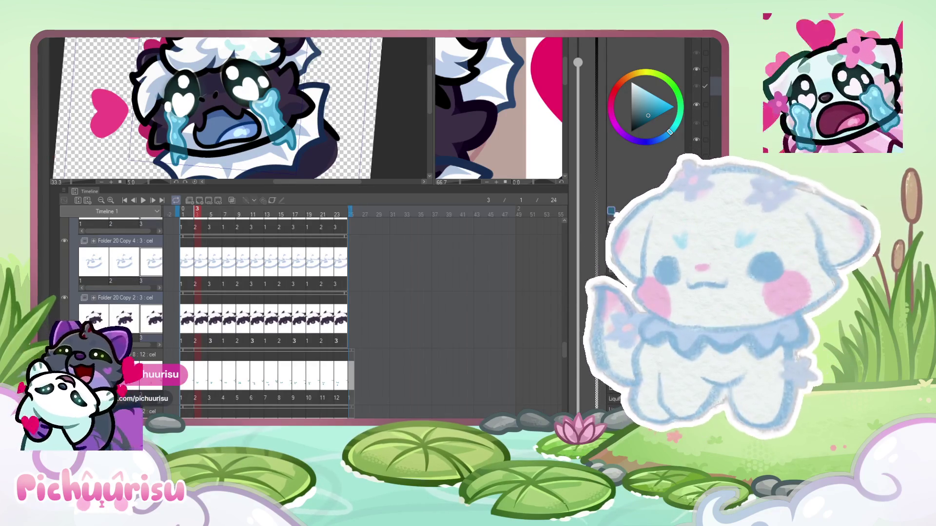
scroll(323, 93, "up", 1)
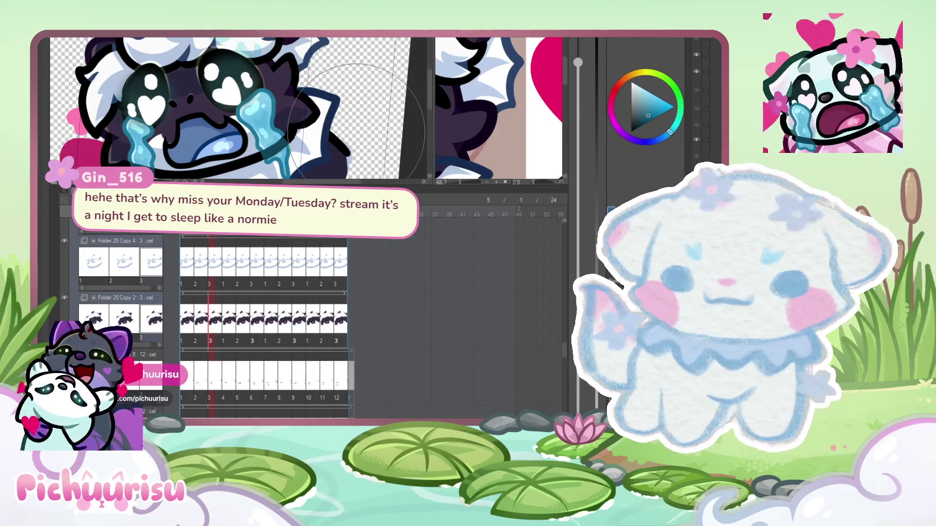
scroll(292, 97, "down", 3)
scroll(178, 112, "up", 2)
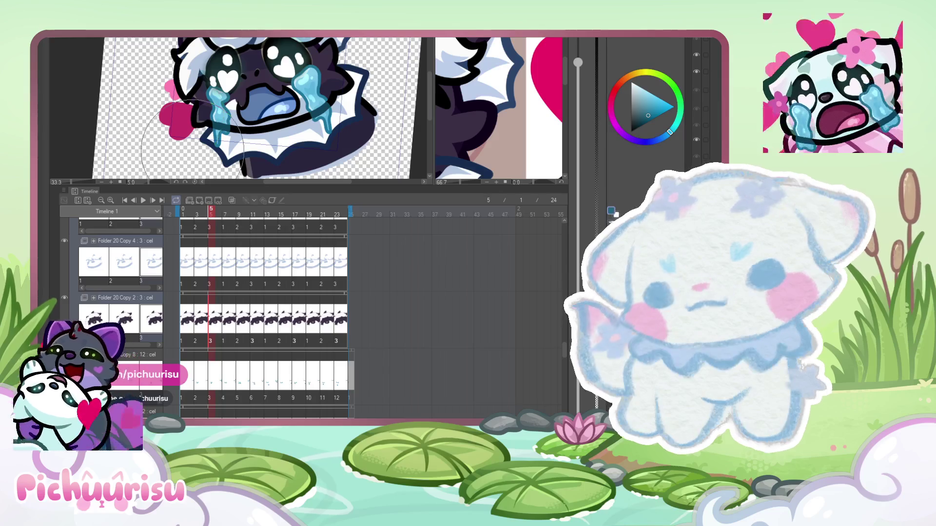
scroll(193, 151, "up", 2)
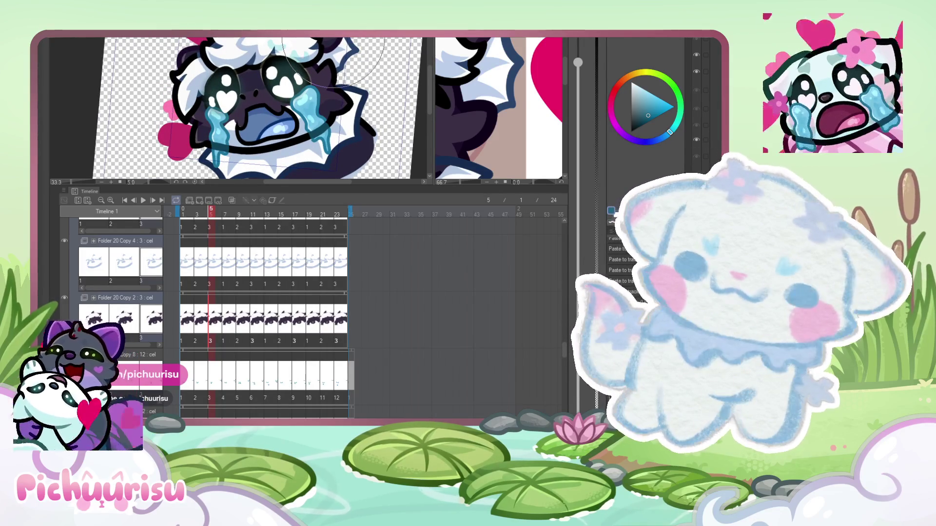
- Reshape the centre of the face with Liquify
scroll(249, 39, "up", 2)
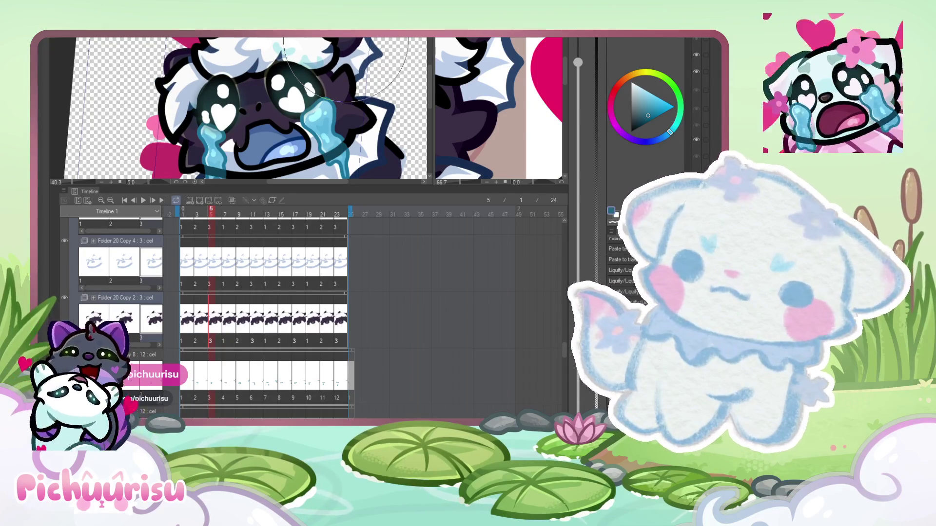
left_click_drag(252, 95, 252, 96)
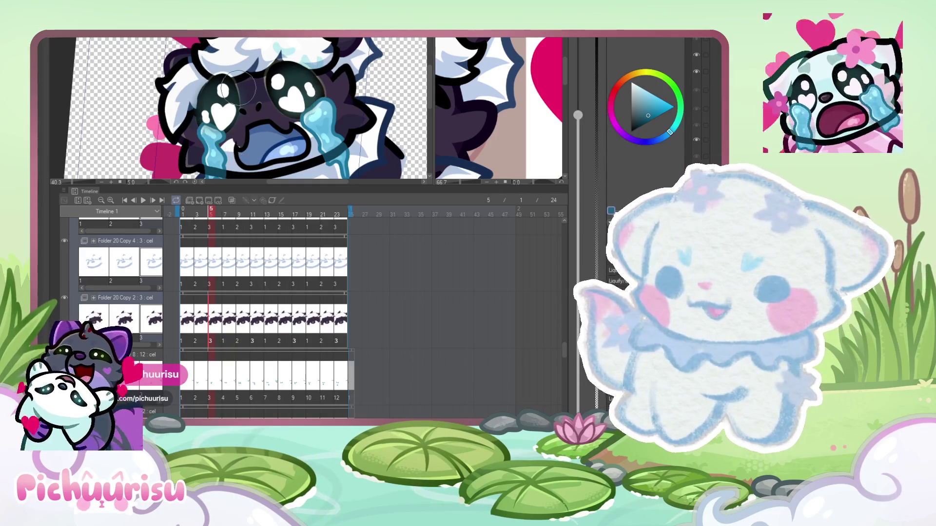
scroll(247, 93, "up", 2)
scroll(238, 88, "up", 1)
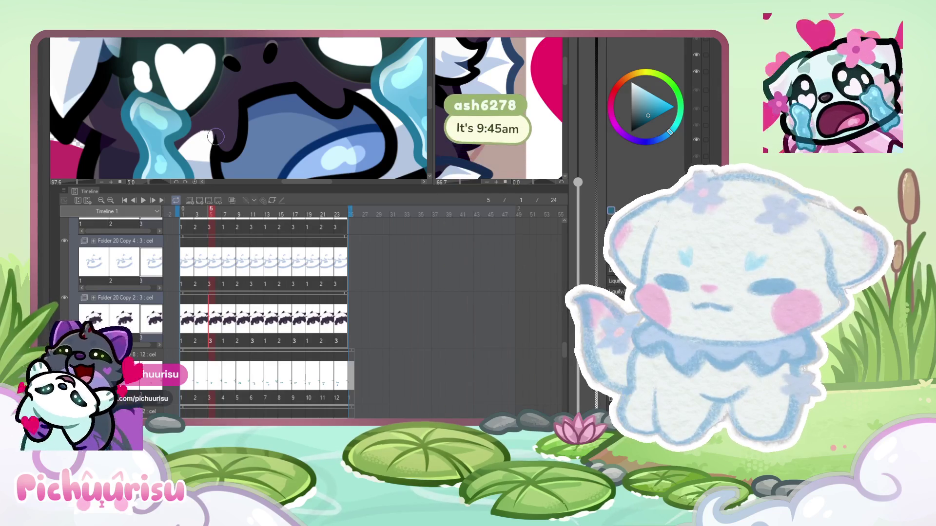
- Eyedrop the black outline near the tear as the main colour
scroll(217, 131, "down", 2)
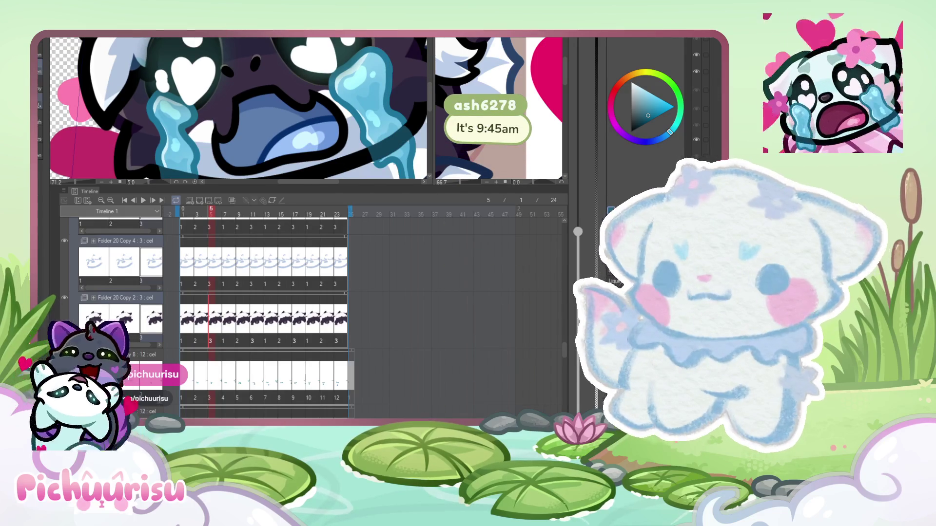
scroll(215, 93, "up", 3)
left_click(223, 117, "alt")
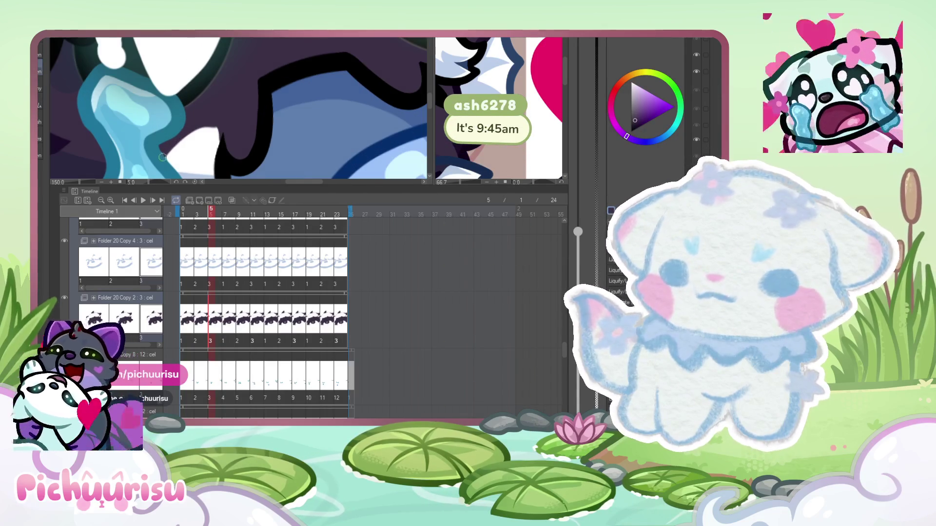
left_click(210, 137, "alt")
left_click(209, 136, "alt")
scroll(209, 136, "down", 4)
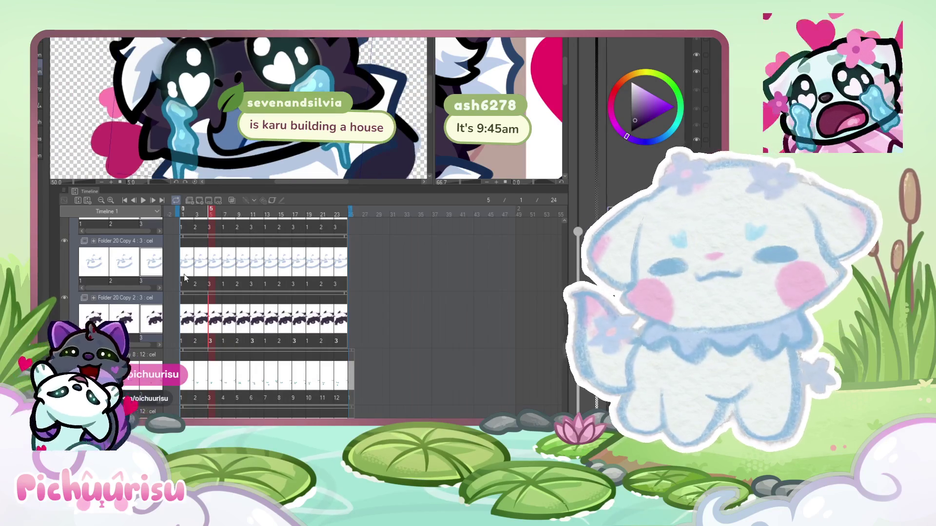
left_click(234, 216)
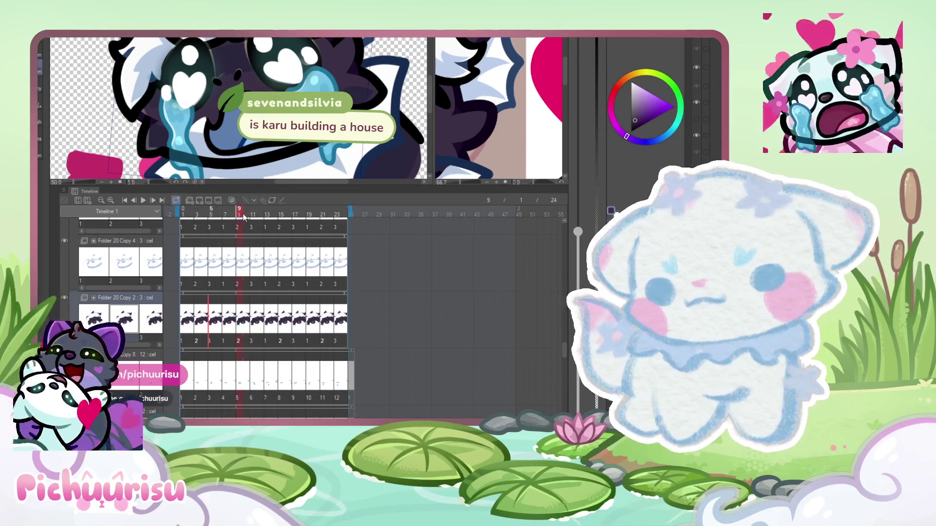
left_click(260, 217)
left_click(186, 218)
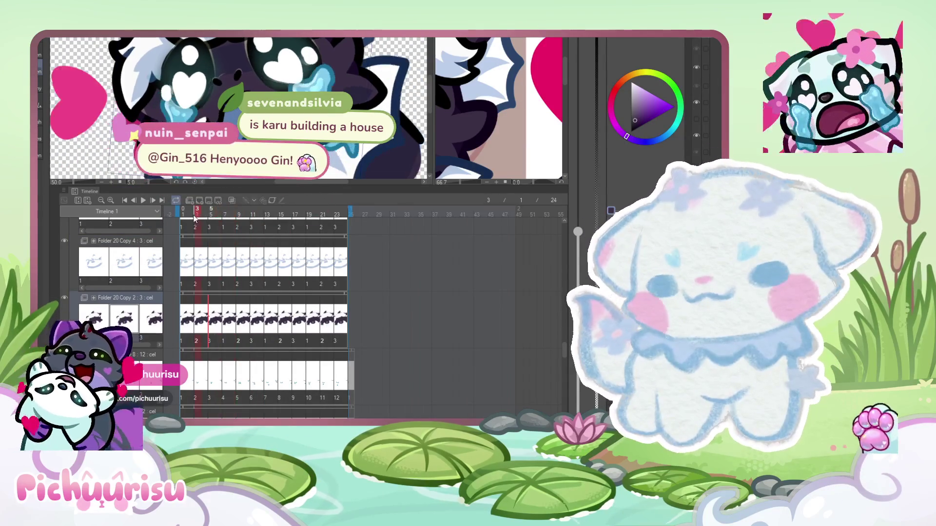
key("space")
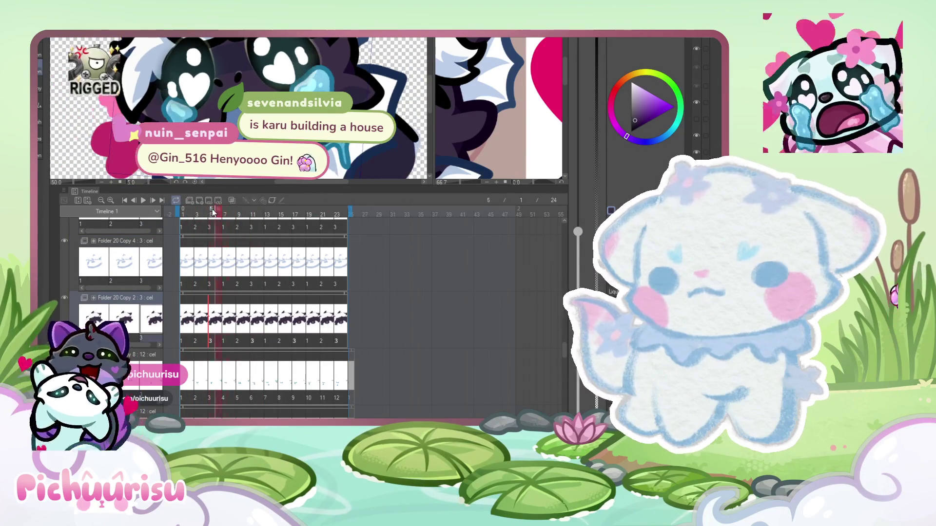
scroll(239, 107, "up", 2)
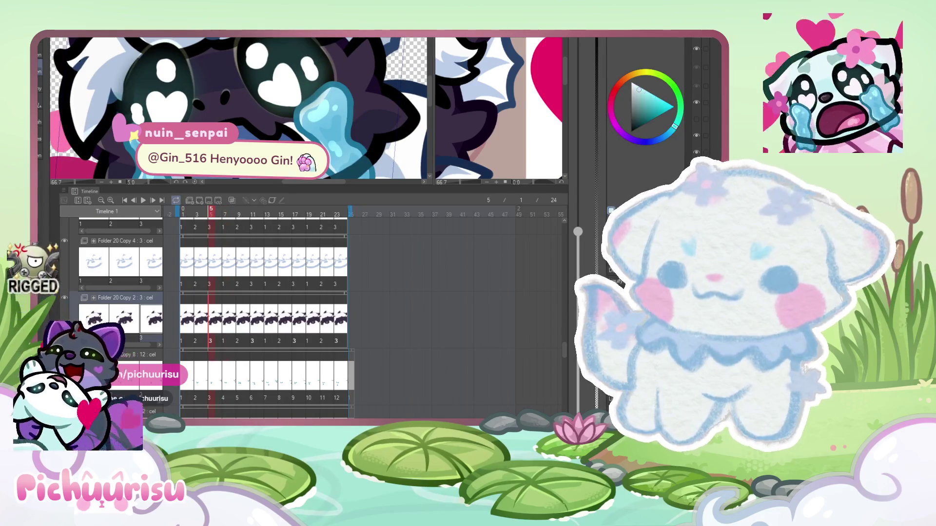
left_click(707, 97)
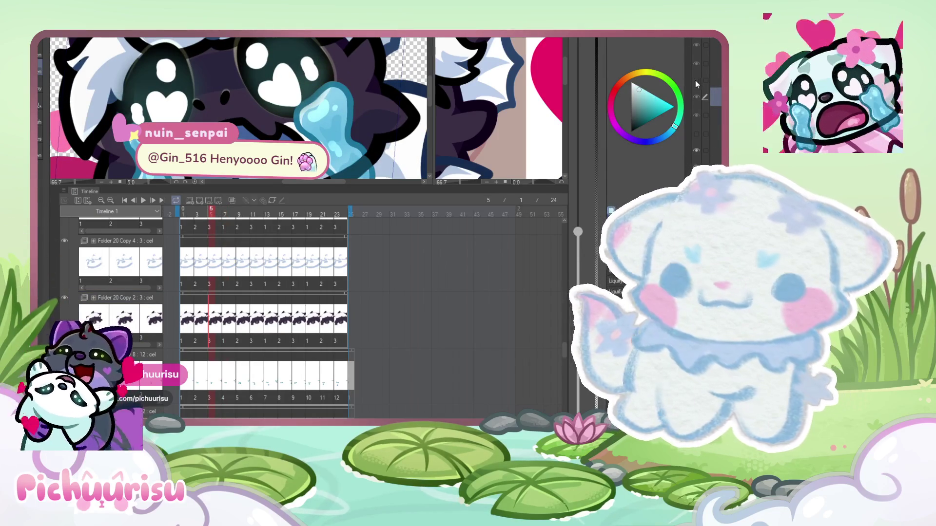
left_click(130, 98, "alt")
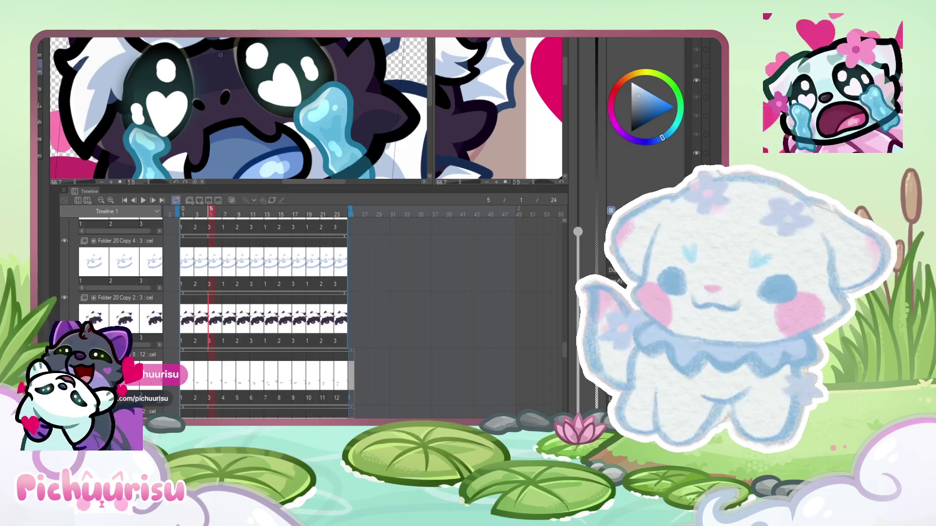
key("ctrl+minus")
scroll(613, 213, "down", 1)
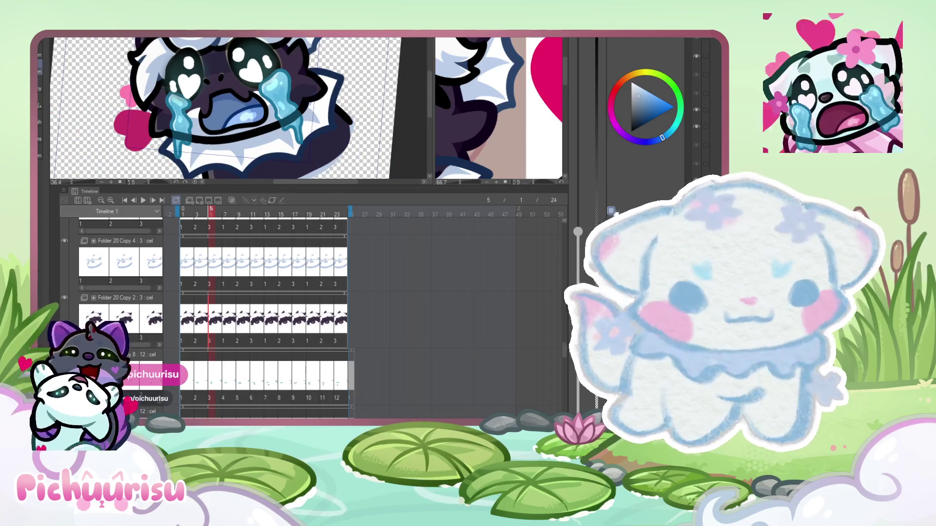
key("ctrl+minus")
key("ctrl+minus")
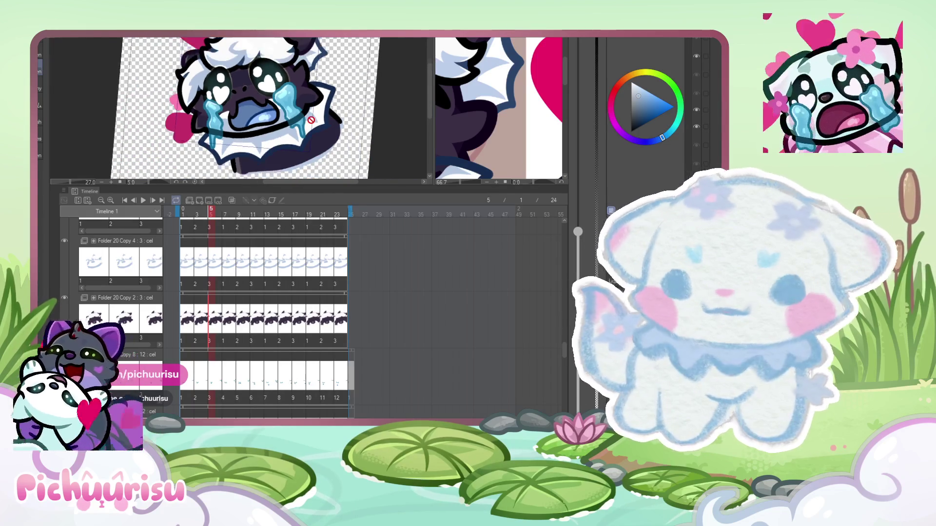
key("ctrl+plus")
key("ctrl+plus")
key("ctrl+plus")
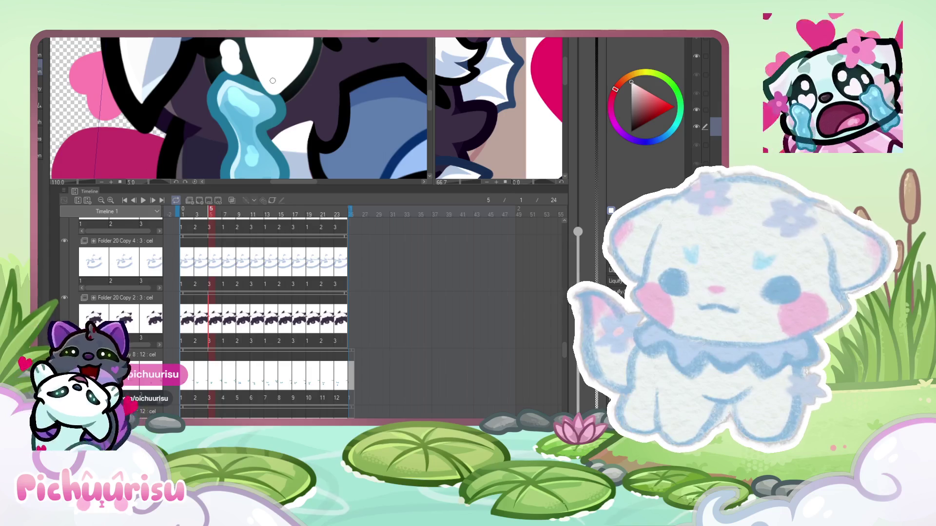
key("ctrl+minus")
key("ctrl+minus")
key("ctrl+plus")
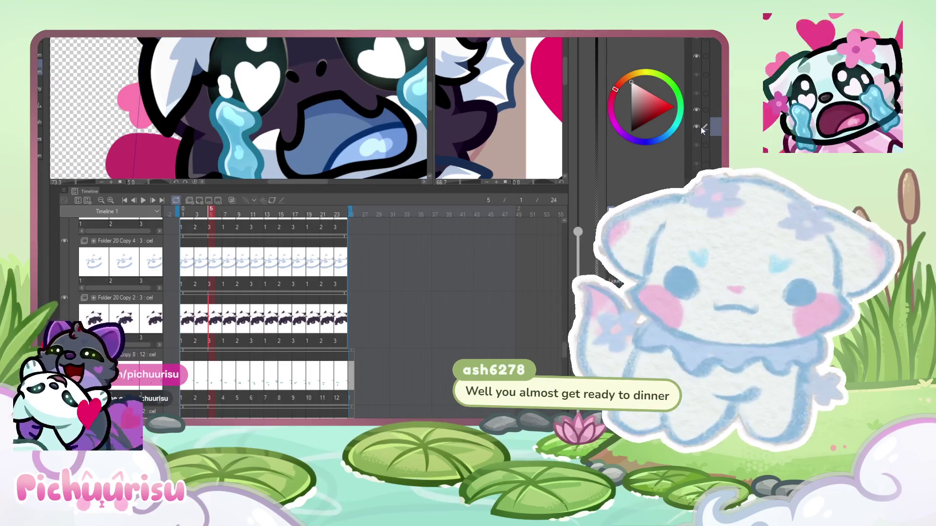
scroll(383, 115, "up", 1)
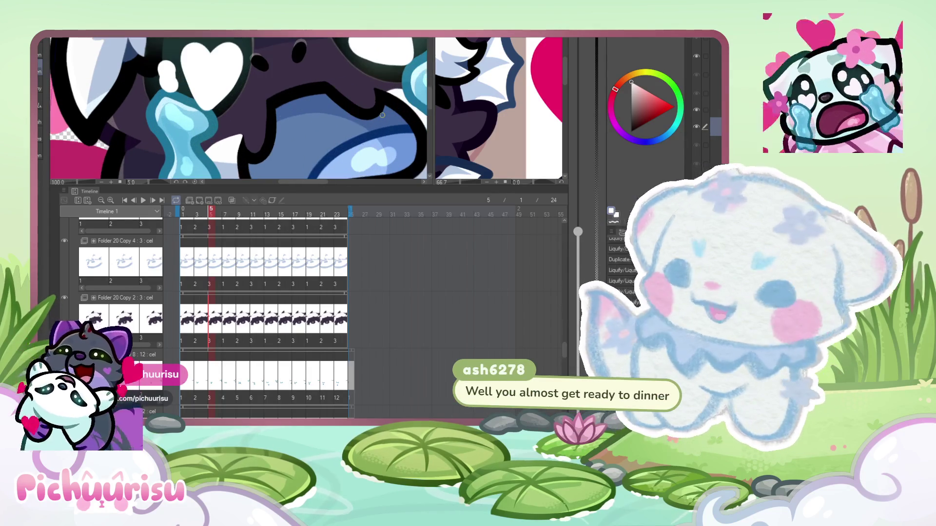
scroll(180, 104, "up", 4)
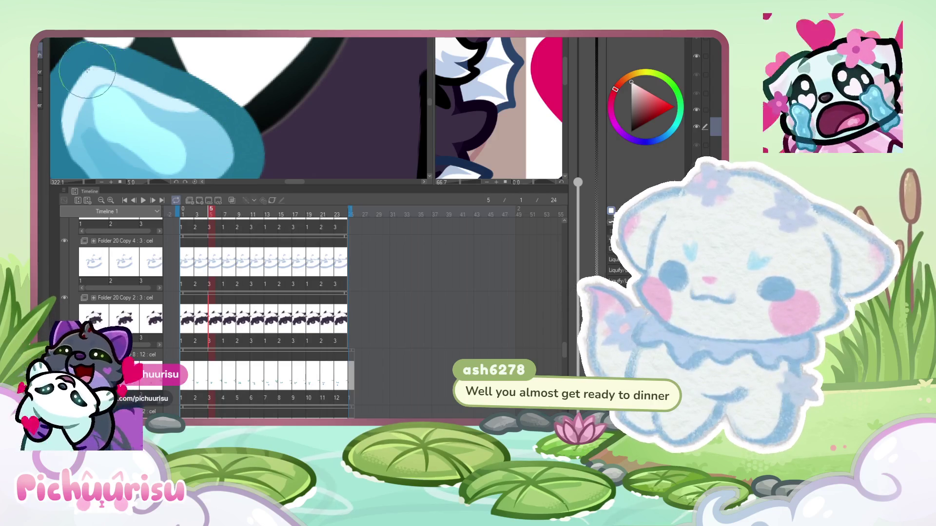
scroll(169, 144, "down", 1)
scroll(168, 143, "down", 4)
mouse_move(226, 211)
left_mouse_down()
mouse_move(239, 215)
mouse_move(210, 214)
mouse_move(242, 208)
mouse_move(211, 212)
left_mouse_up()
left_click(239, 210)
- Sample the teal-blue tear colour and liquify the dark outline beside the tear
scroll(337, 158, "down", 2)
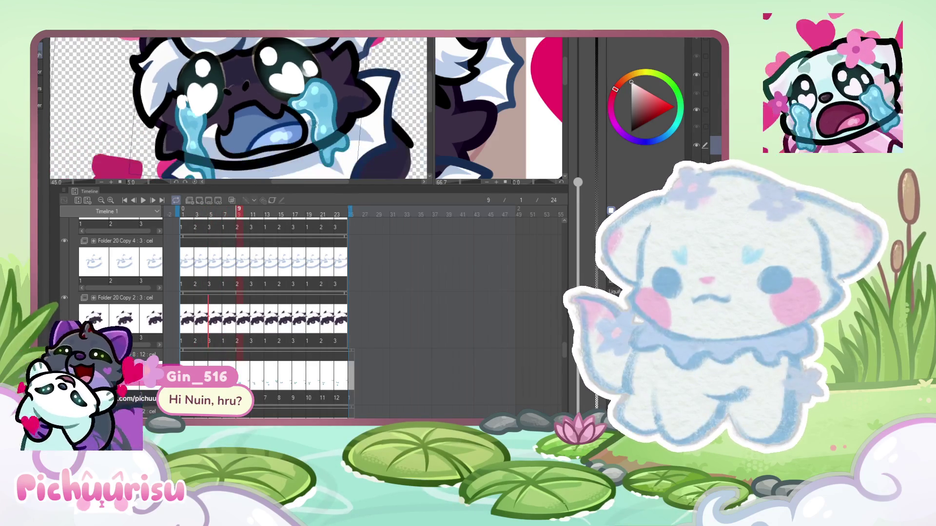
scroll(338, 158, "up", 3)
left_click(345, 117, "alt")
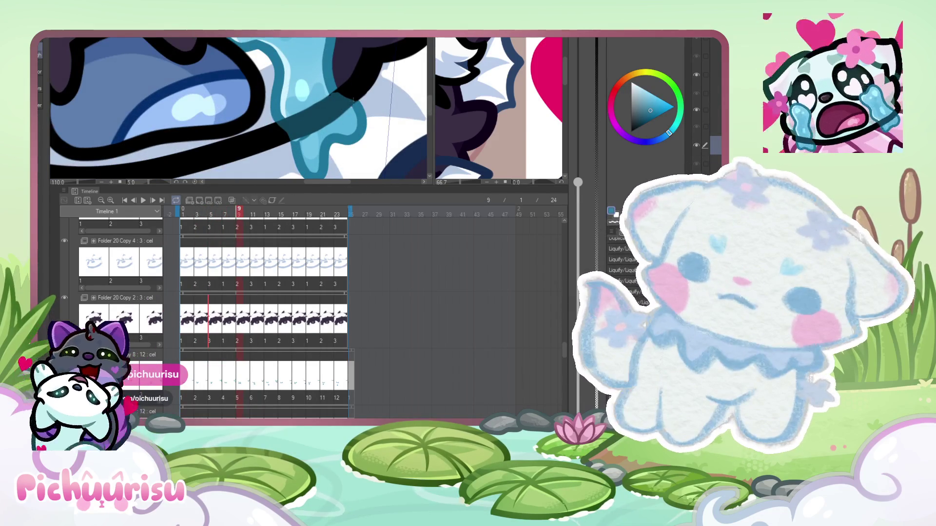
scroll(351, 101, "up", 3)
mouse_move(298, 101)
left_mouse_down()
mouse_move(292, 119)
mouse_move(306, 113)
left_mouse_up()
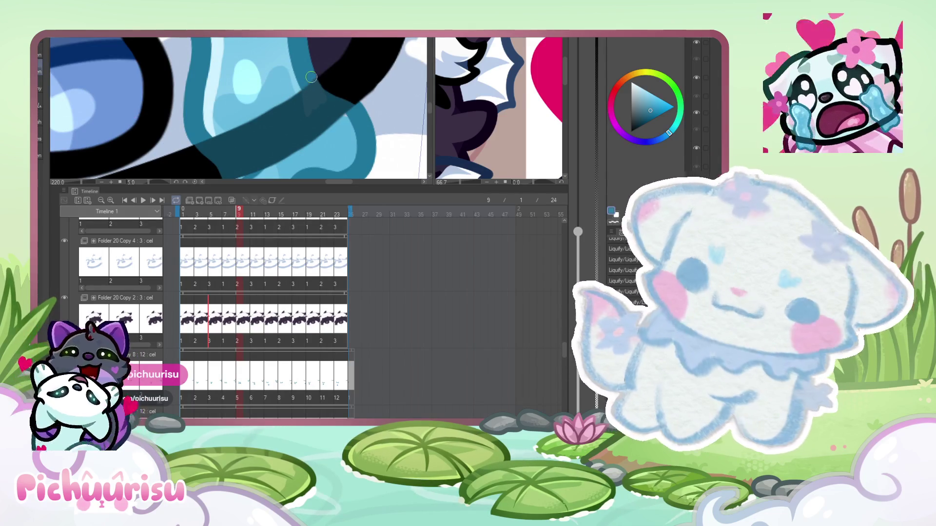
mouse_move(305, 66)
left_mouse_down()
mouse_move(328, 105)
mouse_move(349, 117)
mouse_move(317, 137)
left_mouse_up()
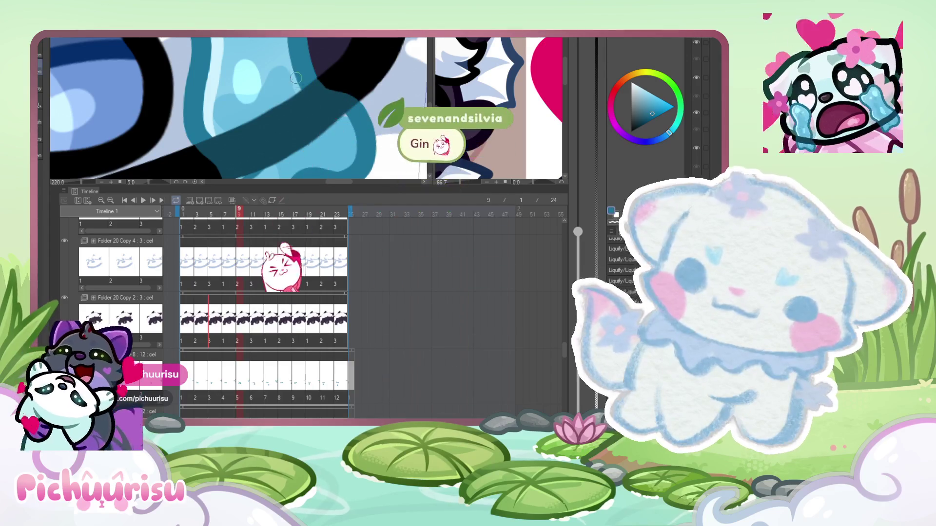
- Liquify the dark outline below the tear
scroll(215, 114, "down", 2)
scroll(303, 115, "up", 2)
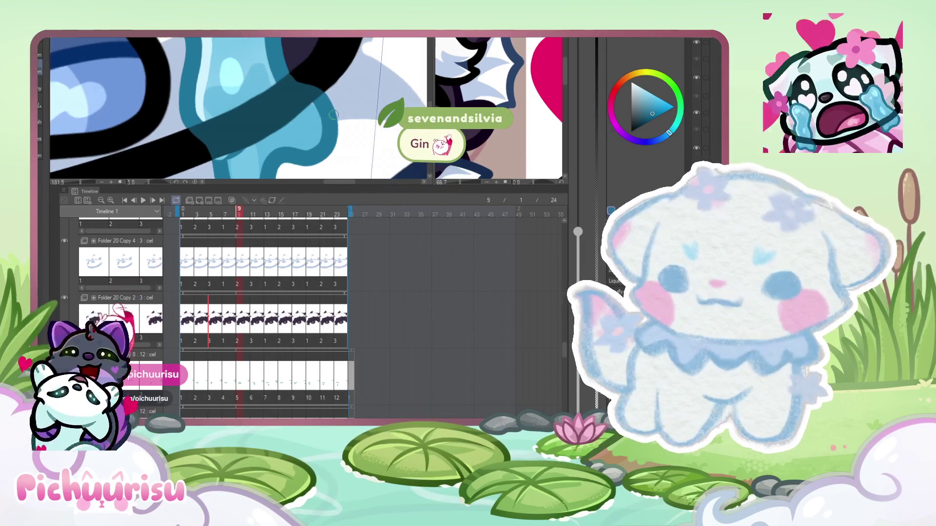
scroll(312, 100, "up", 2)
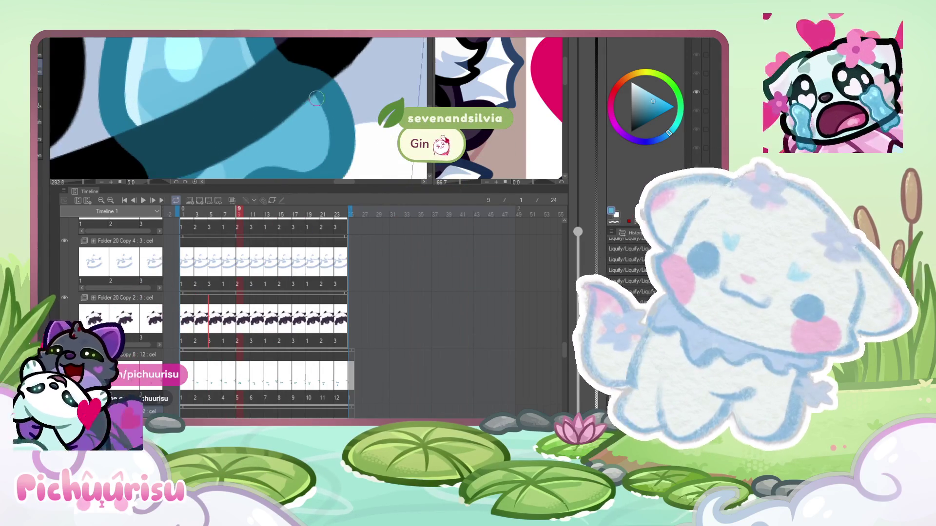
scroll(314, 96, "down", 6)
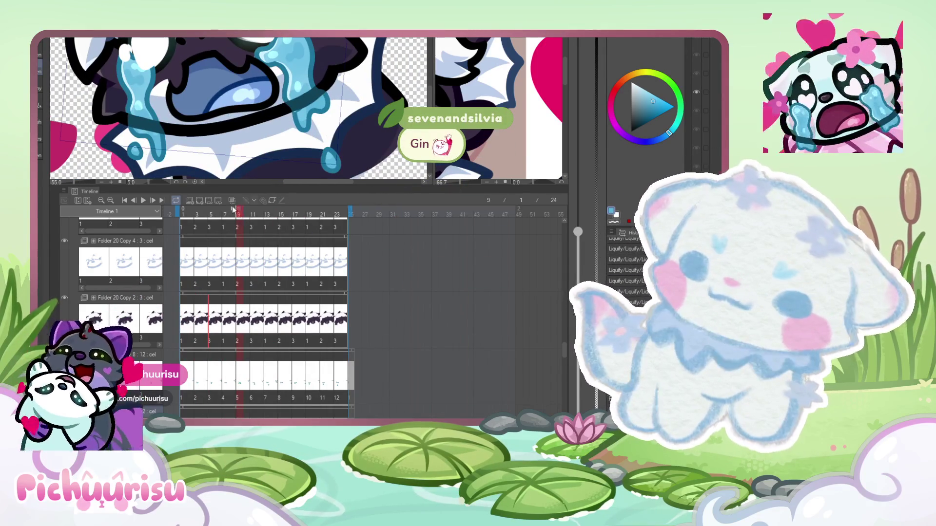
scroll(150, 105, "up", 2)
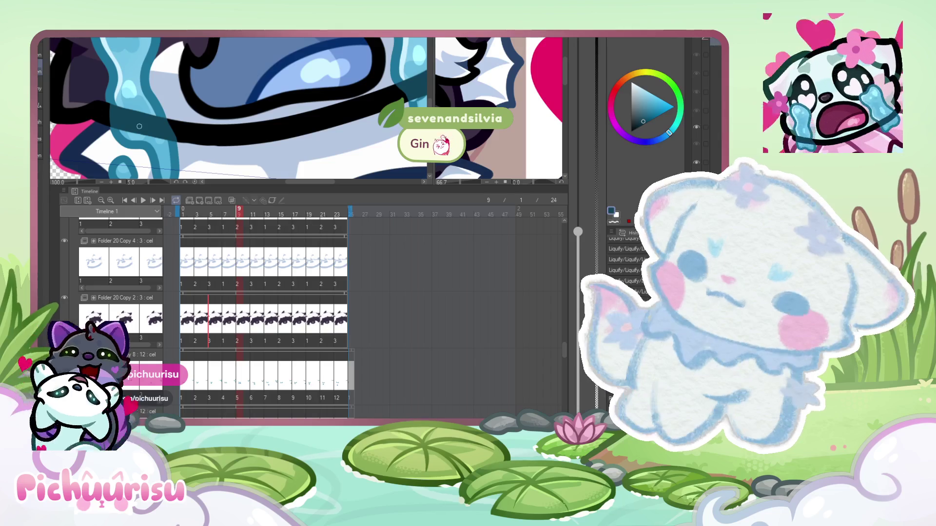
scroll(139, 126, "up", 5)
left_click_drag(78, 68, 78, 77)
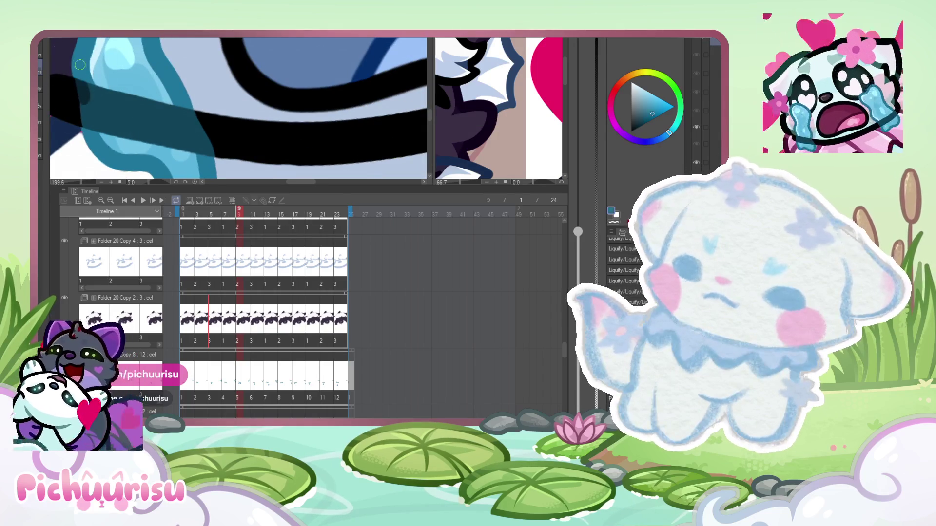
- Sample white from the artwork
scroll(87, 130, "down", 1)
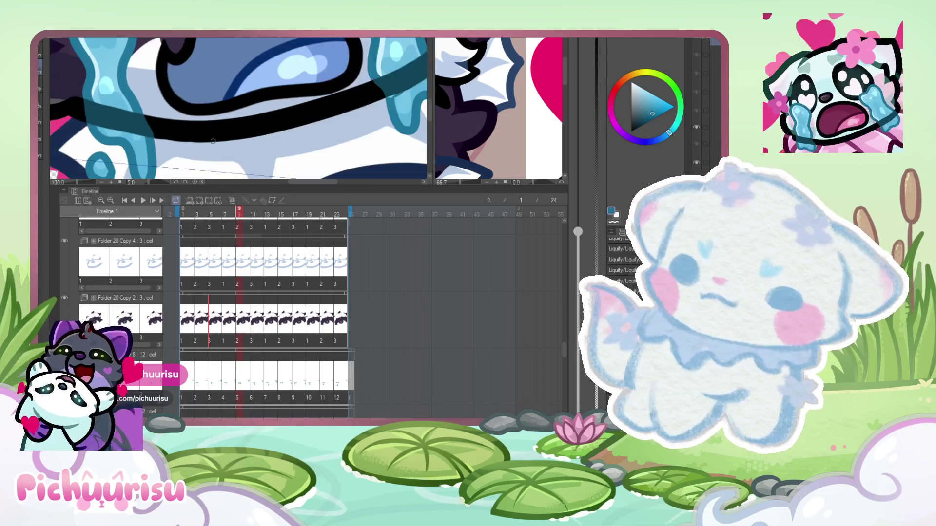
left_click(163, 144, "alt")
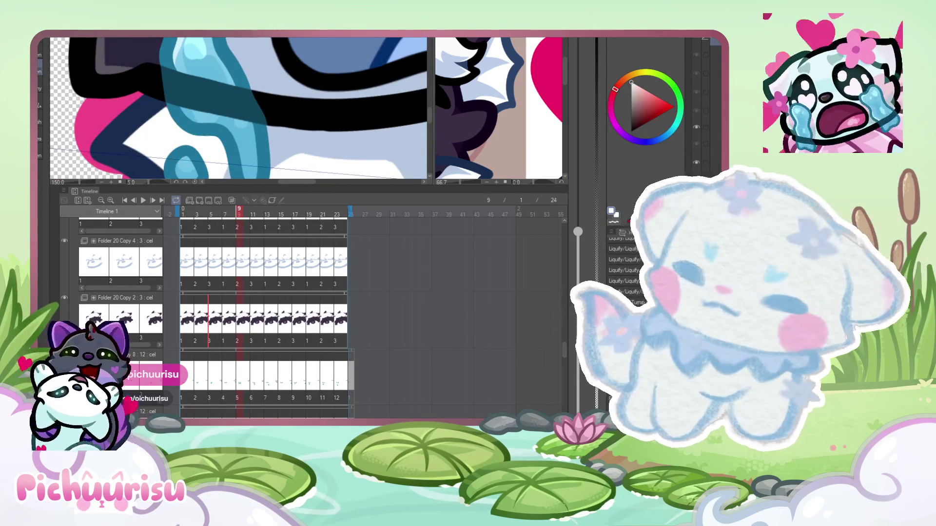
scroll(167, 134, "up", 2)
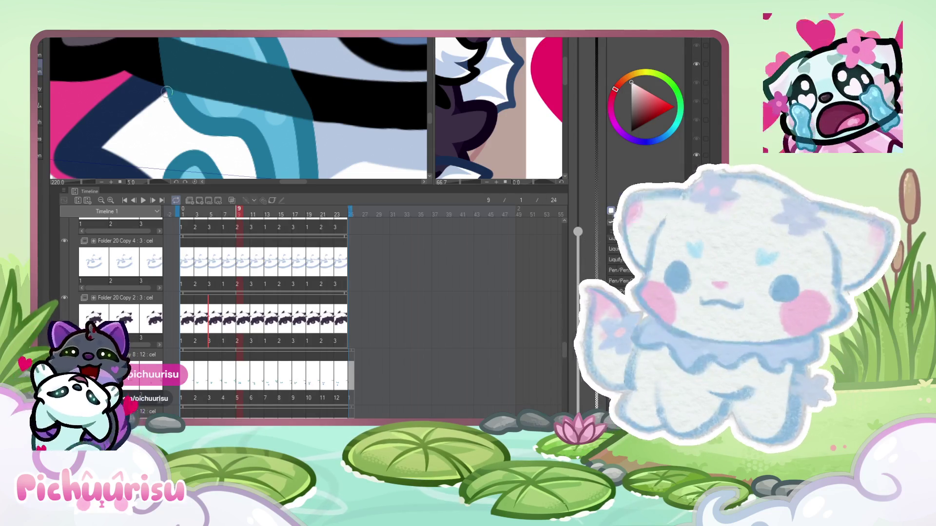
- Move to frame 7, then step back to frame 5
left_click(225, 214)
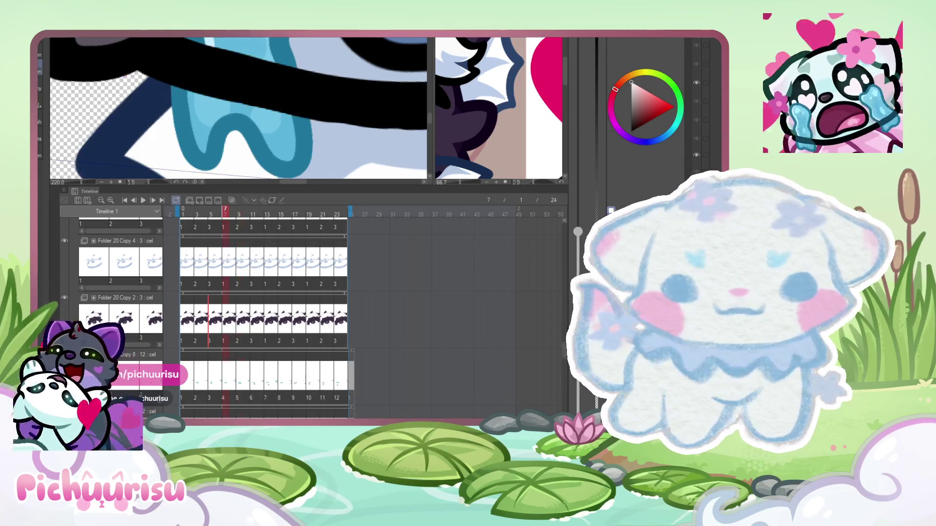
scroll(168, 123, "down", 2)
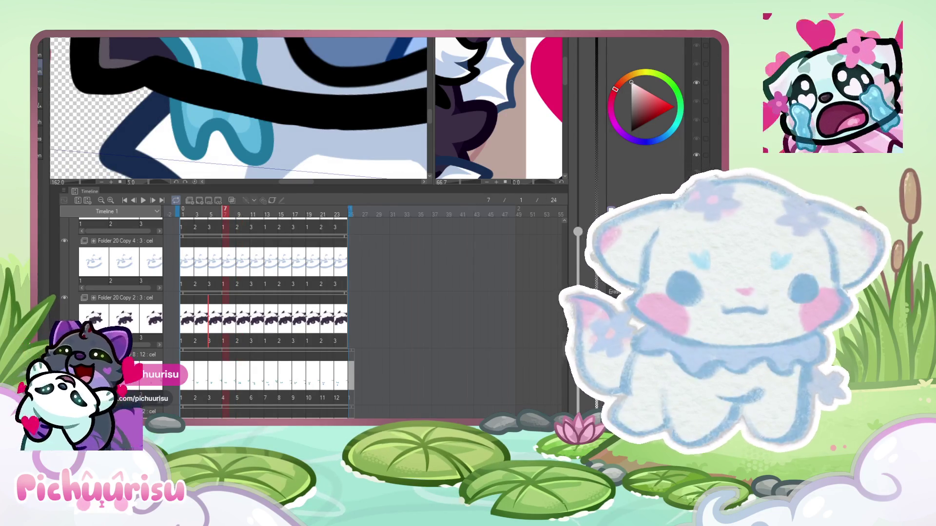
key("Left")
key("Left")
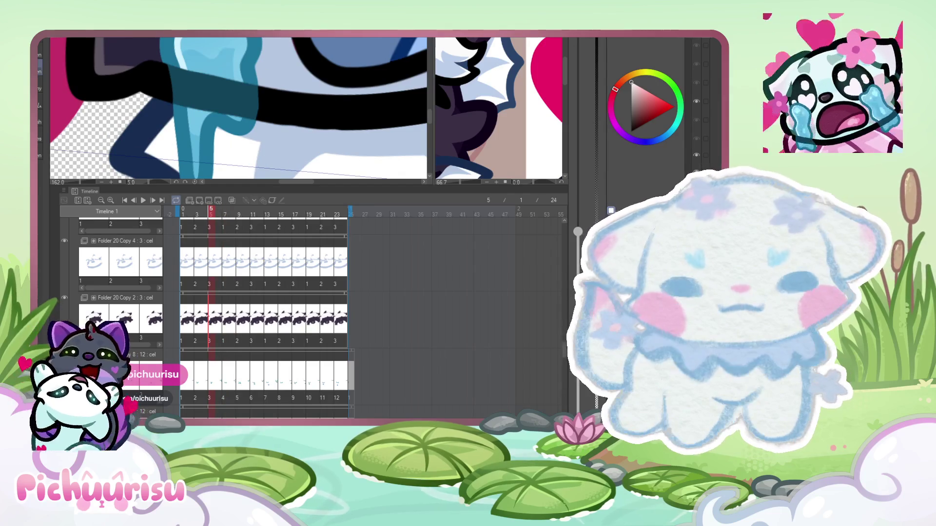
scroll(171, 127, "down", 5)
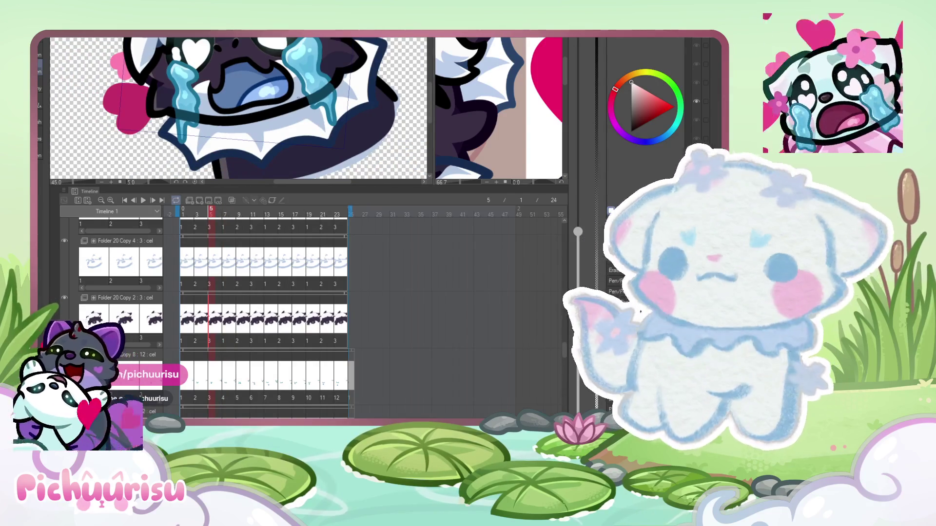
scroll(336, 76, "up", 2)
- Pick the dark blue, return to frame 1, and show and select the tear layer
left_click(332, 46, "alt")
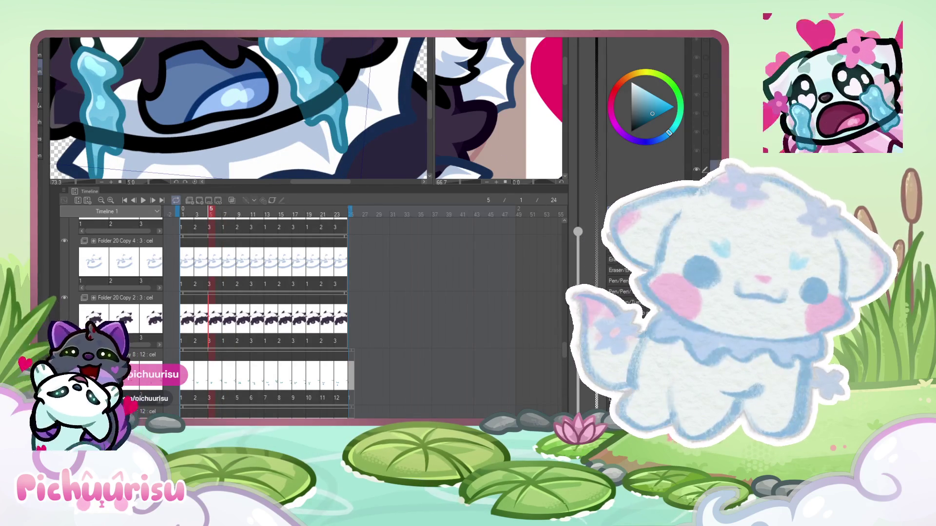
left_click(183, 215)
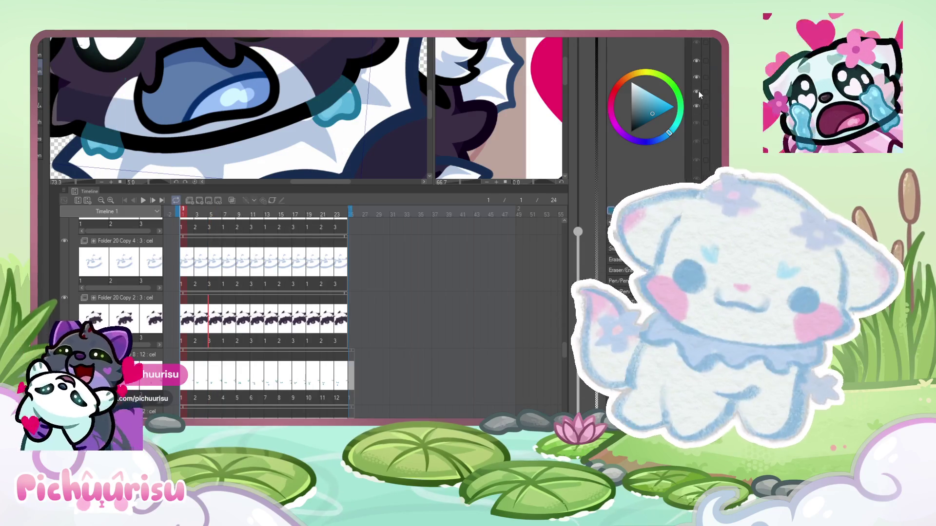
left_click(696, 105)
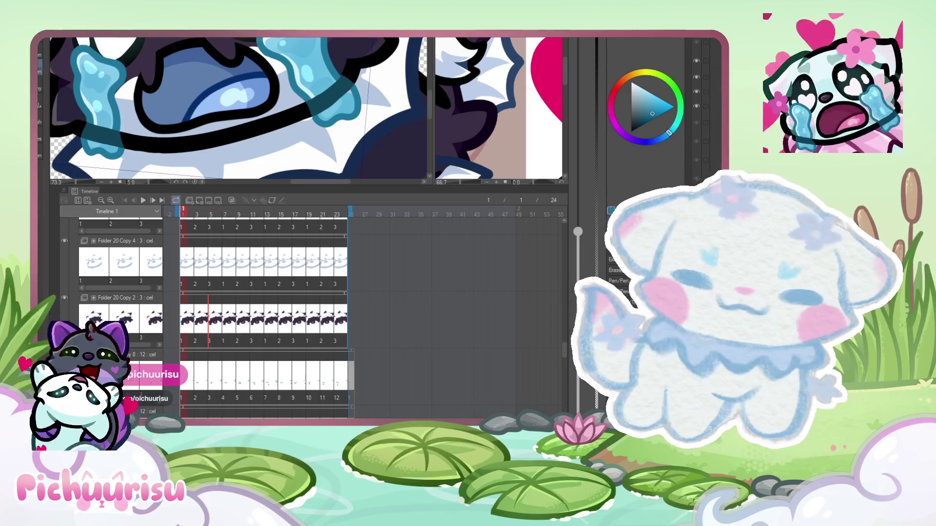
left_click(716, 91)
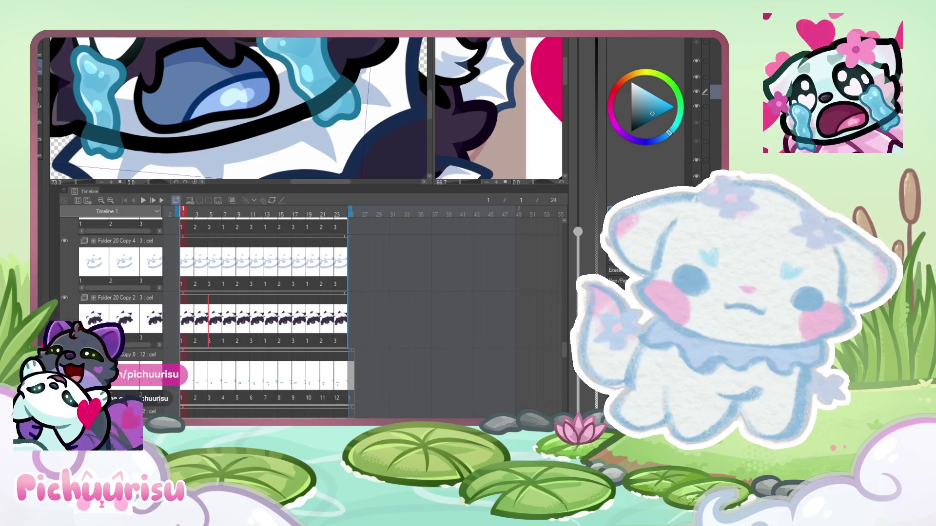
scroll(264, 316, "up", 3)
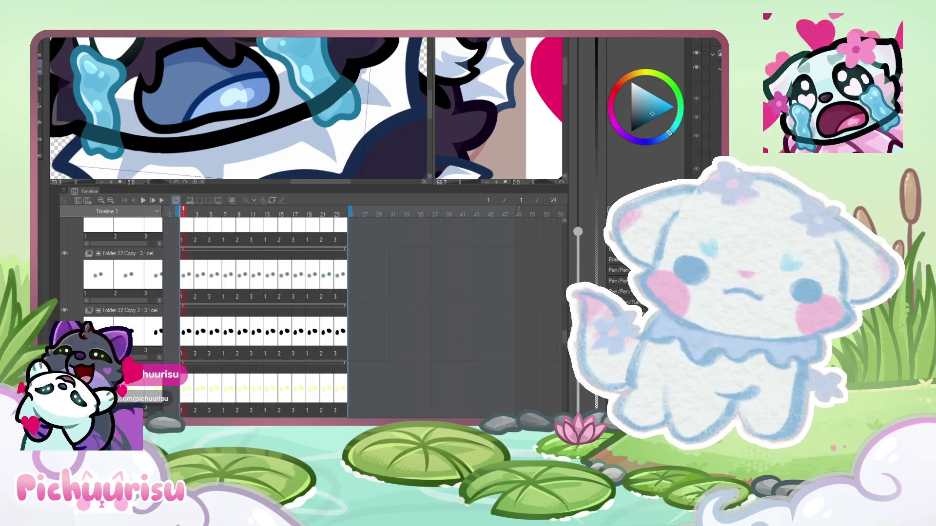
- Add a new layer for tear highlights, enlarge the brush, and zoom into the face
key("ctrl+z")
scroll(366, 95, "down", 4)
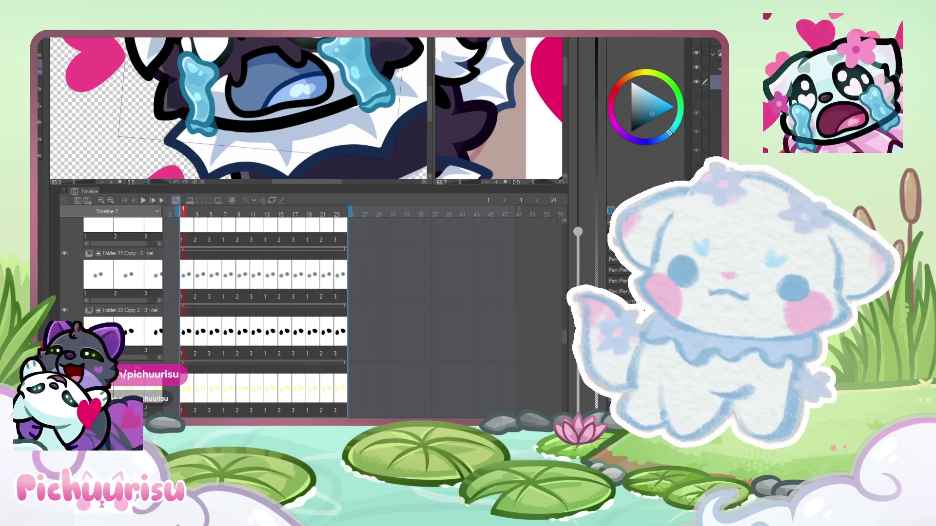
scroll(659, 293, "up", 3)
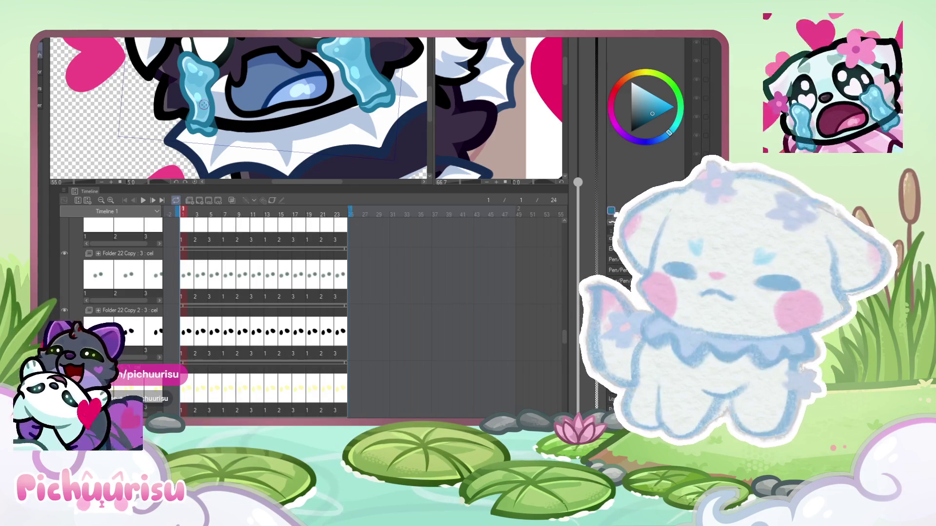
scroll(239, 107, "down", 2)
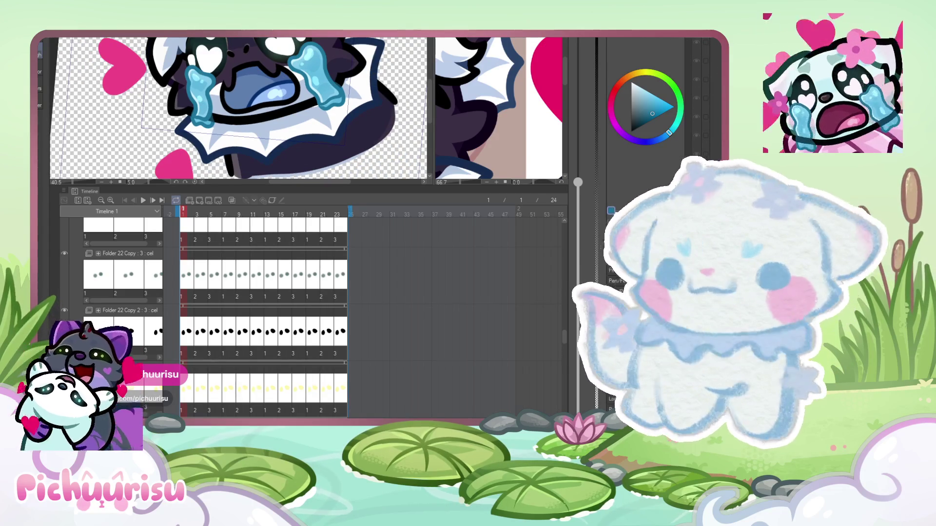
key("bracketright")
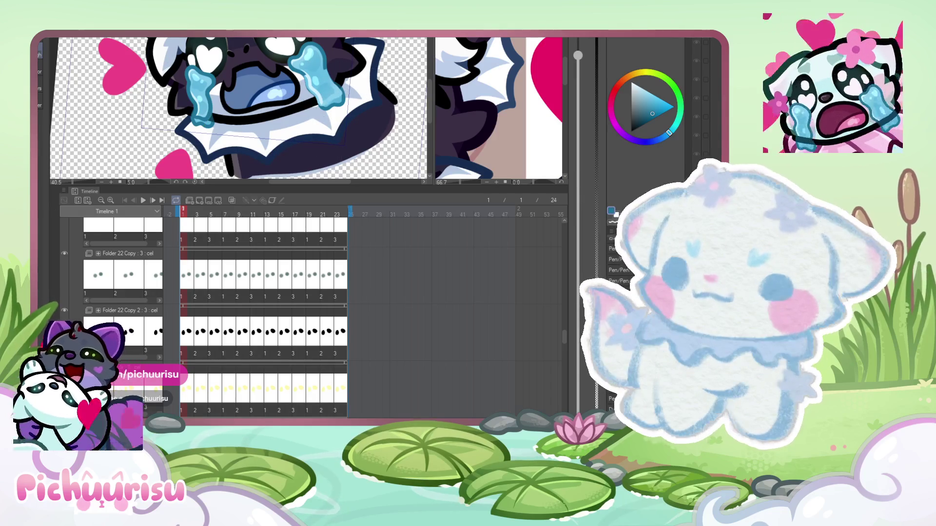
key("ctrl+plus")
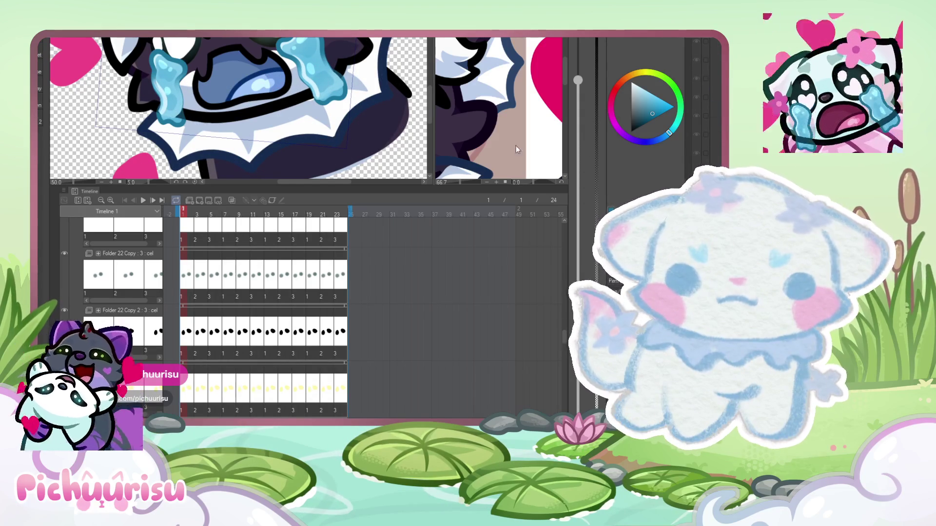
- Step through frames 3 and 5, then scrub to frame 11 to check the tears
key("Right")
key("Right")
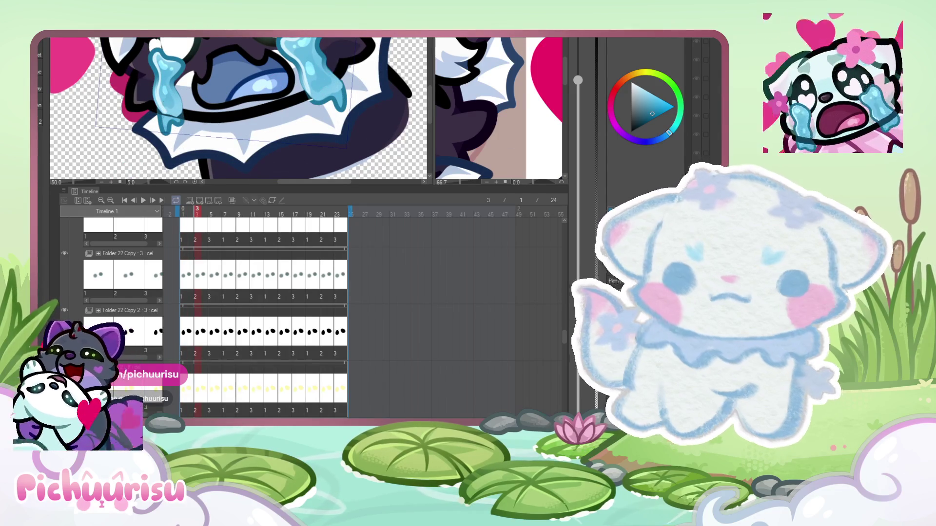
key("Right")
key("Right")
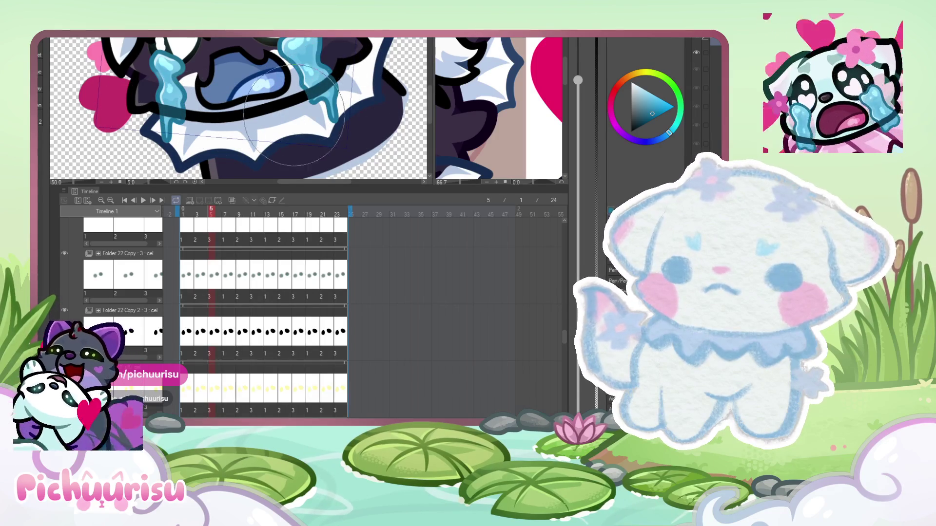
scroll(78, 93, "up", 2)
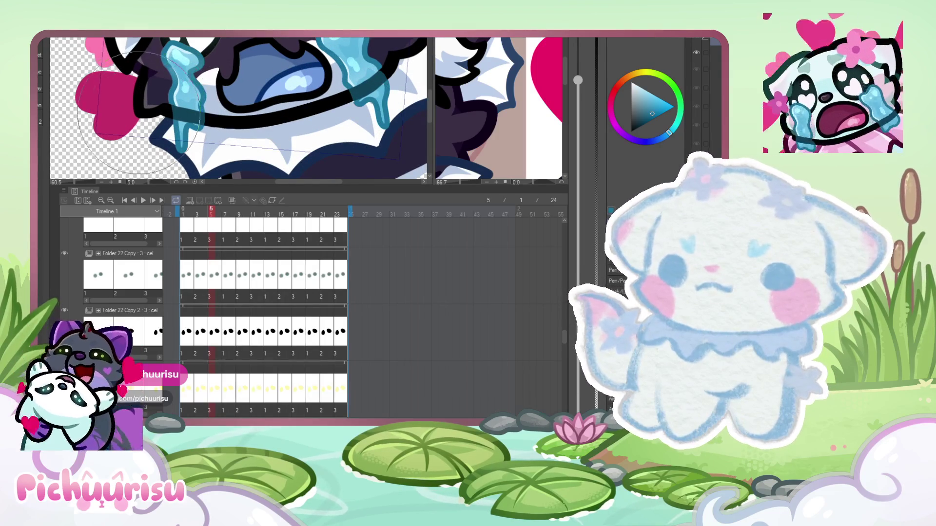
scroll(204, 118, "down", 2)
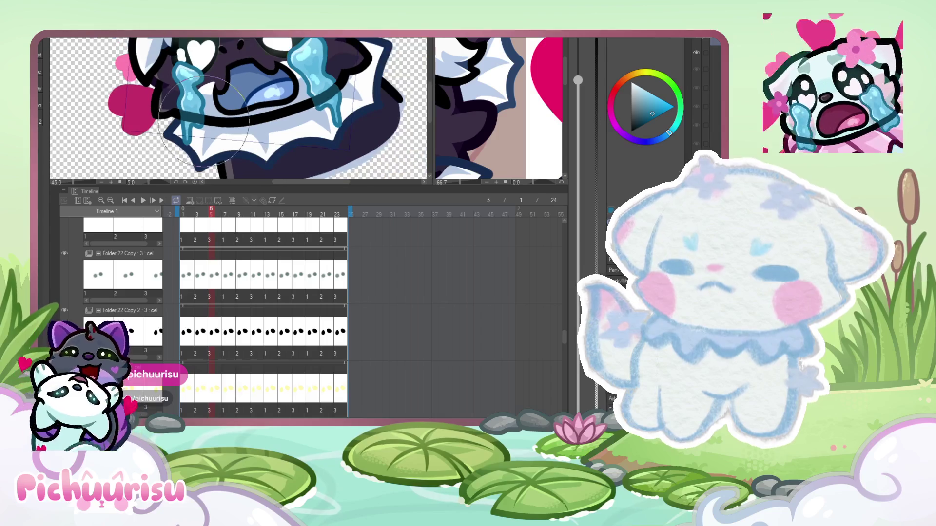
left_click_drag(211, 217, 253, 219)
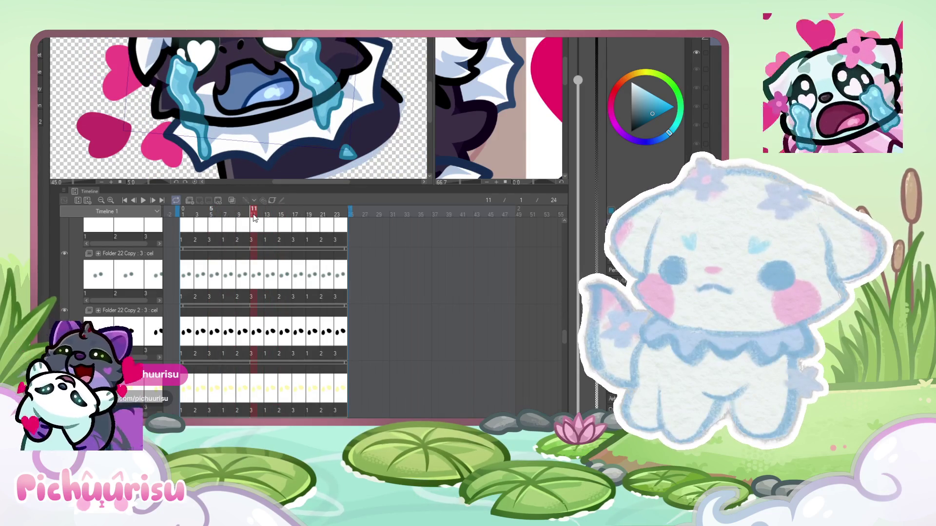
- Pan across the enlarged tear drip, adjust brush size, and sample the tear's mid blue
scroll(393, 98, "up", 8)
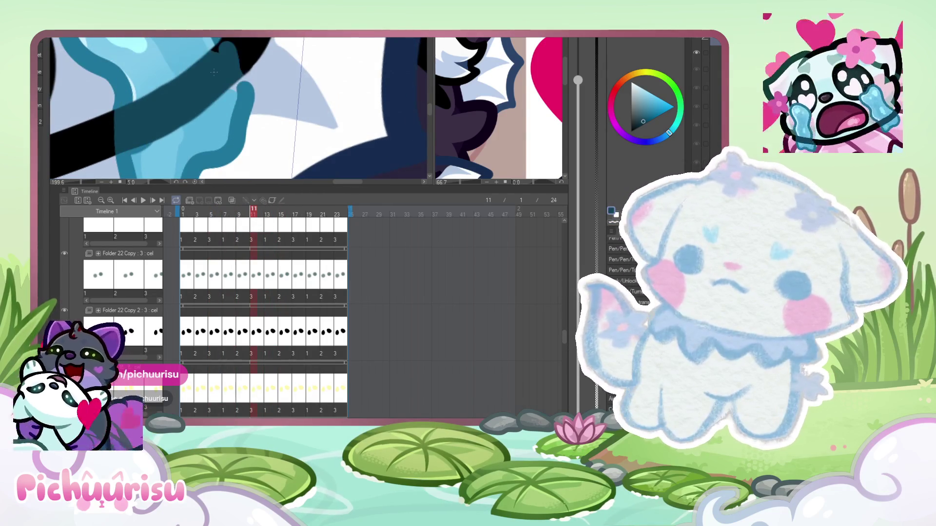
left_click_drag(199, 60, 265, 107)
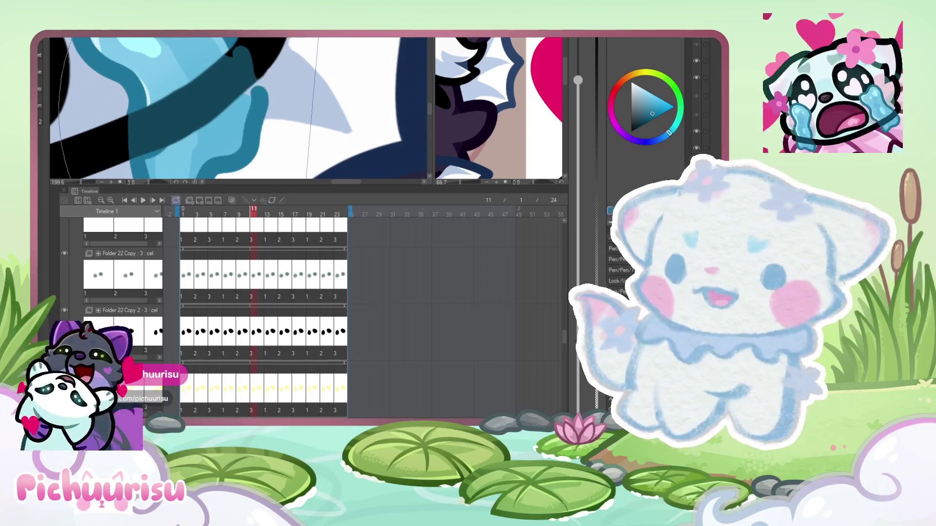
scroll(162, 95, "up", 2)
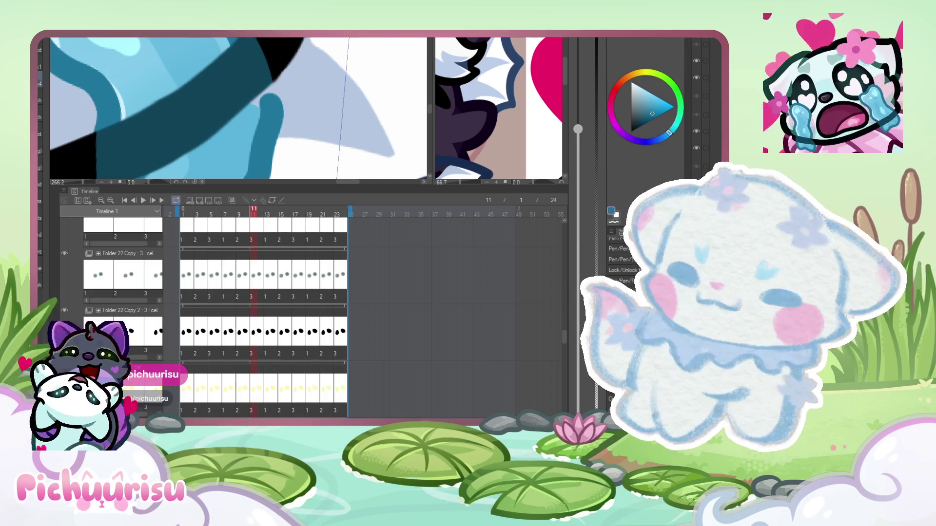
key("bracketleft")
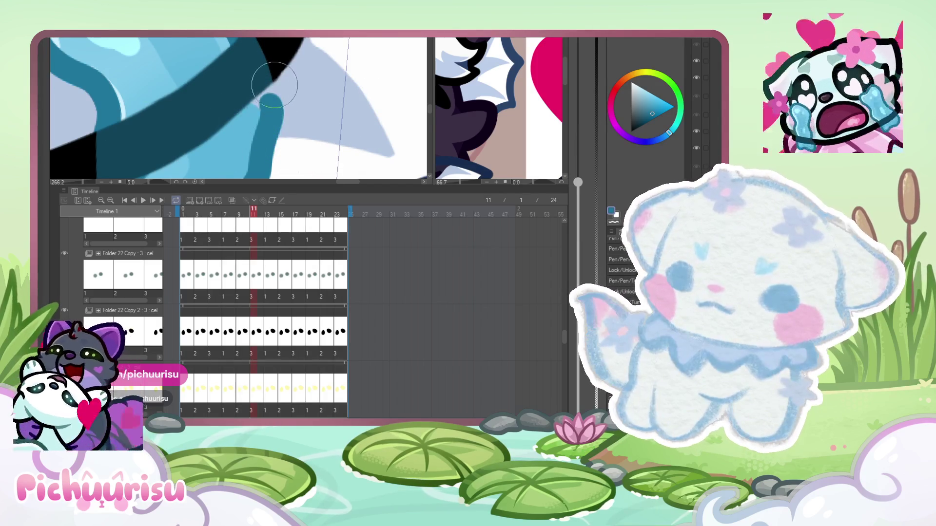
key("bracketright")
key("bracketright")
key("bracketright")
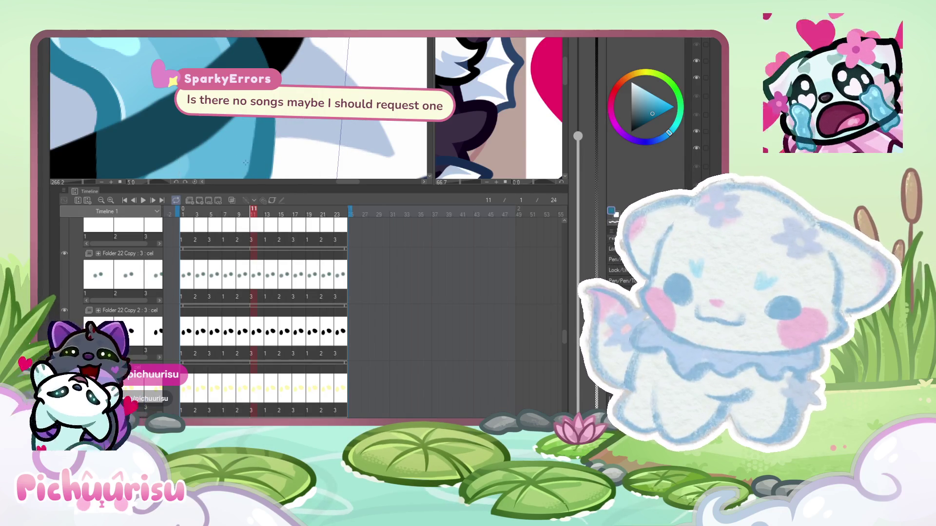
scroll(261, 109, "down", 1)
left_click(276, 131, "alt")
- Resize the brush, zoom so the face fills the view, and sample the black outline
scroll(276, 132, "up", 1)
key("bracketright")
key("bracketright")
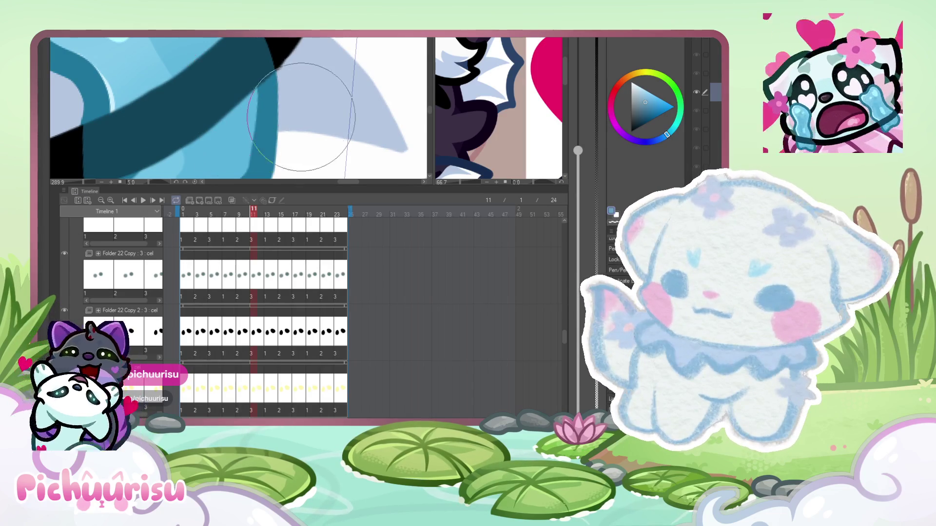
scroll(268, 83, "down", 3)
scroll(267, 83, "down", 5)
key("ctrl+plus")
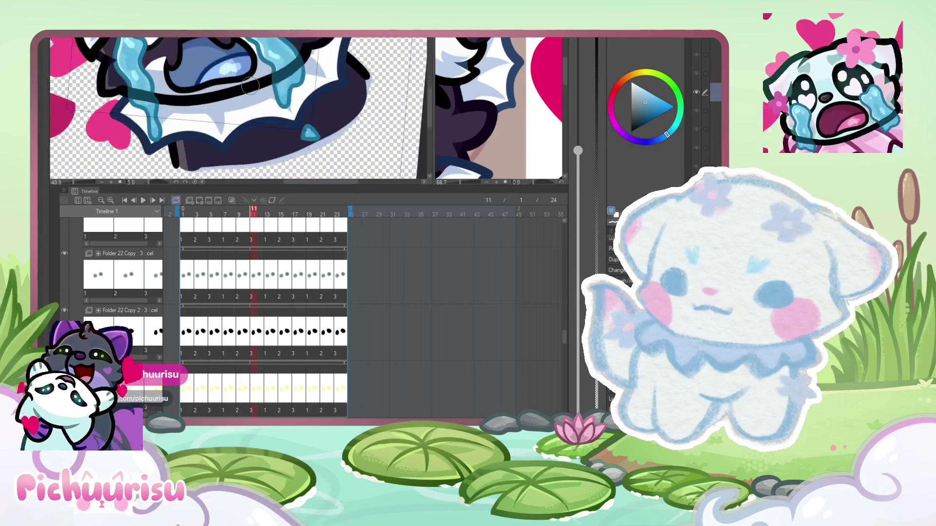
scroll(328, 103, "up", 4)
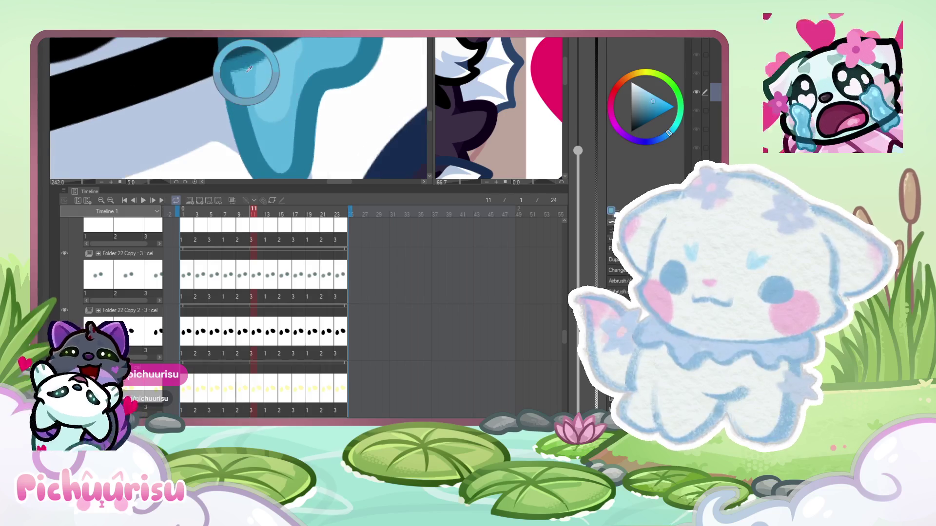
scroll(240, 71, "up", 1)
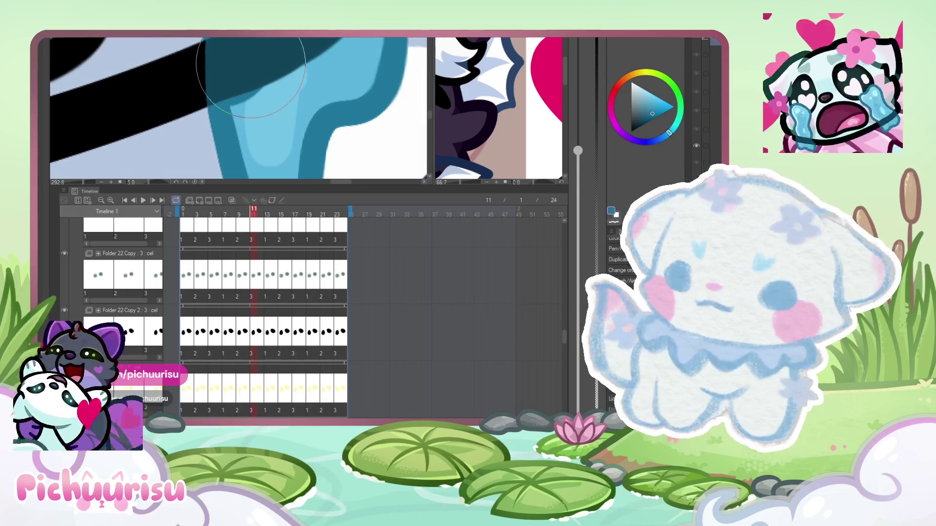
left_click(149, 98, "alt")
scroll(129, 146, "up", 1)
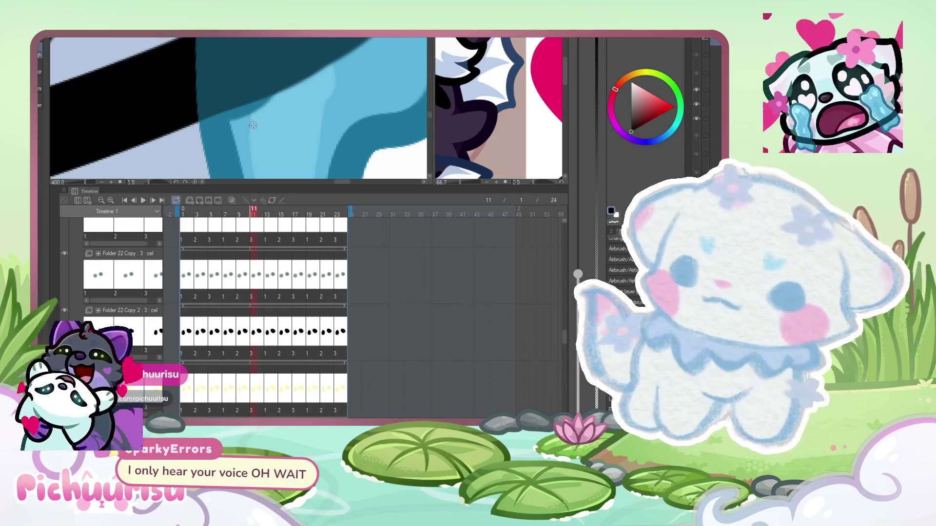
left_click(217, 127, "alt")
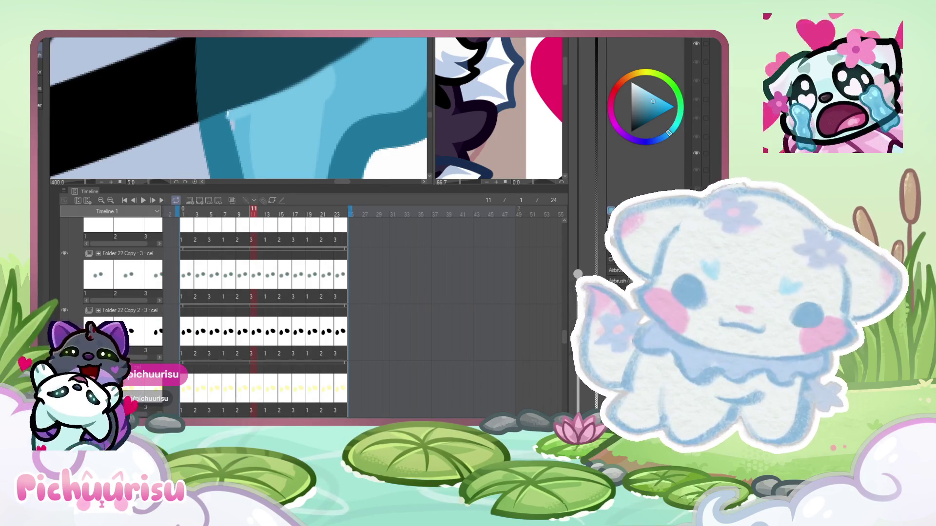
scroll(367, 165, "down", 3)
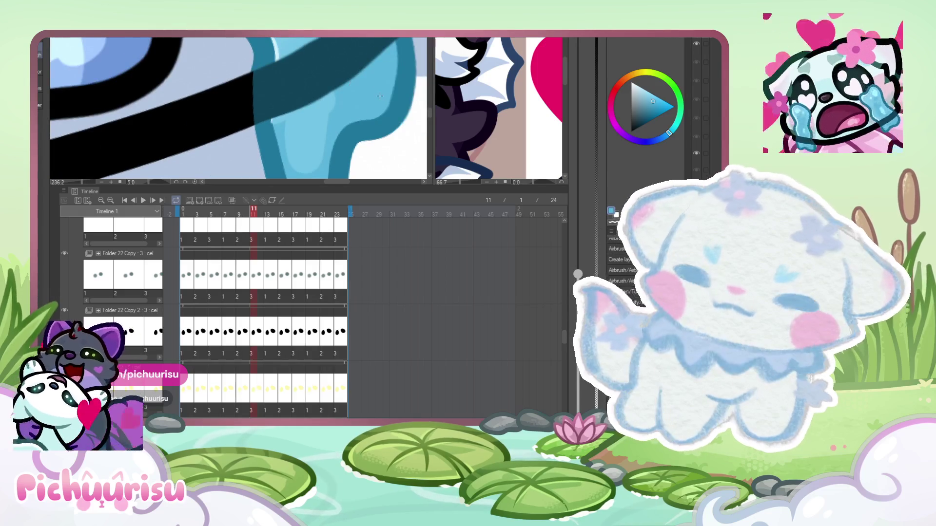
scroll(260, 112, "up", 3)
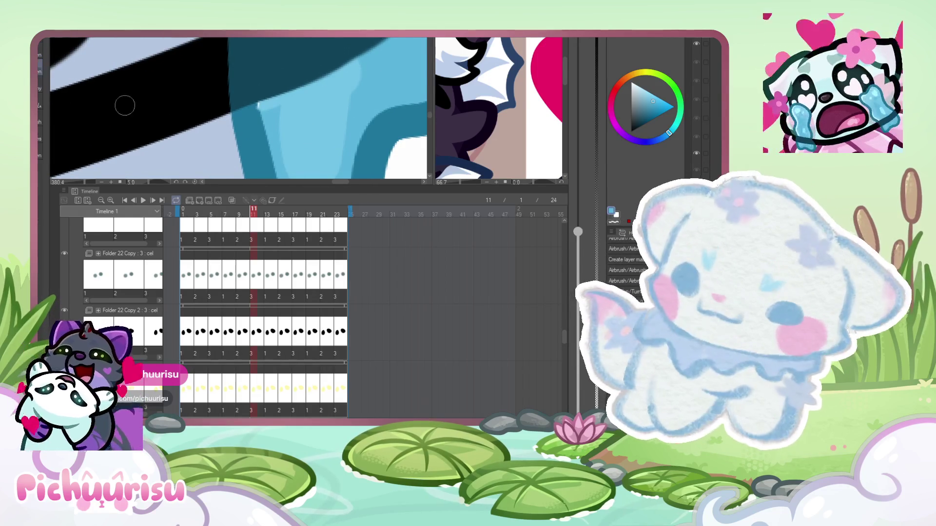
scroll(243, 91, "up", 2)
left_click(263, 104, "alt")
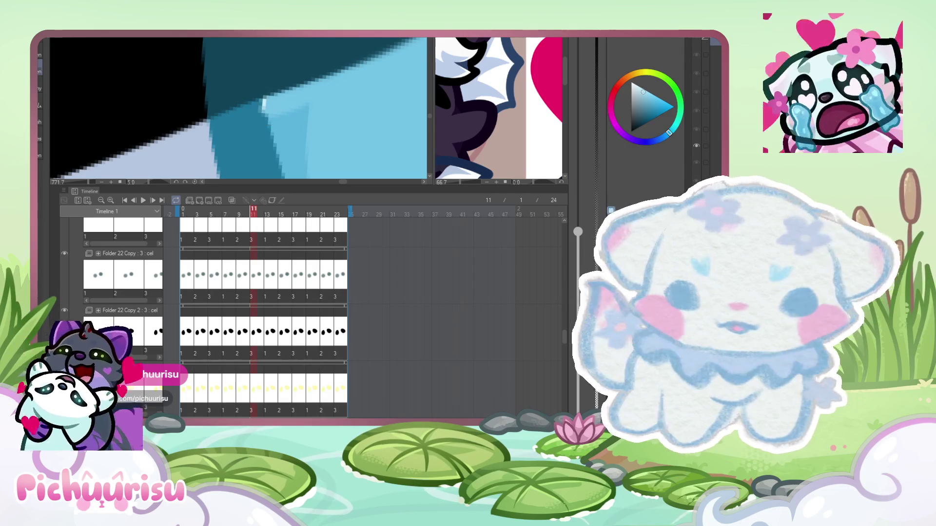
left_click(696, 75)
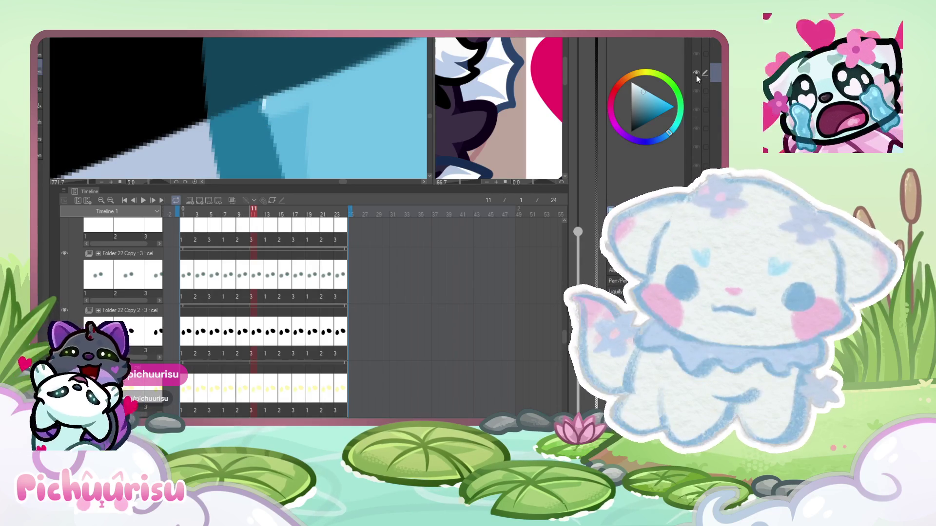
scroll(348, 83, "up", 1)
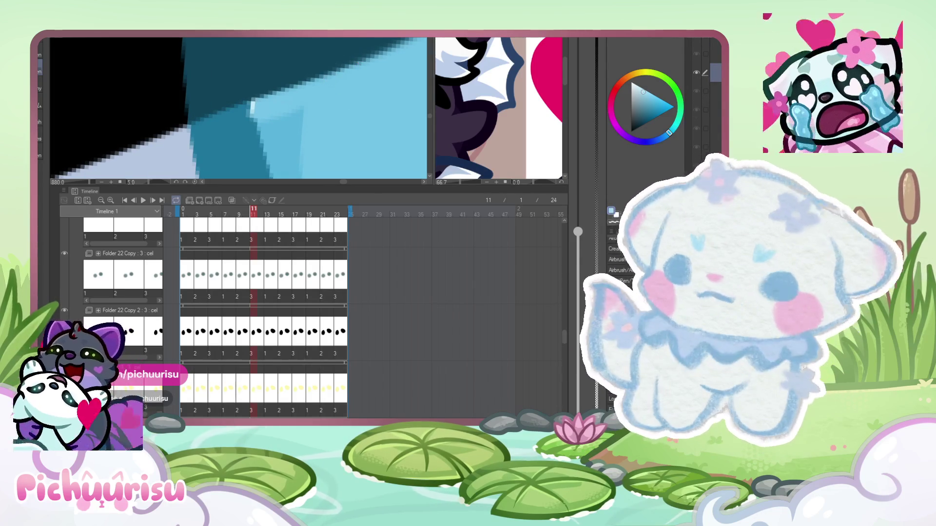
scroll(245, 115, "up", 1)
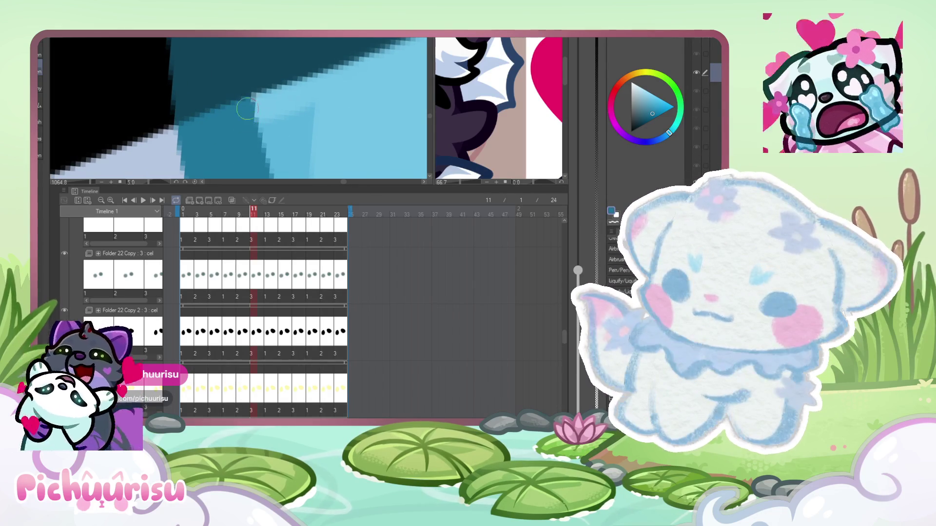
scroll(256, 151, "down", 10)
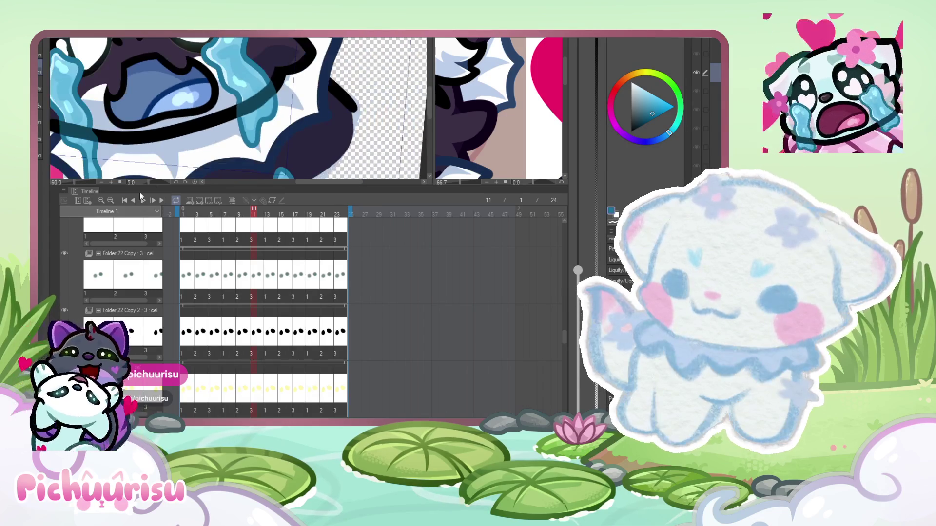
- Play the animation, pick a lighter blue, and liquify the dark tear outline into shape
left_click(144, 201)
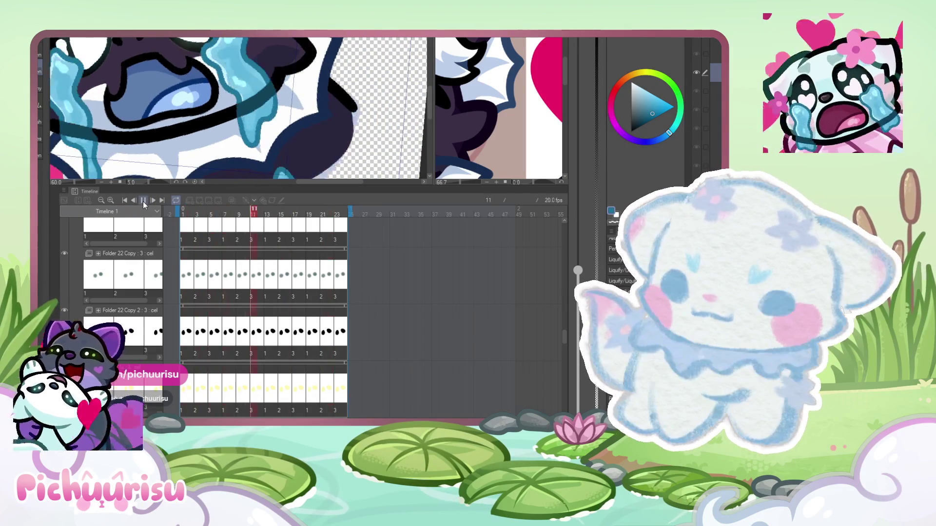
scroll(267, 73, "up", 3)
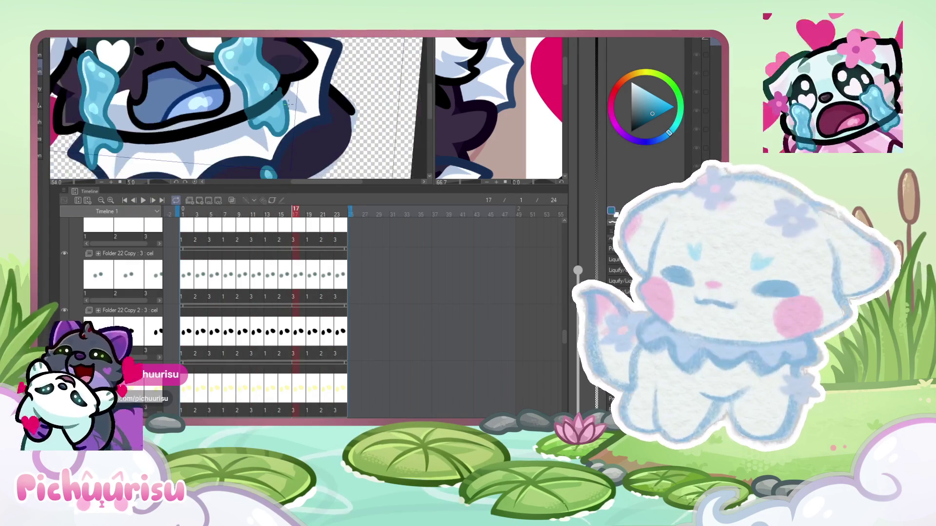
scroll(276, 98, "up", 1)
left_click(300, 87, "alt")
scroll(288, 69, "up", 2)
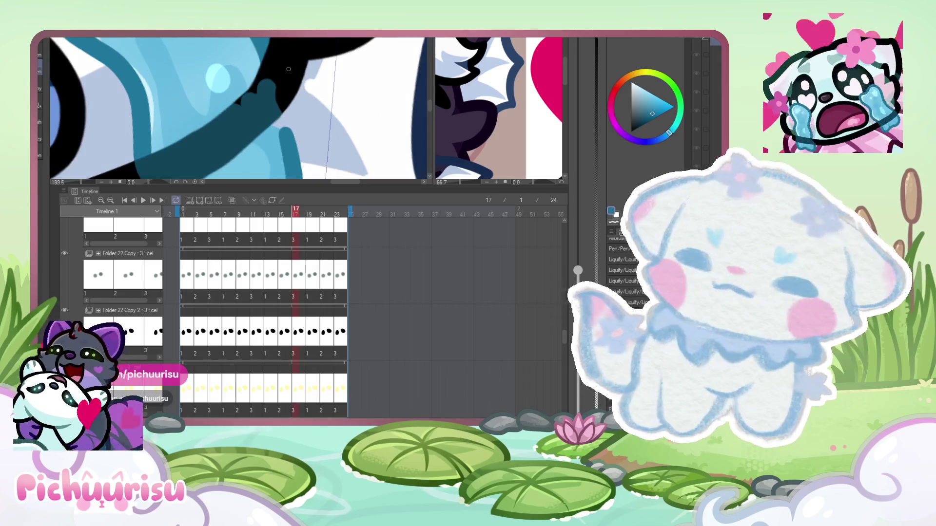
mouse_move(238, 87)
left_mouse_down()
mouse_move(267, 58)
mouse_move(274, 120)
mouse_move(275, 94)
mouse_move(263, 91)
mouse_move(258, 63)
left_mouse_up()
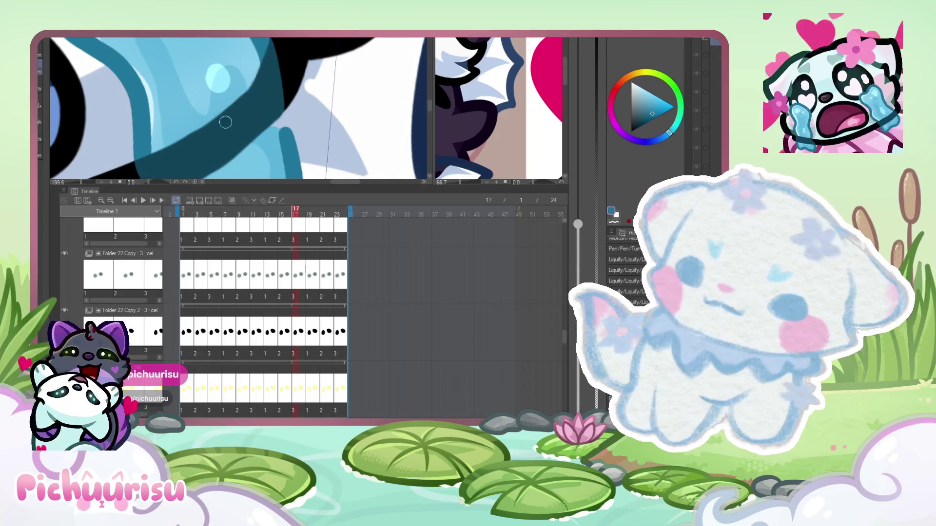
- Check the tear by moving to frame 21, jumping to 24, then scrubbing back to 15
scroll(237, 102, "down", 3)
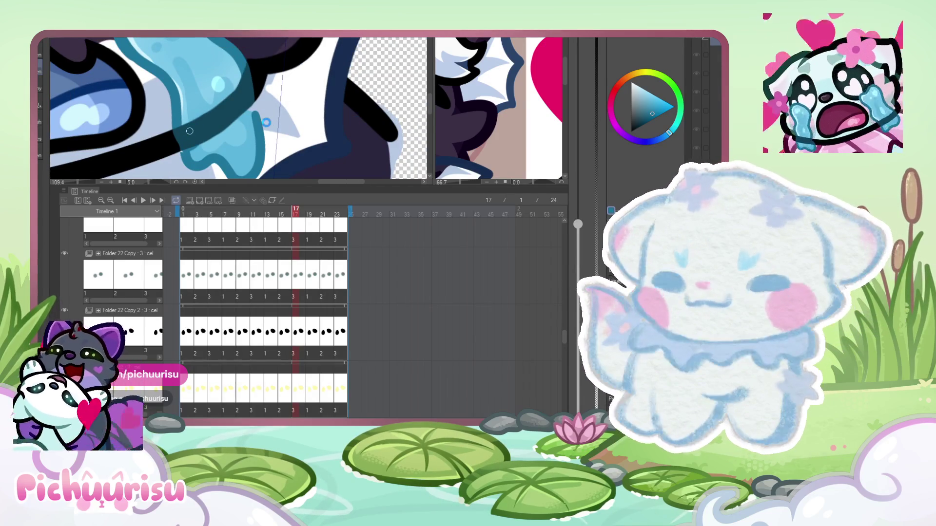
scroll(267, 121, "down", 1)
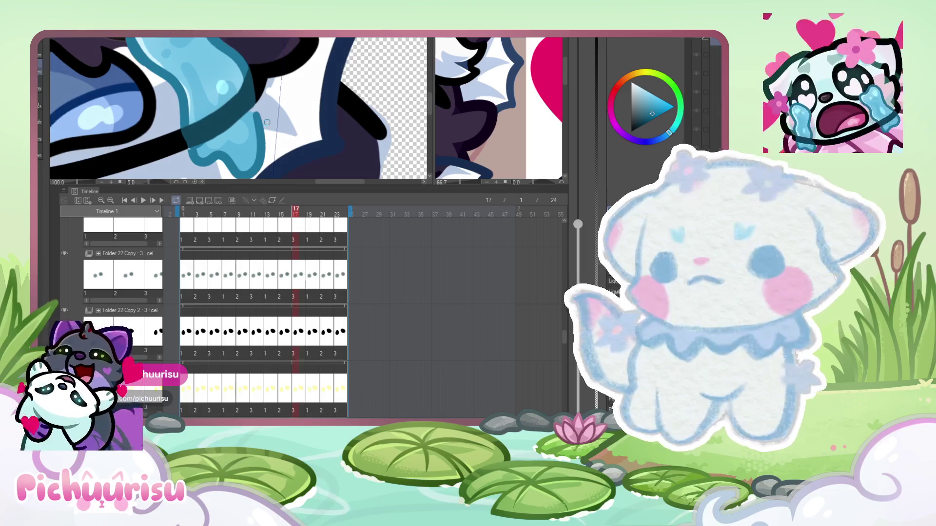
scroll(267, 121, "up", 3)
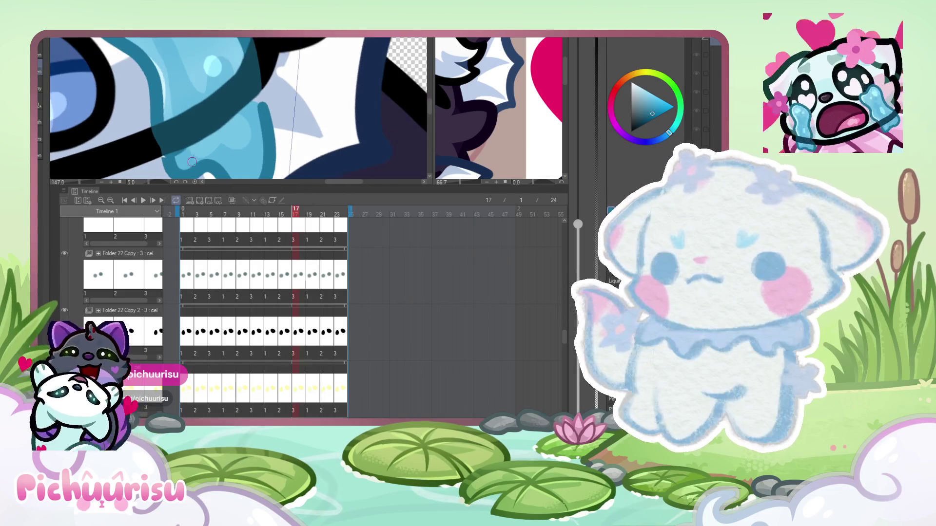
left_click_drag(295, 210, 323, 211)
scroll(242, 91, "up", 5)
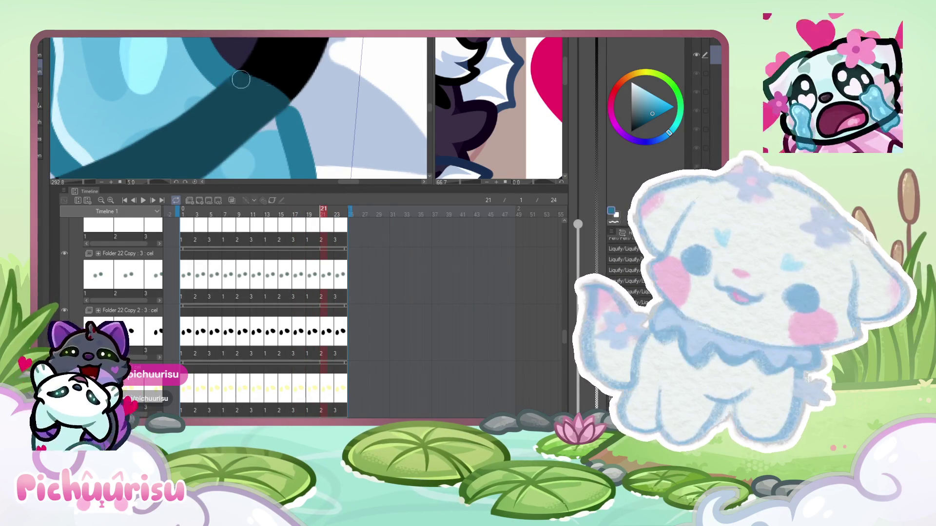
scroll(209, 97, "down", 2)
scroll(210, 97, "down", 3)
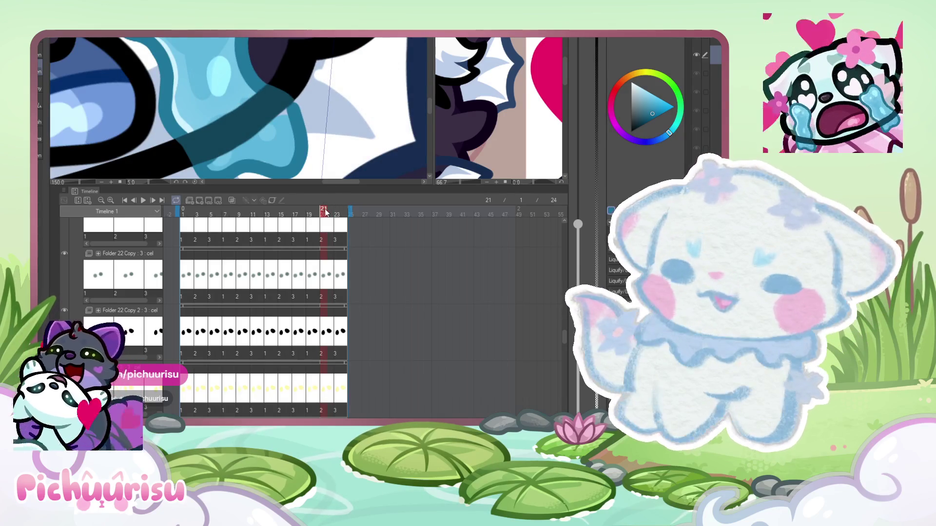
left_click(343, 213)
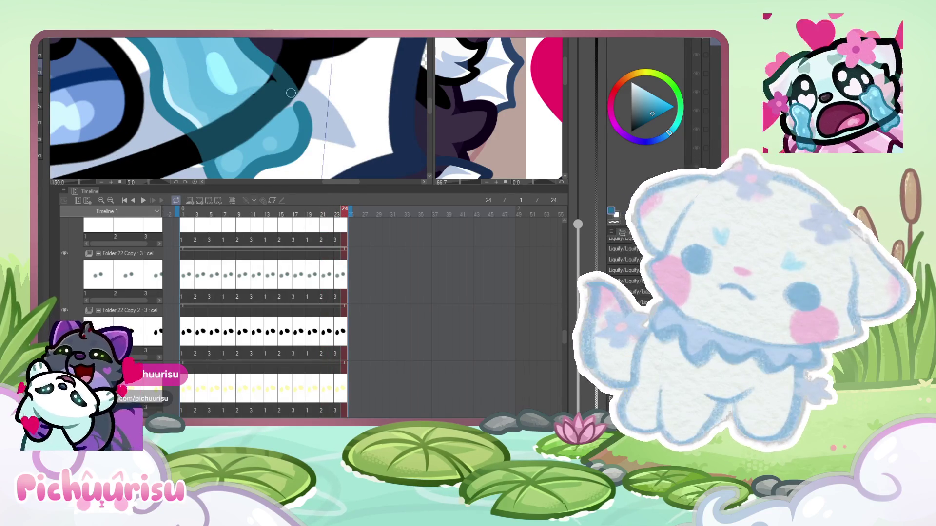
left_click(337, 211)
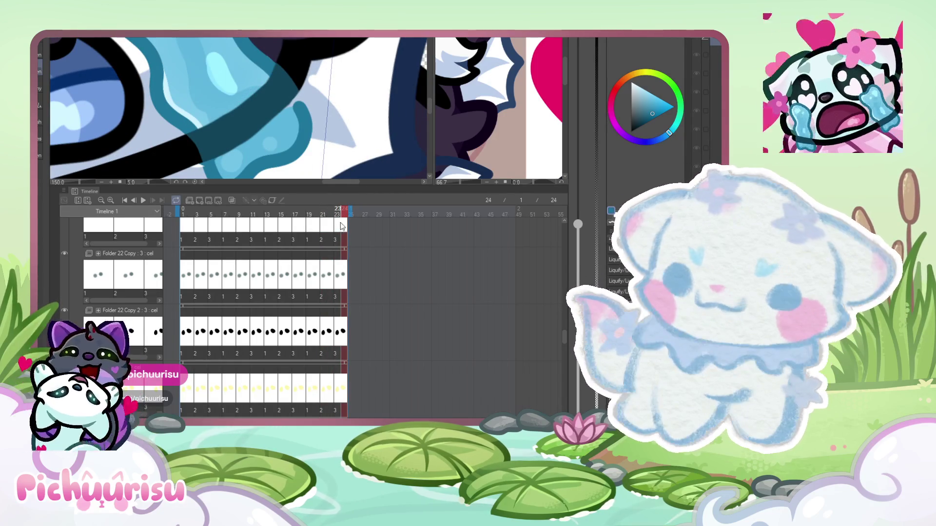
left_click_drag(316, 218, 273, 217)
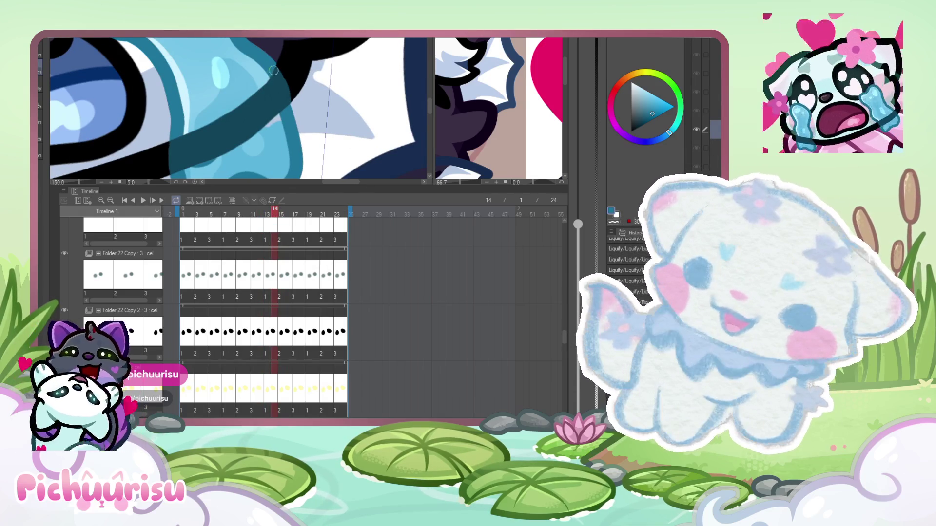
- Scrub back to frame 6, then frame 5, zooming in and out on the tear edges
scroll(272, 65, "down", 3)
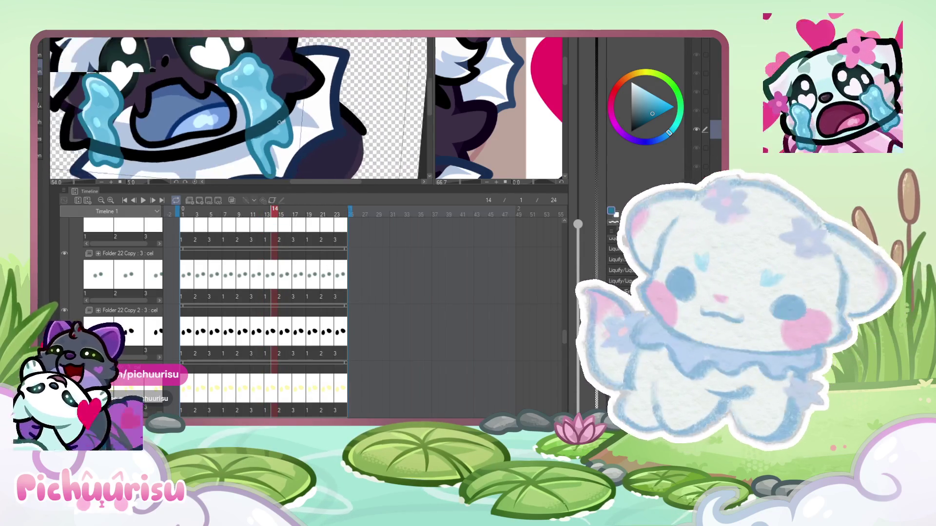
left_click_drag(271, 212, 224, 216)
scroll(282, 111, "up", 5)
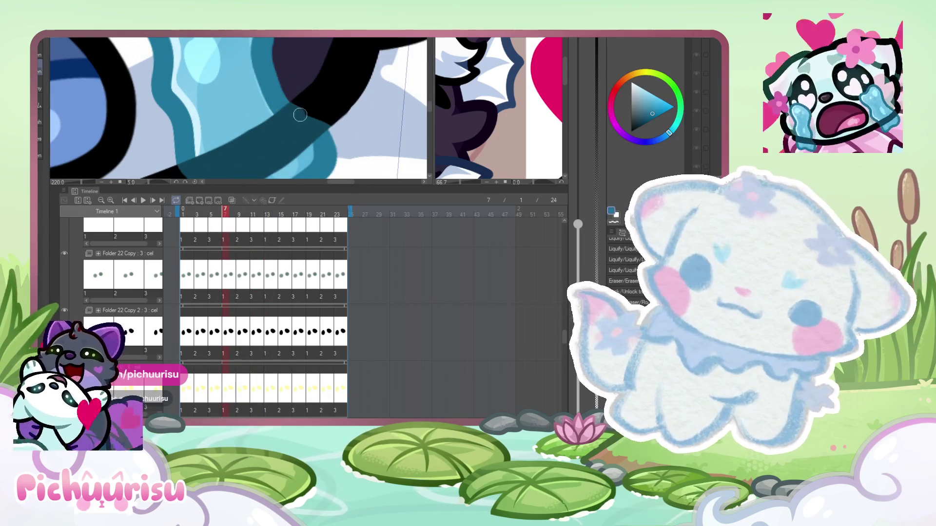
scroll(327, 154, "down", 3)
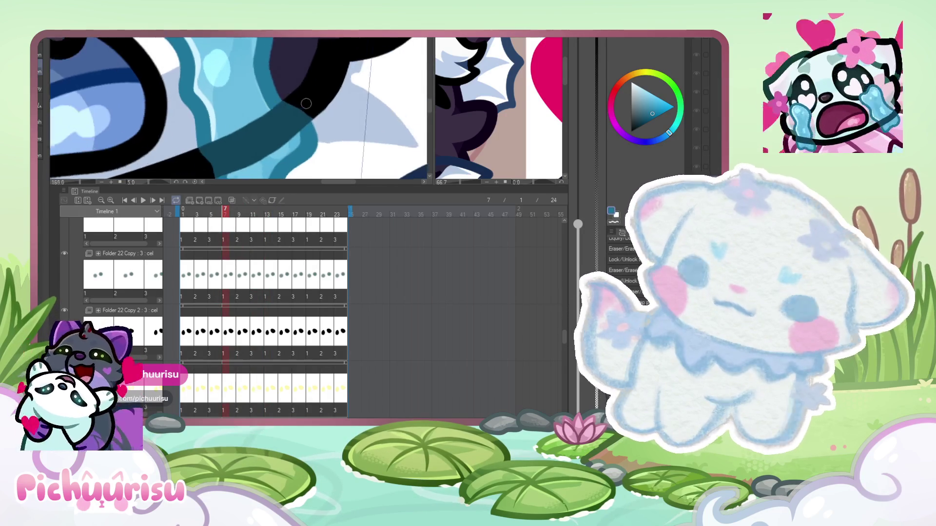
scroll(282, 90, "up", 4)
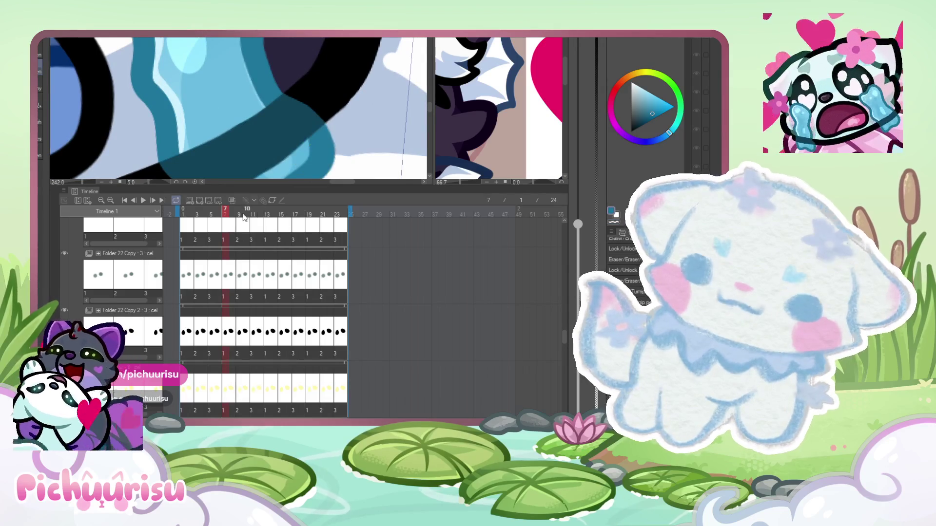
left_click(211, 214)
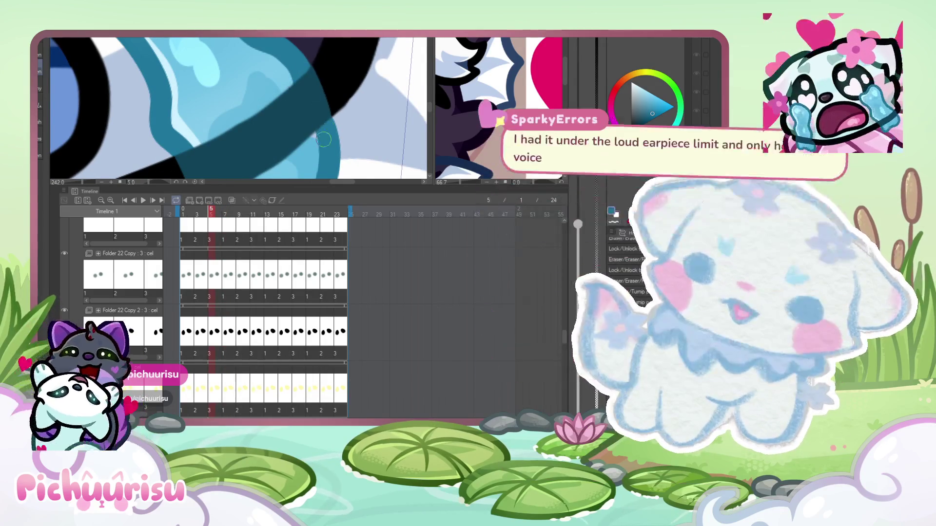
scroll(305, 67, "down", 2)
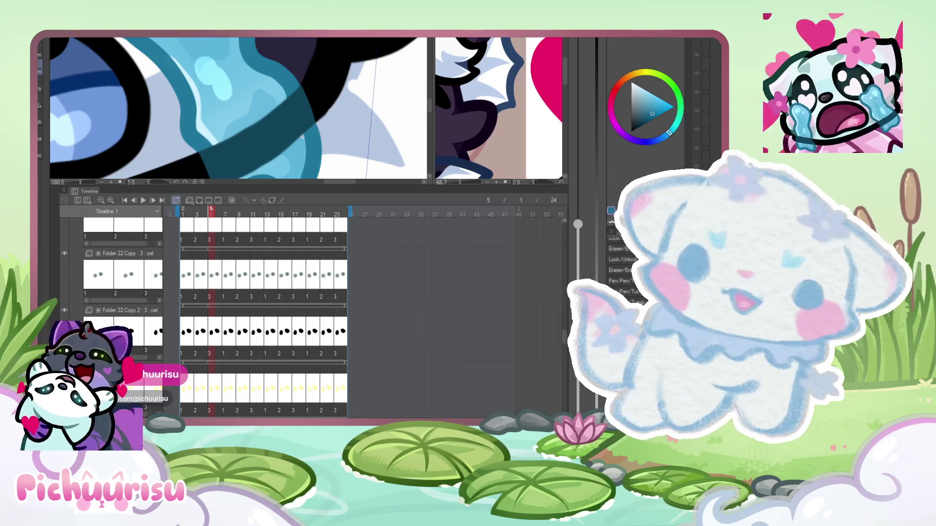
- Jump to frame 22, zoom out, then step back through frames 12 and 16 and zoom in
left_click(332, 215)
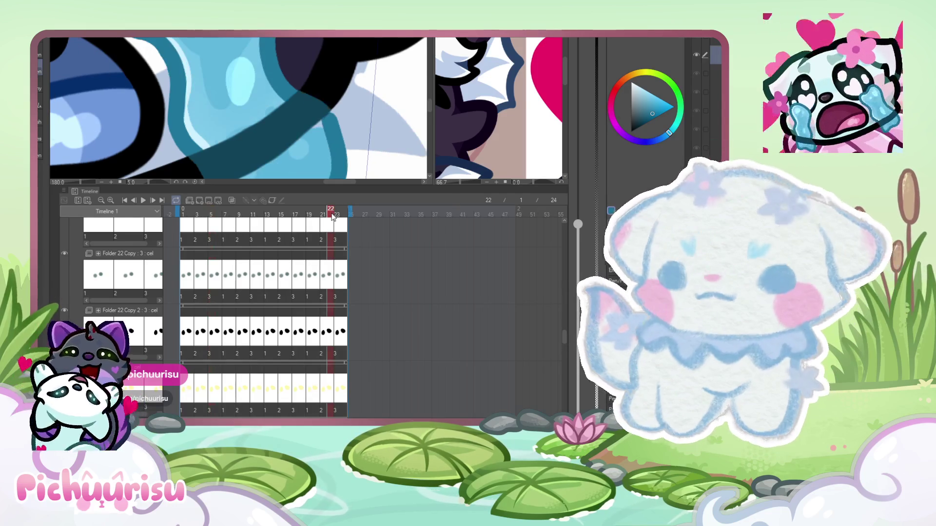
key("ctrl+minus")
key("ctrl+minus")
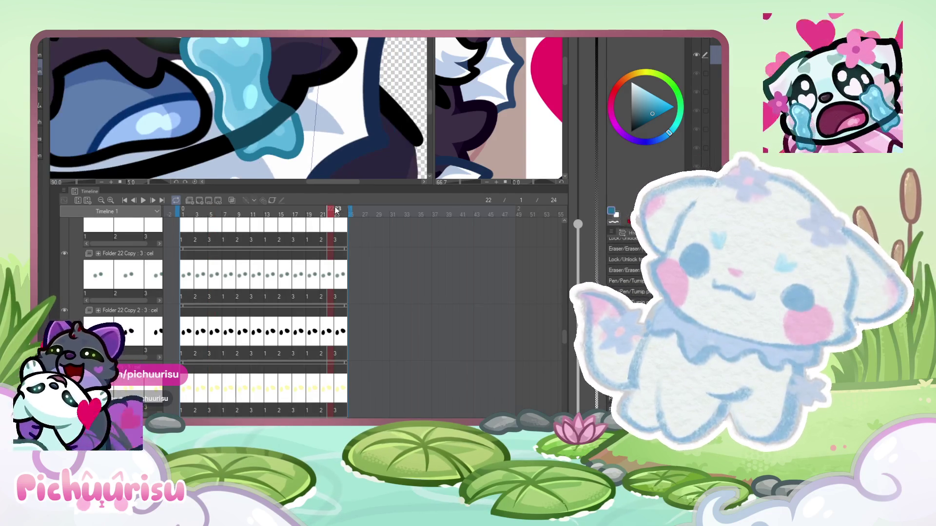
left_click_drag(328, 211, 262, 215)
left_click(289, 215)
scroll(302, 120, "up", 2)
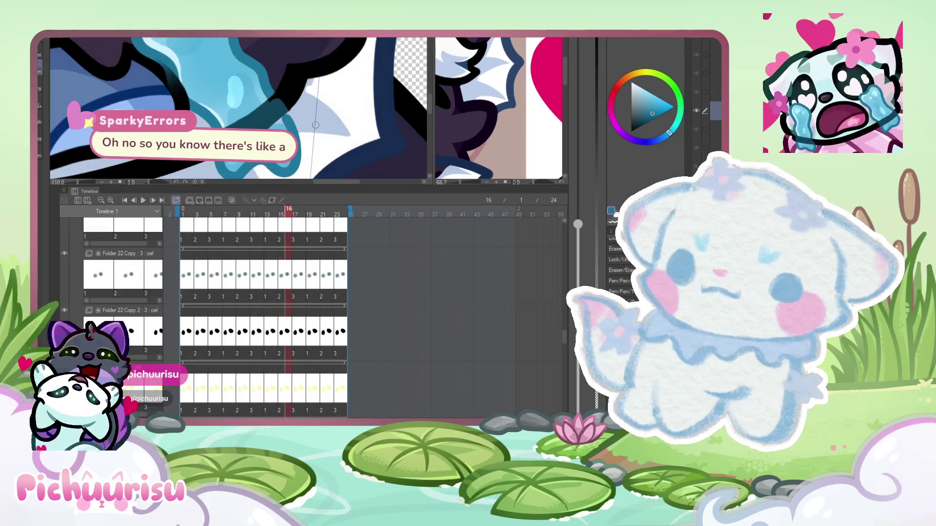
scroll(302, 119, "up", 1)
scroll(206, 85, "up", 1)
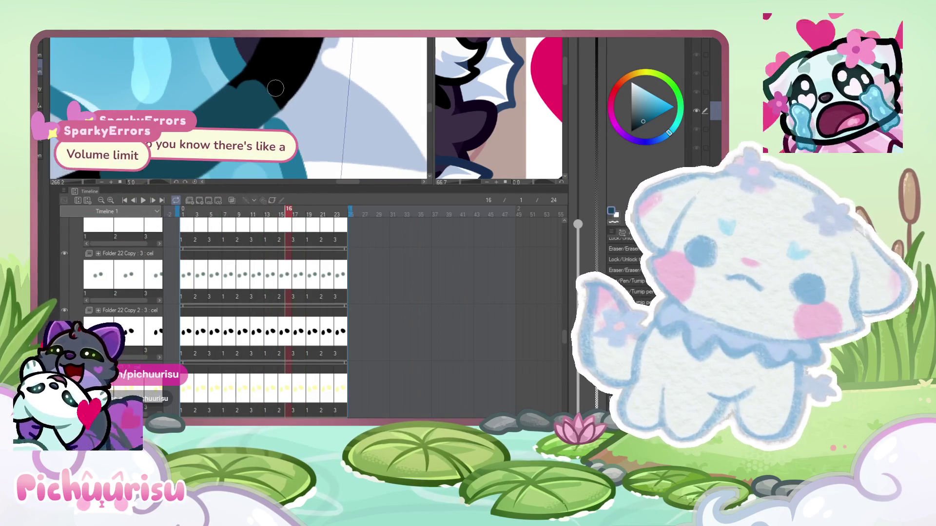
- Paint a darker patch onto the tear, then scrub back to the first frame
left_click_drag(238, 97, 233, 73)
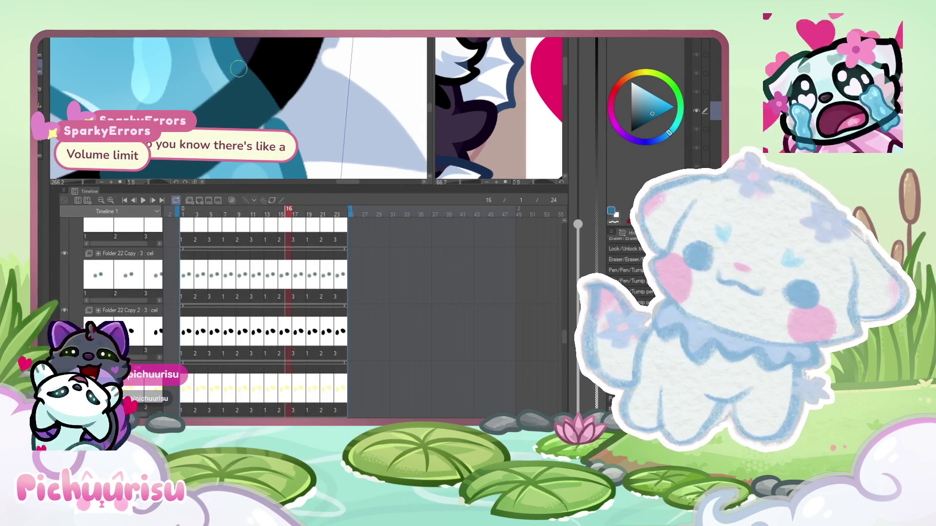
scroll(258, 92, "down", 2)
mouse_move(283, 215)
left_mouse_down()
mouse_move(186, 224)
mouse_move(280, 224)
mouse_move(192, 227)
mouse_move(204, 225)
left_mouse_up()
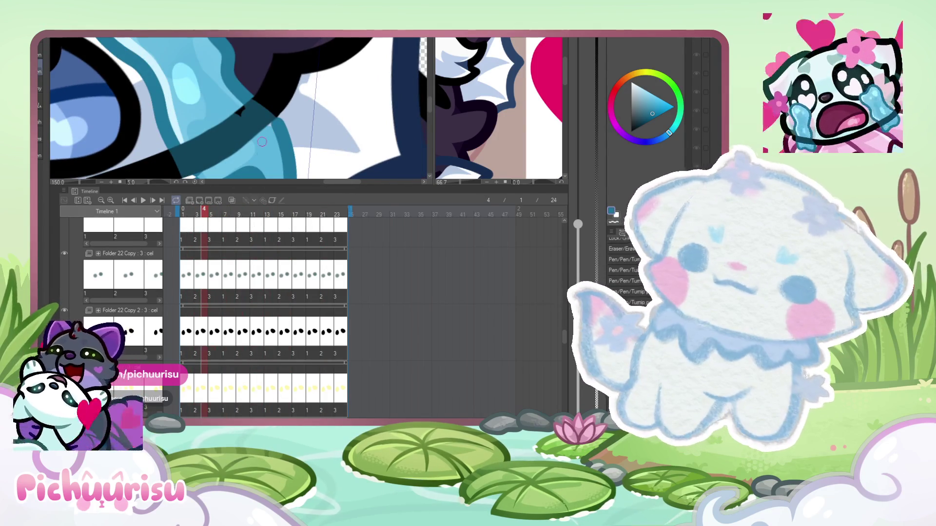
scroll(243, 127, "up", 2)
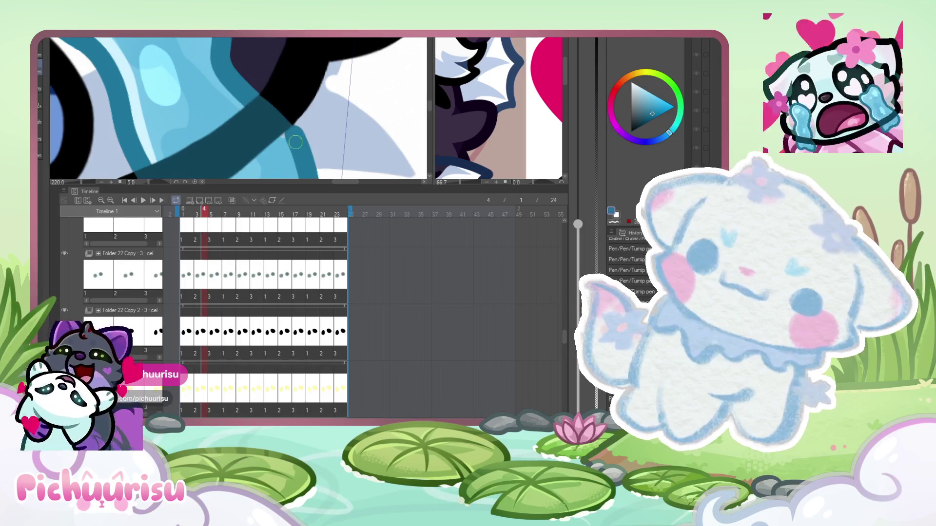
scroll(258, 127, "down", 4)
- Scrub ahead through frames 18, 19 and 24, settling on frame 23
left_click_drag(215, 232, 303, 236)
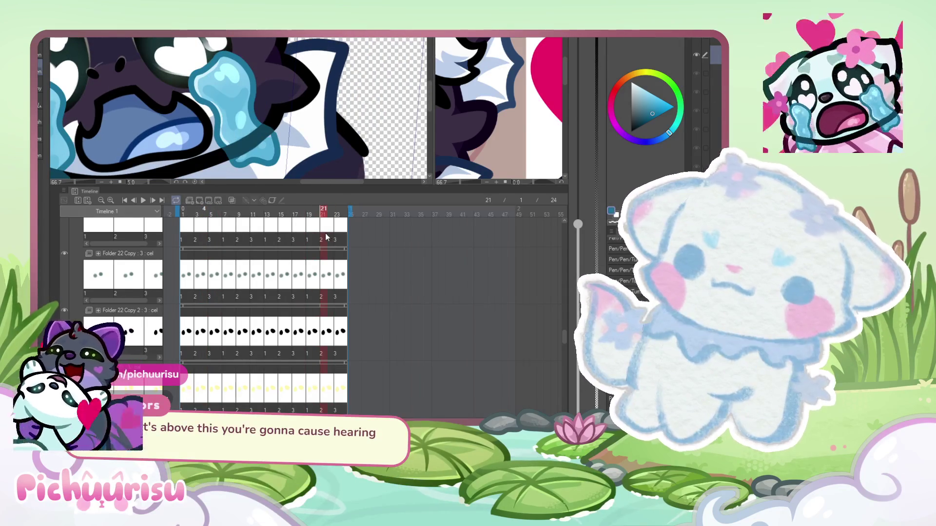
left_click(308, 236)
left_click(330, 233)
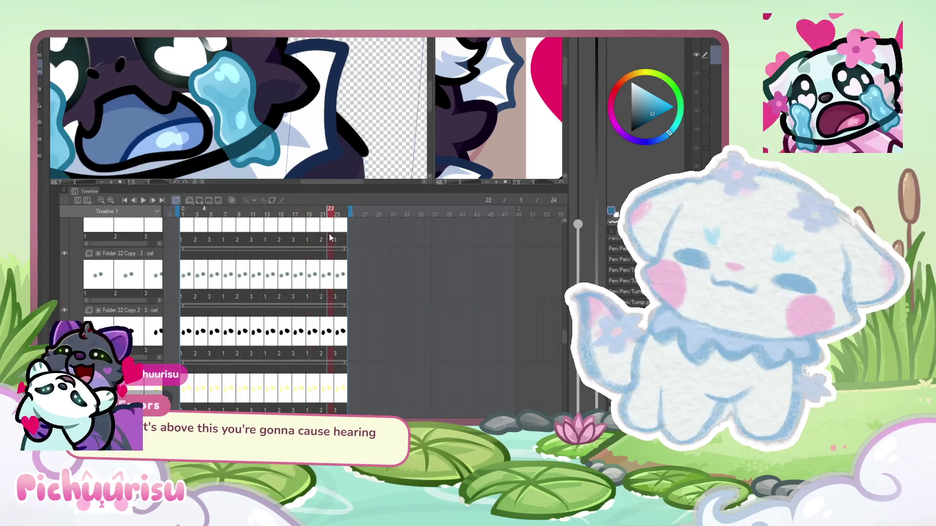
left_click(344, 238)
left_click(334, 236)
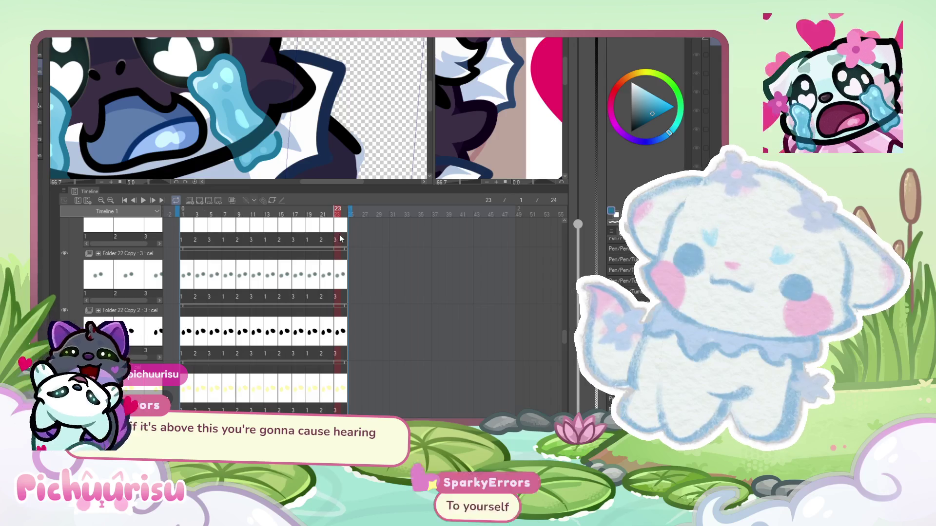
- Zoom in on frame 23's tear to inspect it, then move to frame 21
scroll(277, 138, "up", 2)
scroll(277, 138, "up", 3)
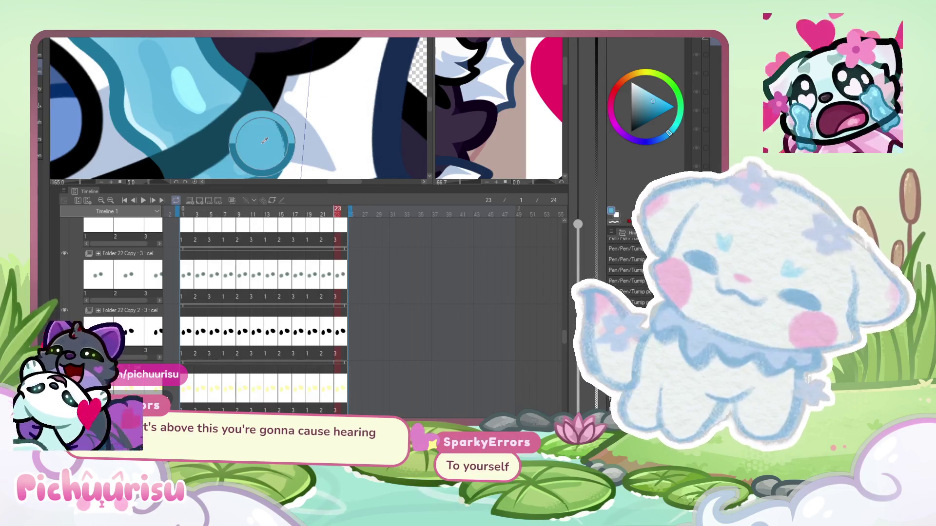
scroll(280, 139, "up", 4)
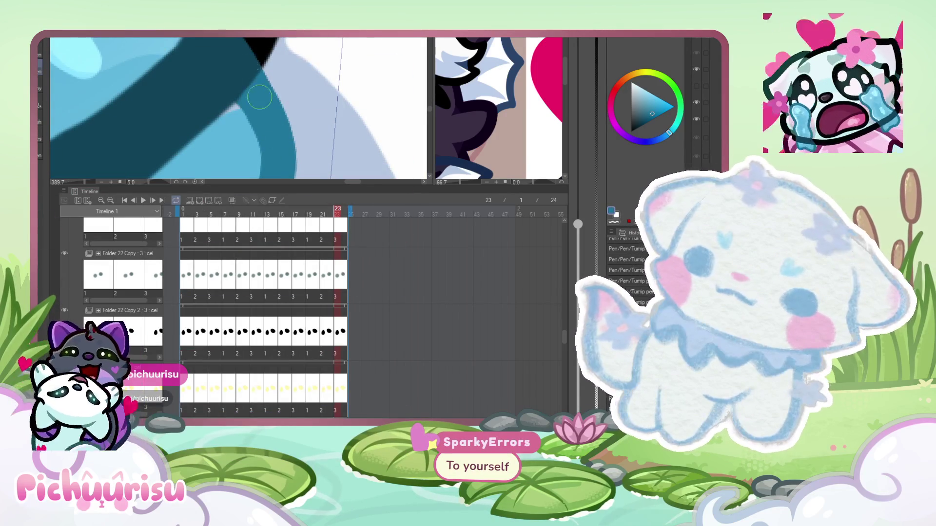
scroll(246, 142, "down", 2)
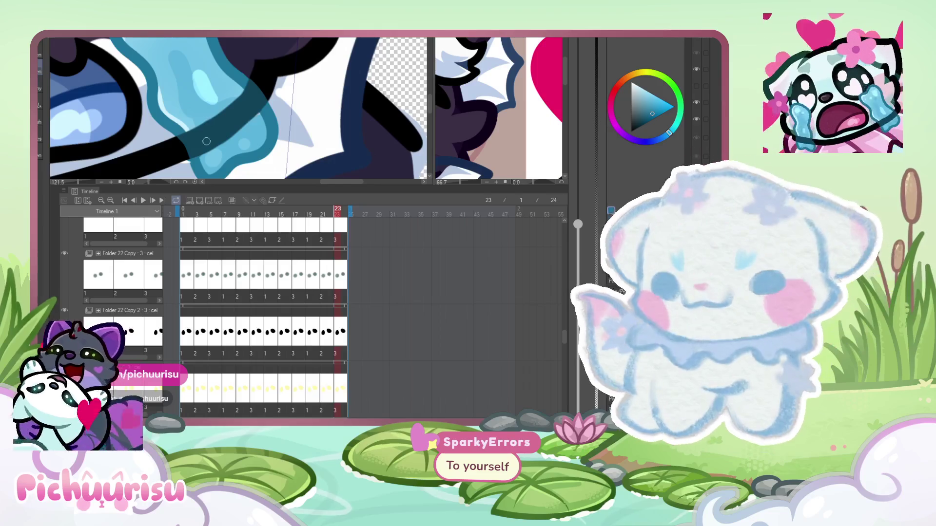
scroll(195, 156, "up", 1)
scroll(202, 173, "down", 6)
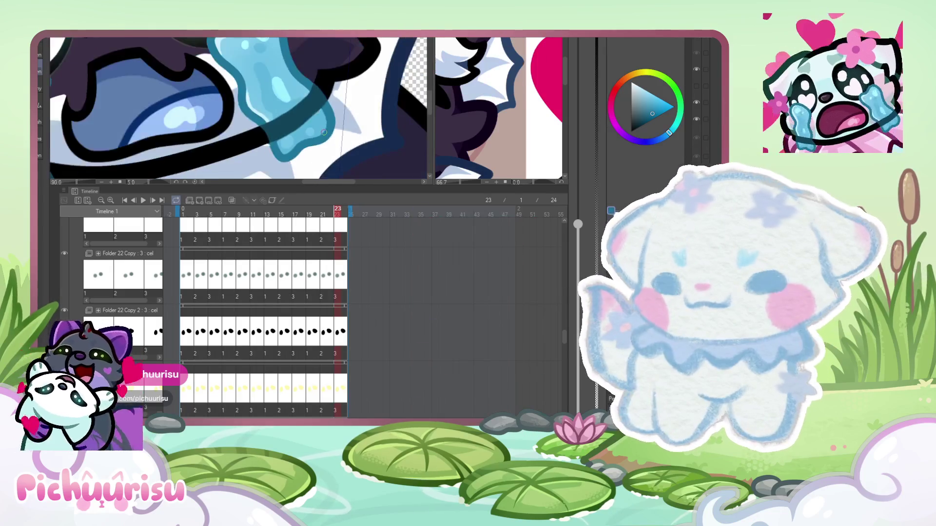
left_click(323, 217)
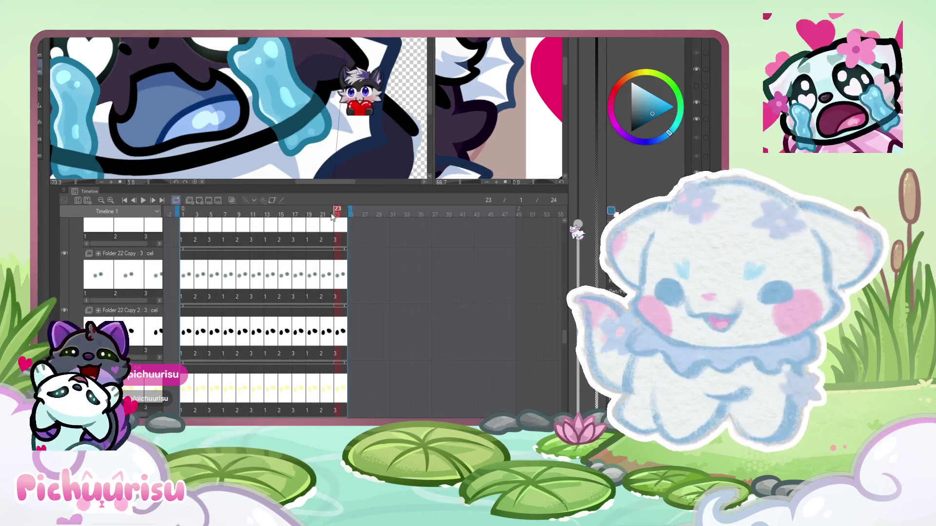
- Zoom the canvas, then check frames 16 and 18 of the tear animation
scroll(282, 101, "up", 5)
scroll(283, 101, "up", 3)
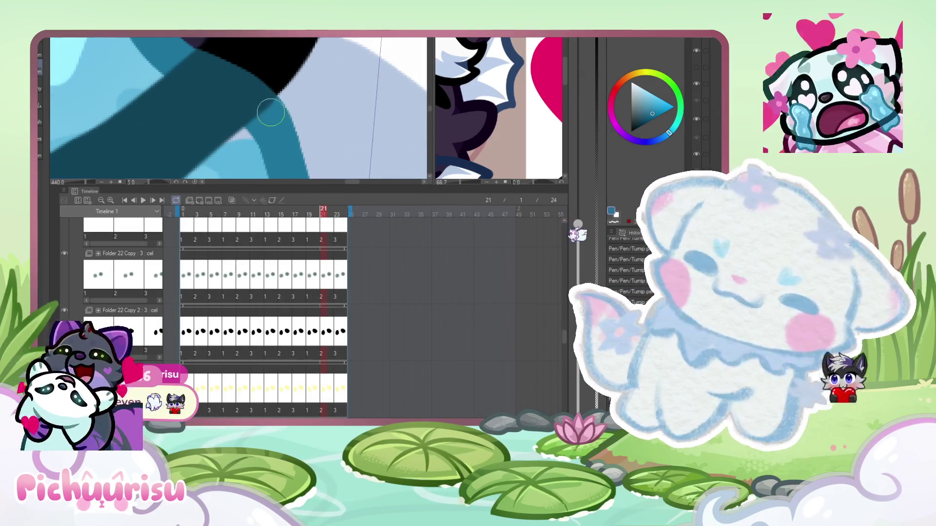
scroll(213, 110, "down", 7)
left_click(314, 222)
left_click(292, 225)
left_click(312, 222)
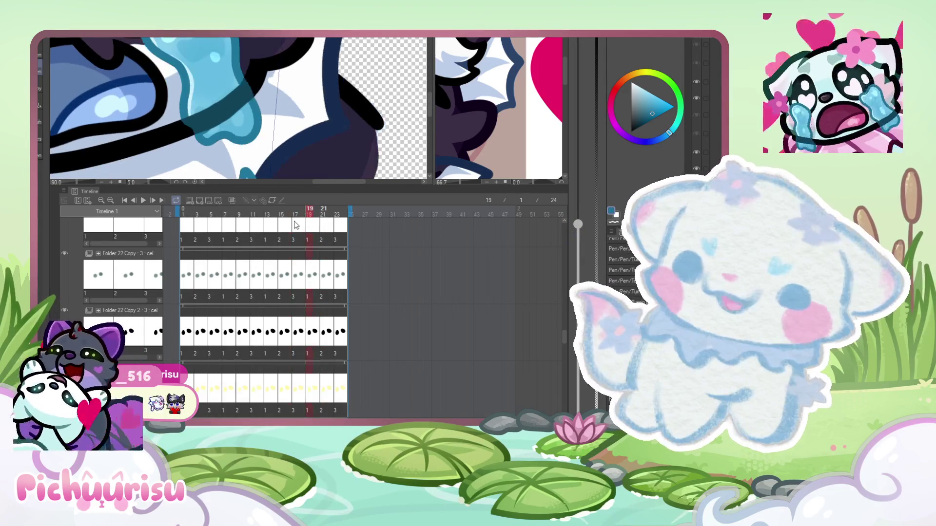
left_click(303, 223)
- Zoom in and out on the tear, then return to frame 16
scroll(266, 83, "up", 4)
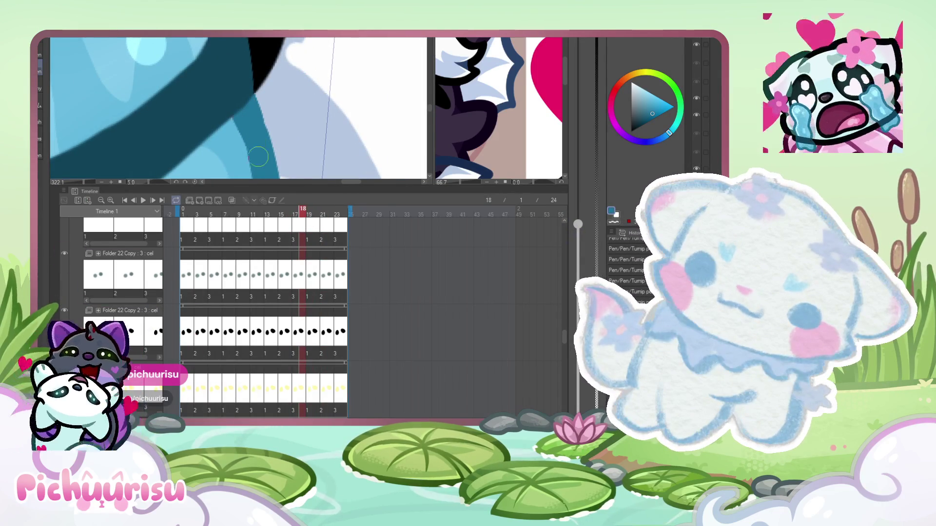
scroll(259, 156, "down", 5)
scroll(219, 127, "up", 4)
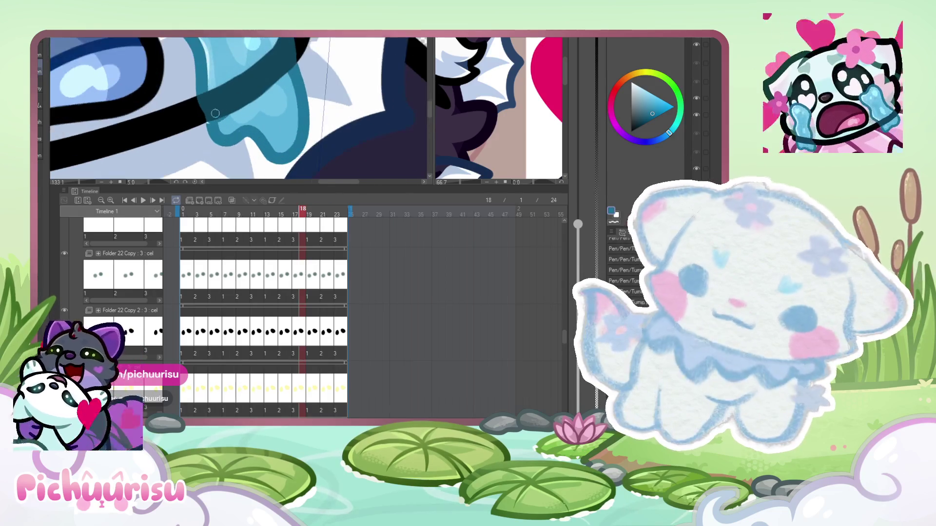
scroll(212, 124, "down", 2)
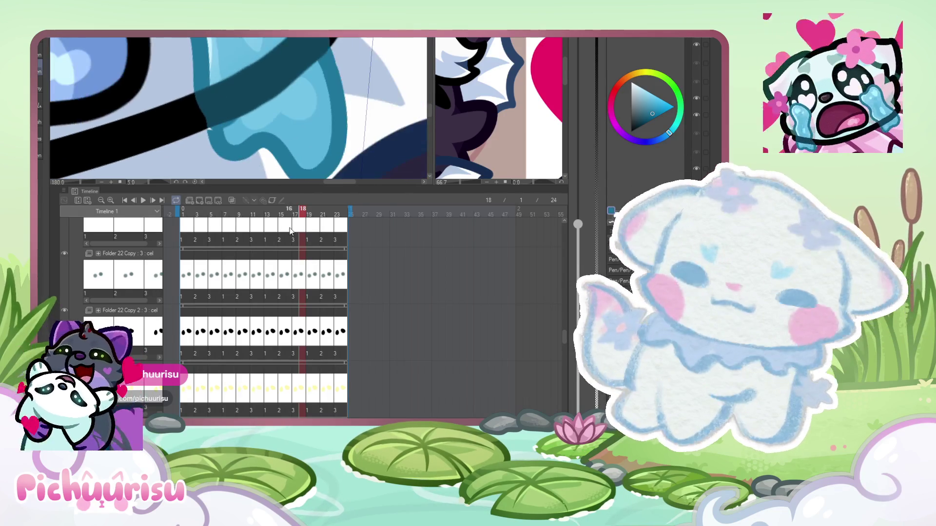
left_click(288, 222)
- Inspect the tear zoomed in, then step back to frame 11
scroll(327, 166, "up", 1)
scroll(321, 61, "up", 1)
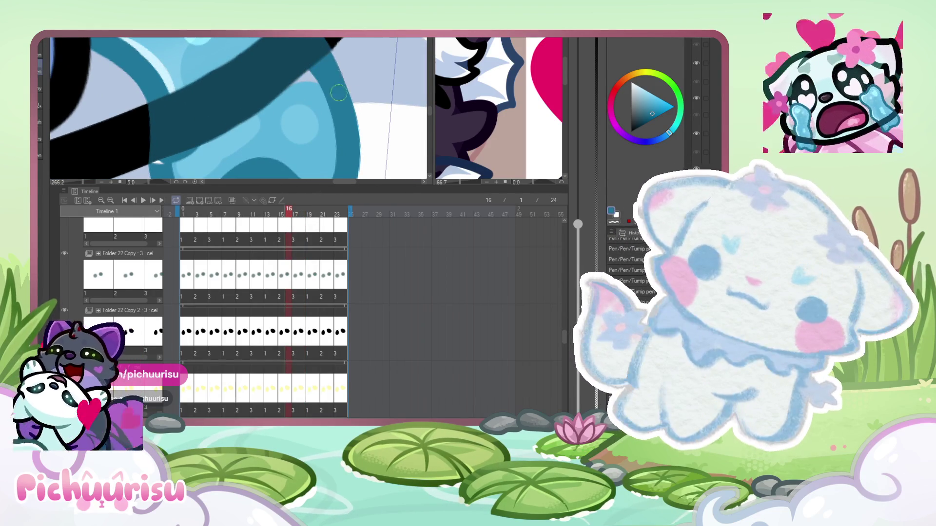
scroll(200, 118, "down", 2)
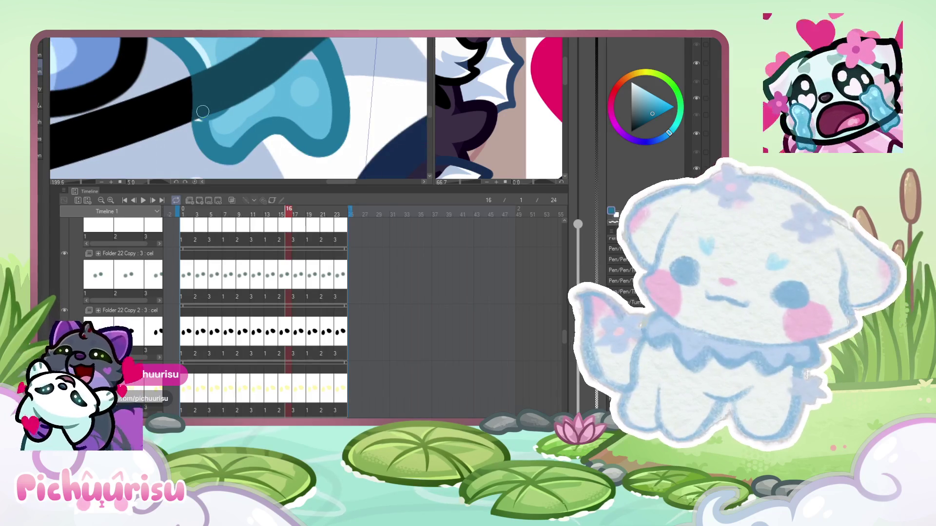
left_click(267, 221)
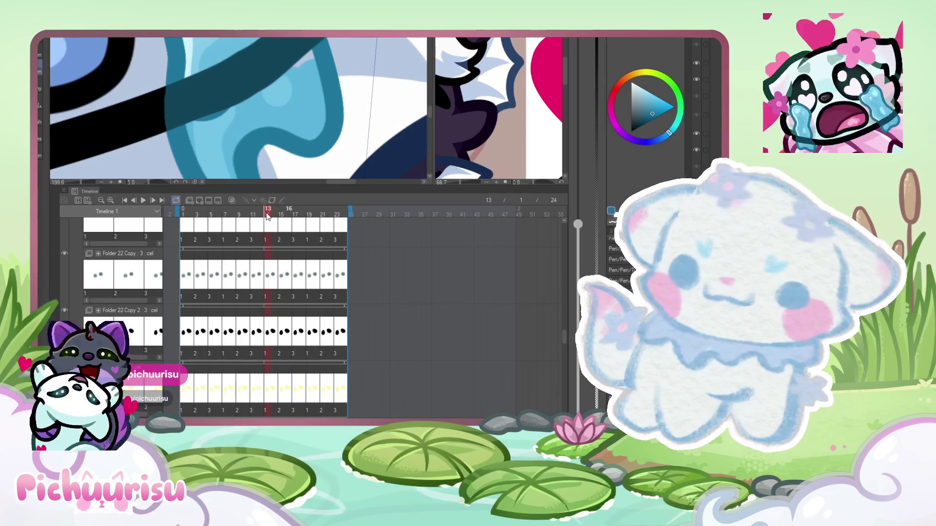
left_click(253, 220)
- Step back through the early frames to frame 3
left_click(239, 222)
left_click(218, 223)
left_click(199, 224)
left_click(190, 224)
left_click(198, 224)
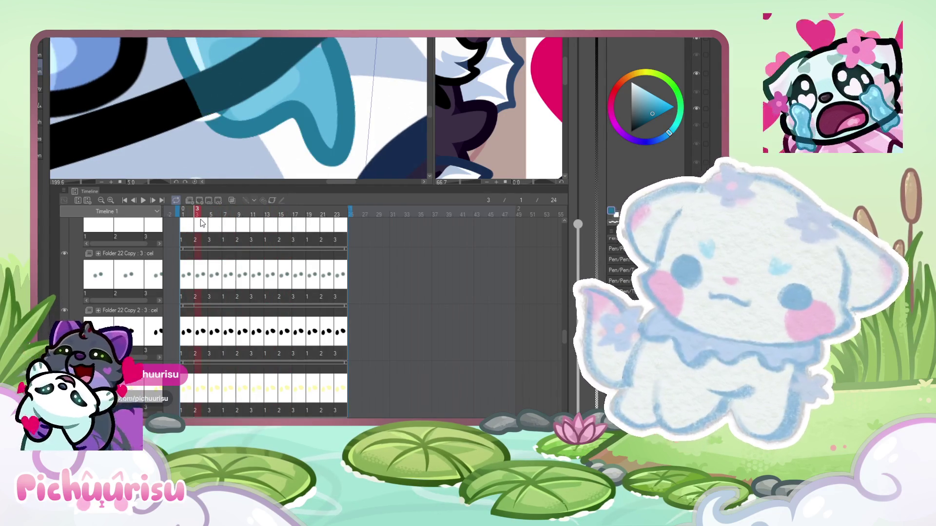
- Zoom around frame 3's tear, then jump to frame 1 and scrub through frames 1–18
scroll(333, 64, "up", 2)
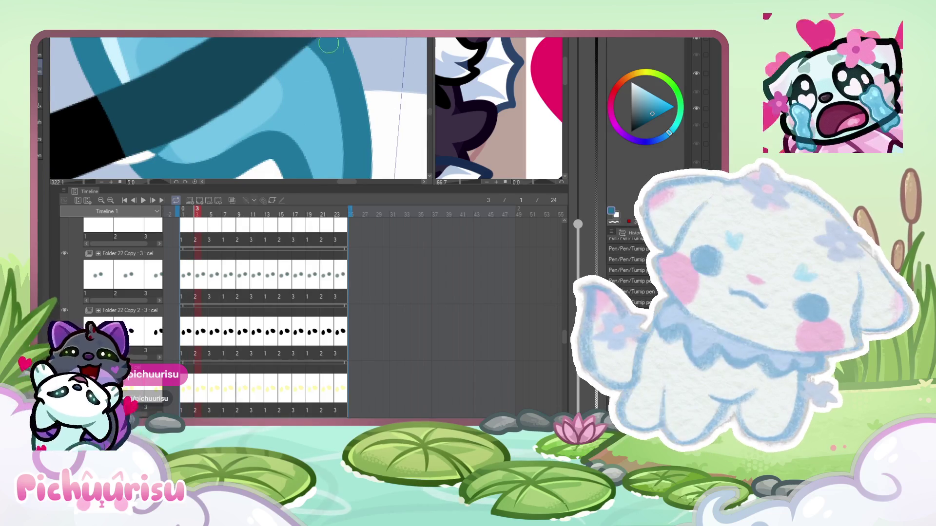
scroll(321, 39, "down", 1)
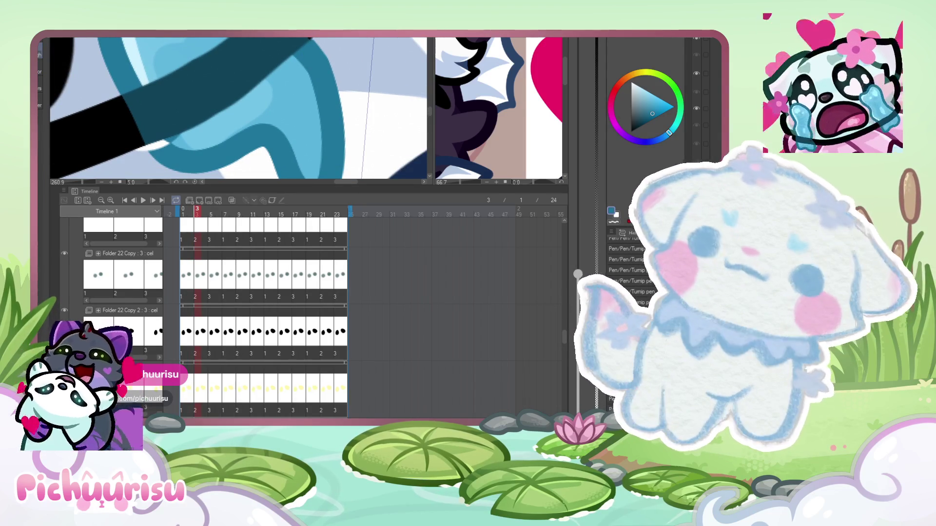
scroll(320, 49, "up", 2)
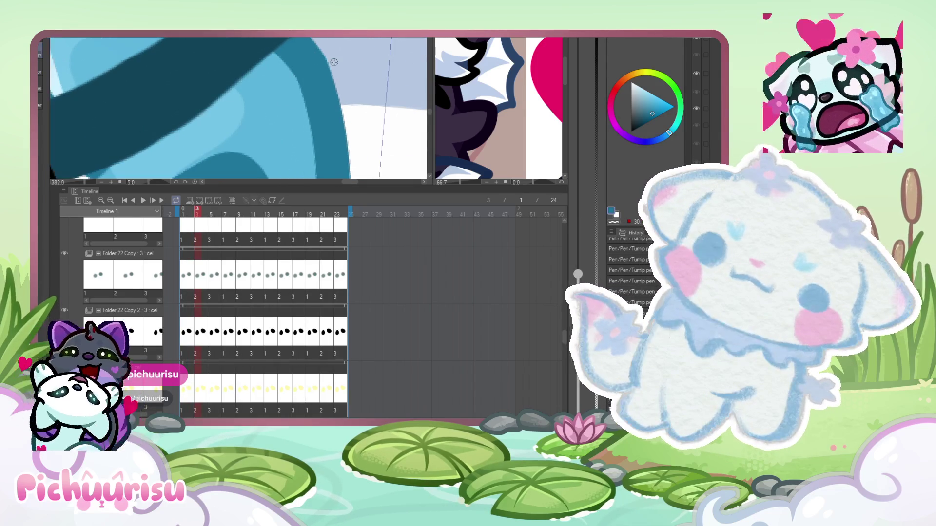
scroll(319, 49, "down", 3)
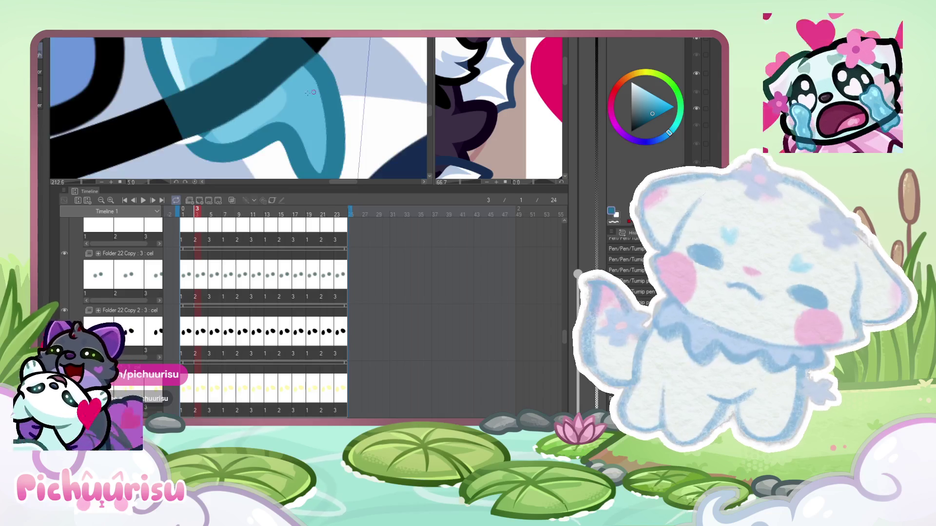
scroll(256, 165, "down", 2)
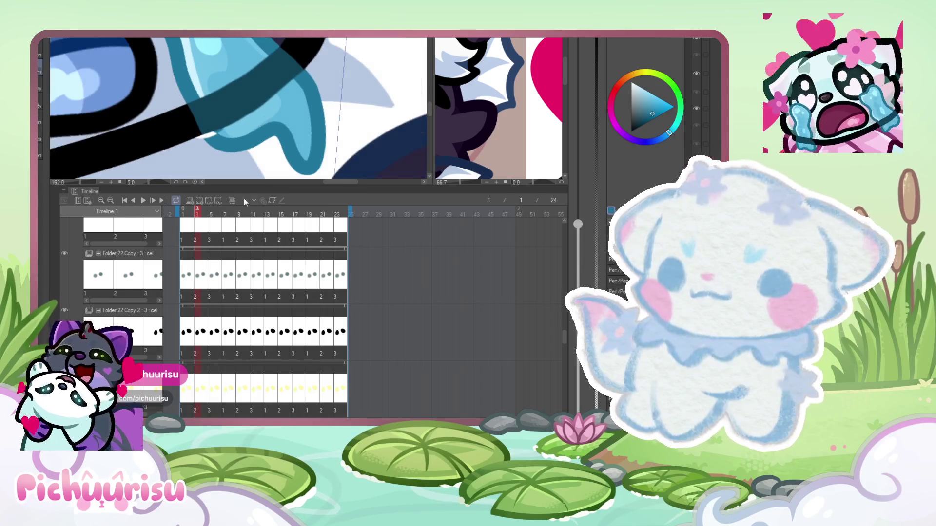
left_click(177, 225)
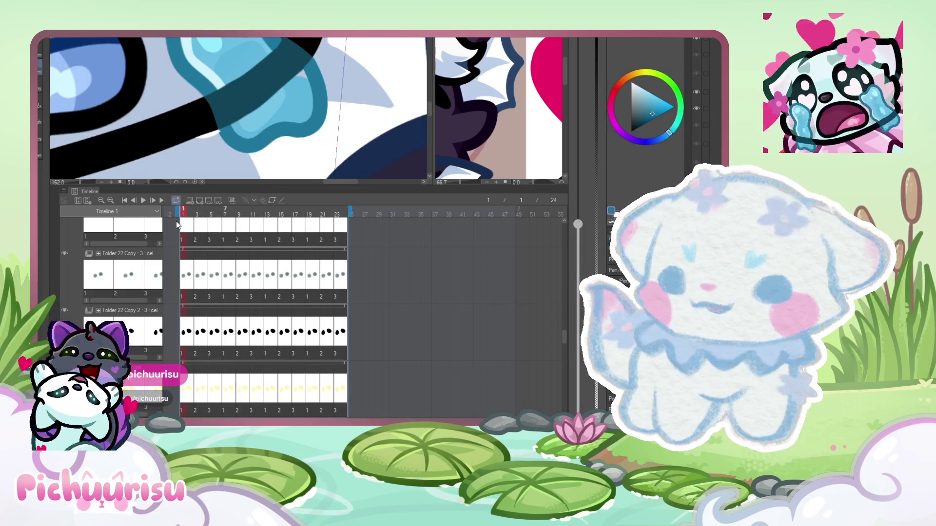
left_click_drag(177, 224, 328, 223)
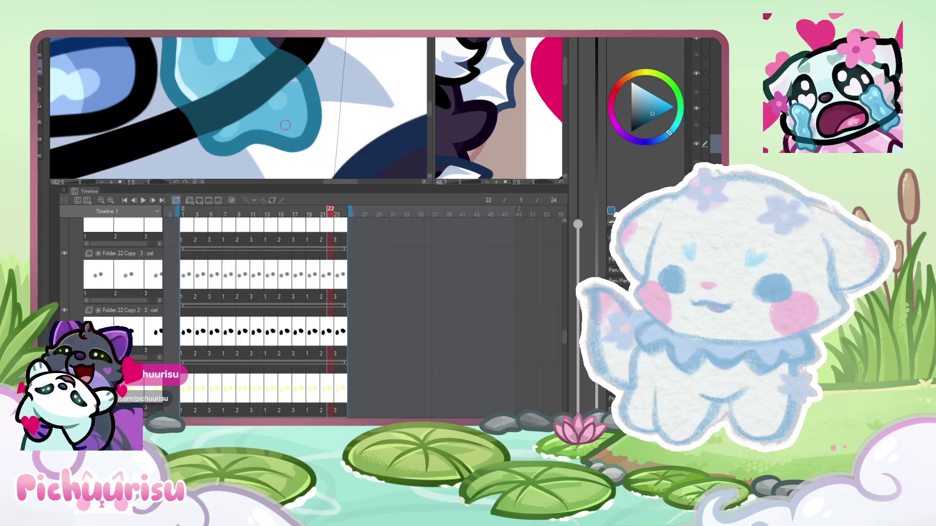
- Jump to frame 24 on the timeline ruler, then back to frame 21
scroll(298, 117, "up", 2)
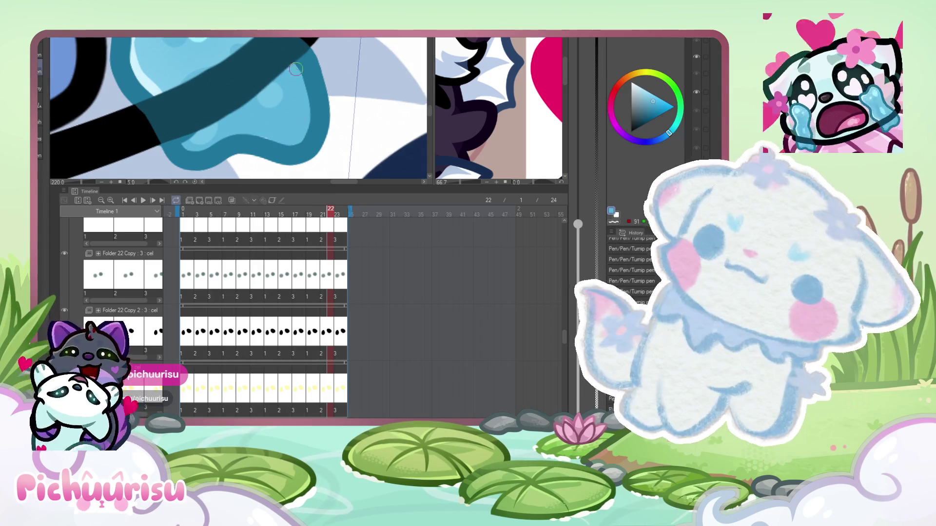
scroll(296, 71, "down", 2)
left_click(344, 276)
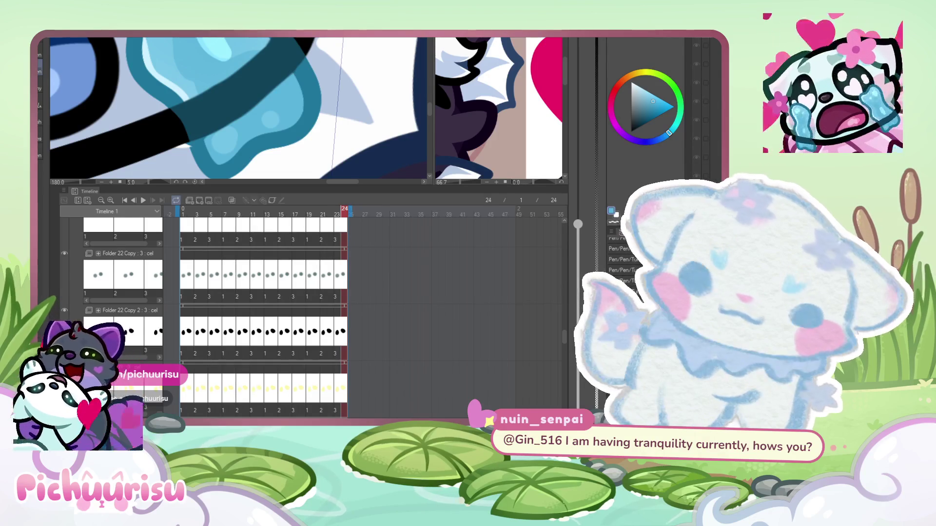
left_click(323, 275)
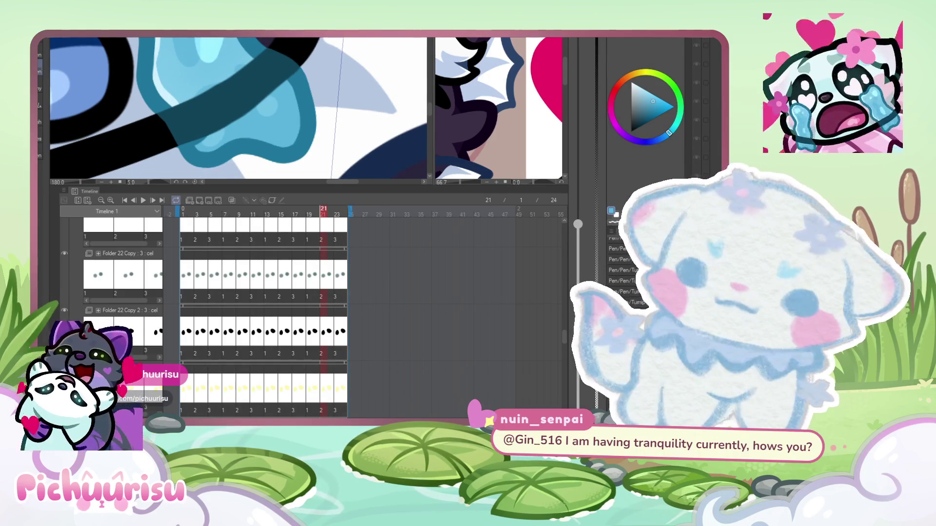
scroll(200, 136, "up", 2)
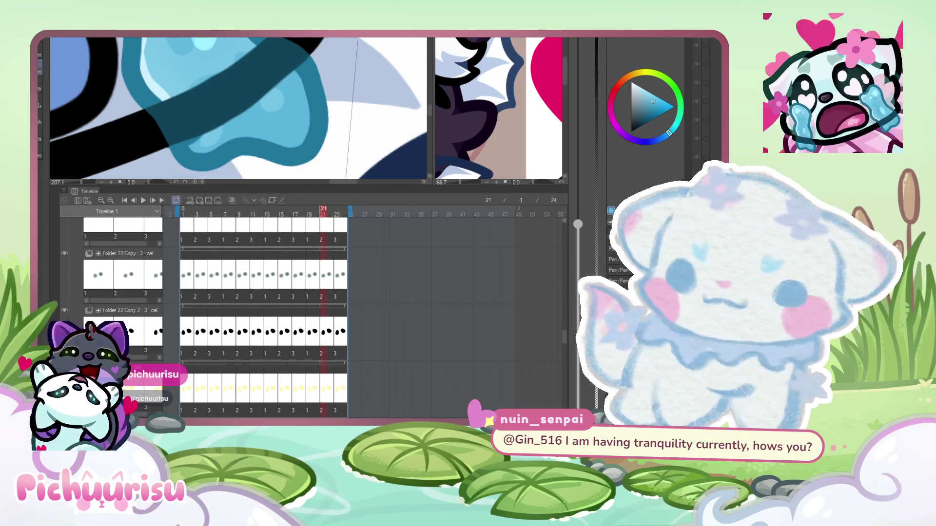
- Step back through frames 19, 17 and 13, then forward to frame 15
left_click(309, 214)
left_click(295, 215)
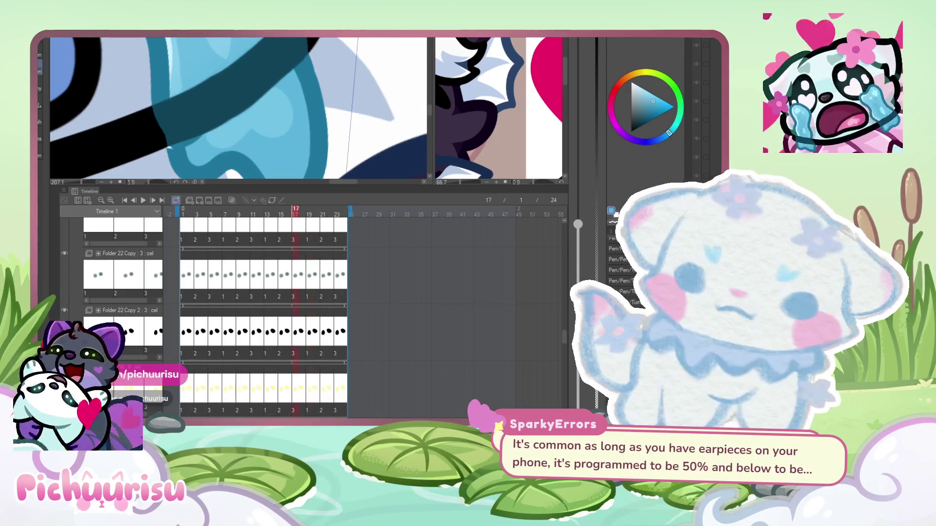
scroll(174, 147, "down", 2)
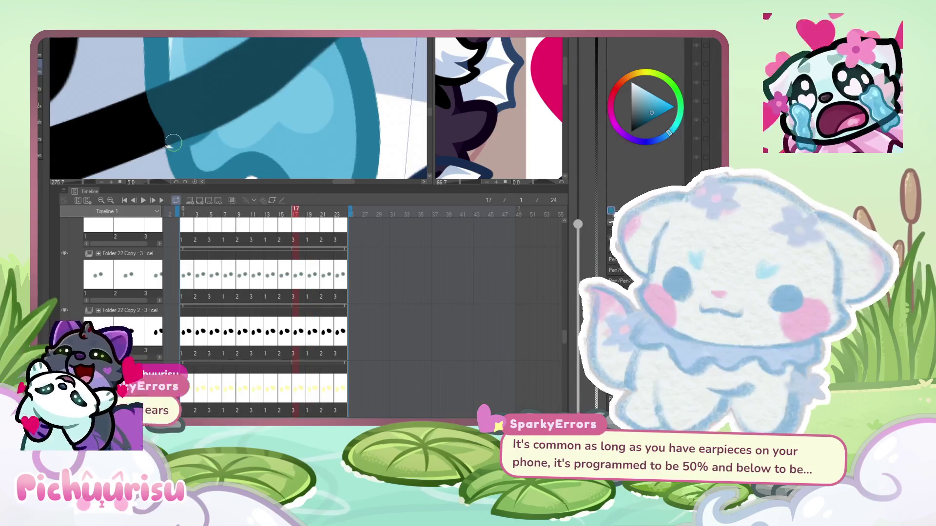
scroll(174, 147, "down", 1)
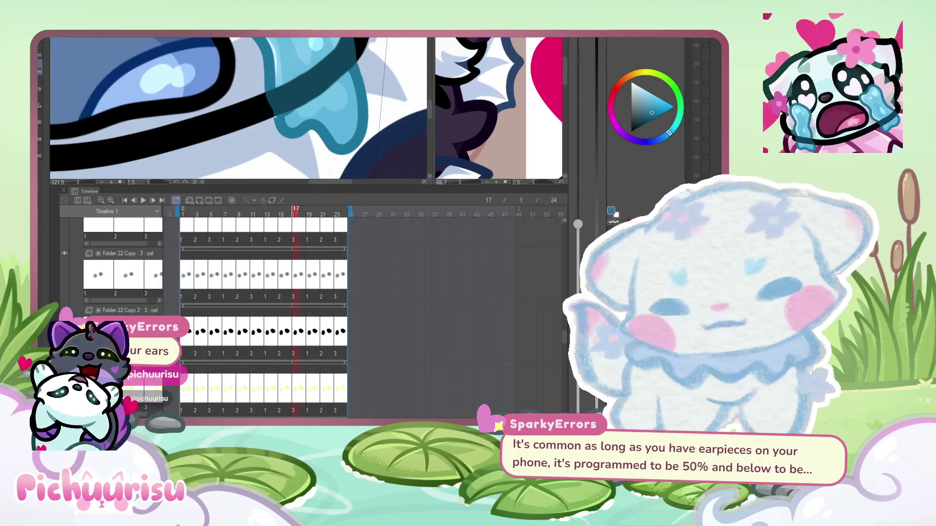
left_click(267, 215)
key("Right")
key("Right")
- Step back frame by frame with the Left key to frames 9 and 5
scroll(347, 81, "up", 2)
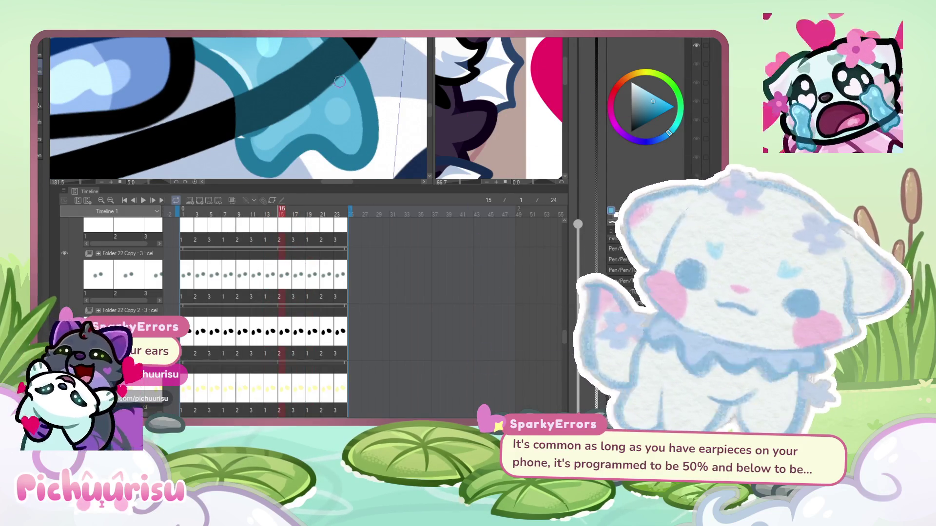
key("Left")
key("Left")
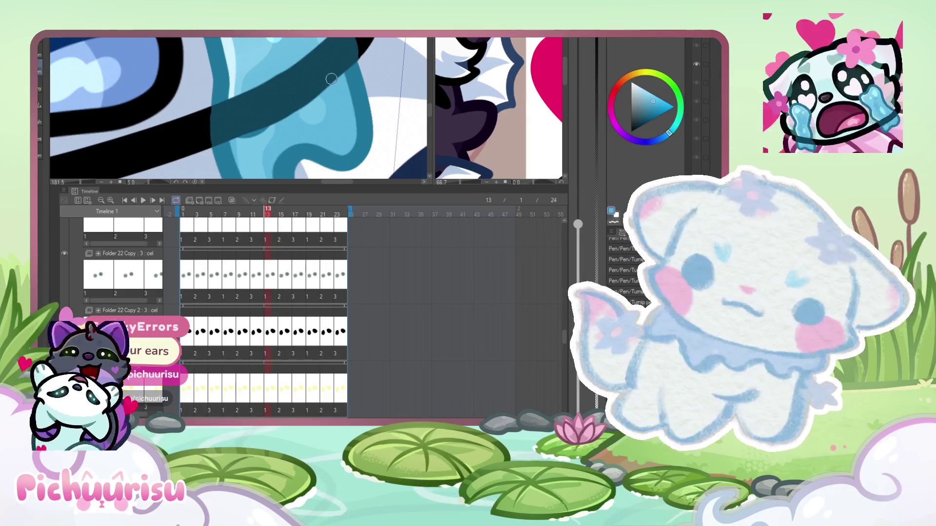
scroll(345, 78, "down", 1)
key("Left")
key("Left")
key("Left")
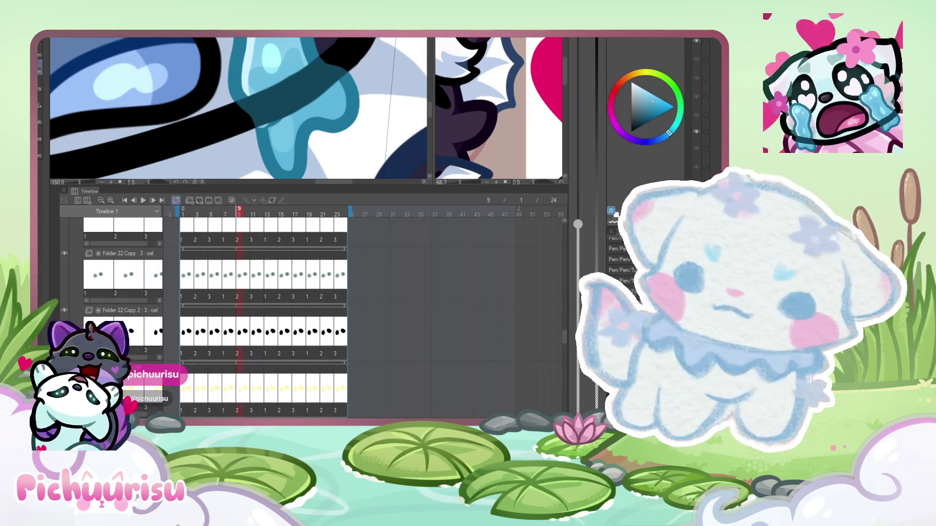
scroll(352, 110, "up", 2)
key("Left")
key("Left")
key("Left")
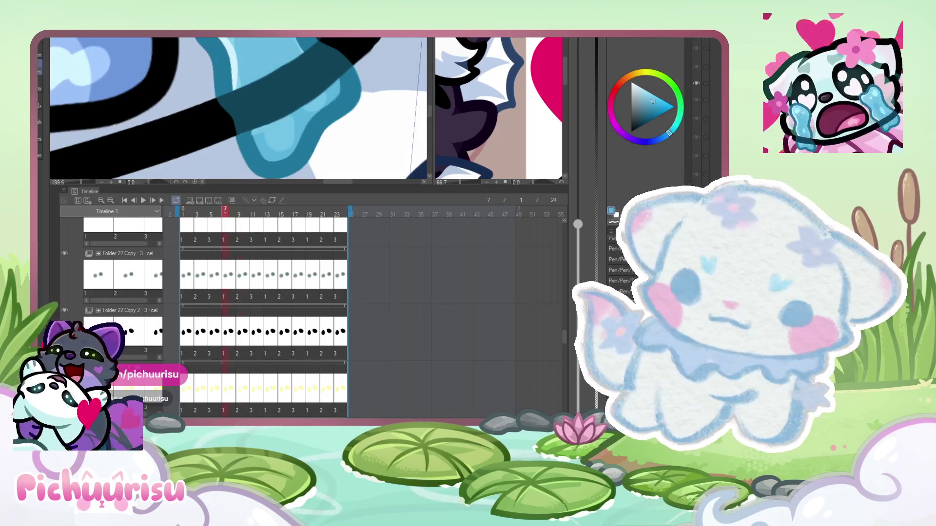
- Continue back to frames 3 and 1, then zoom in on the canvas
scroll(358, 85, "up", 1)
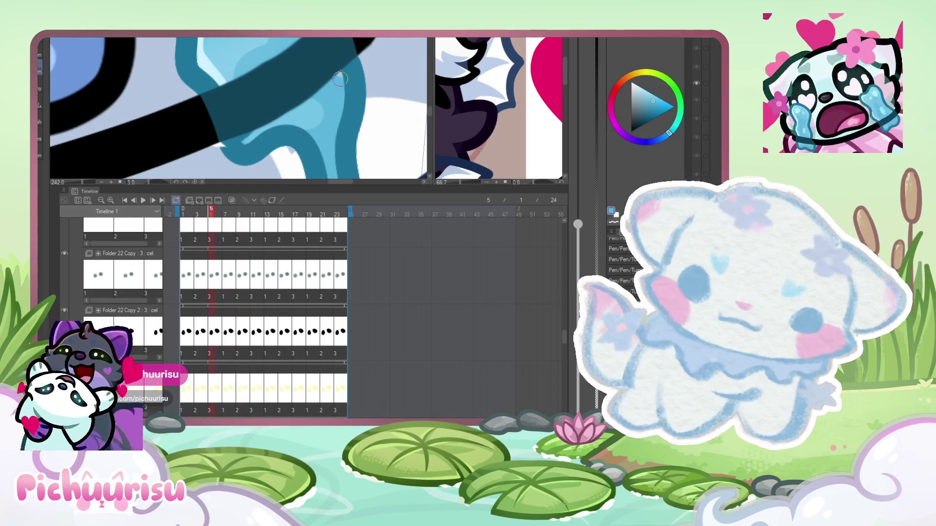
scroll(340, 78, "down", 1)
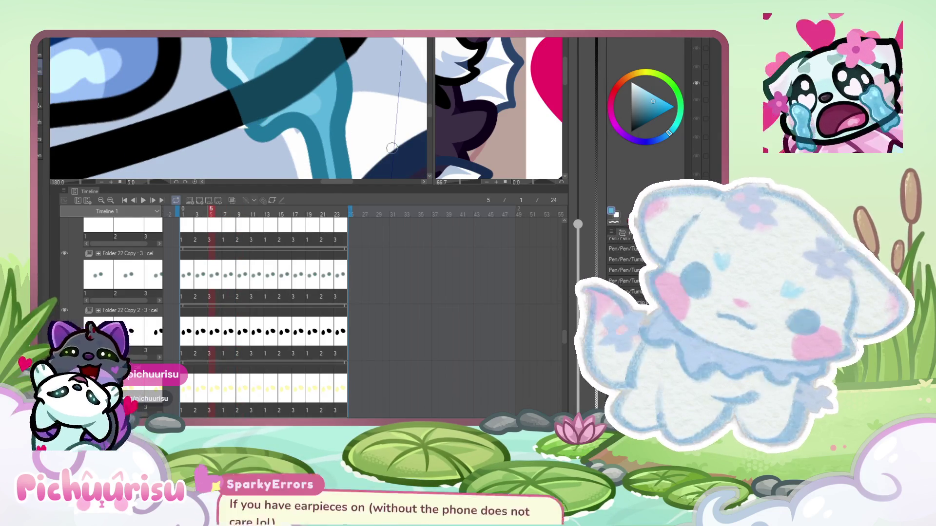
key("Left")
key("Left")
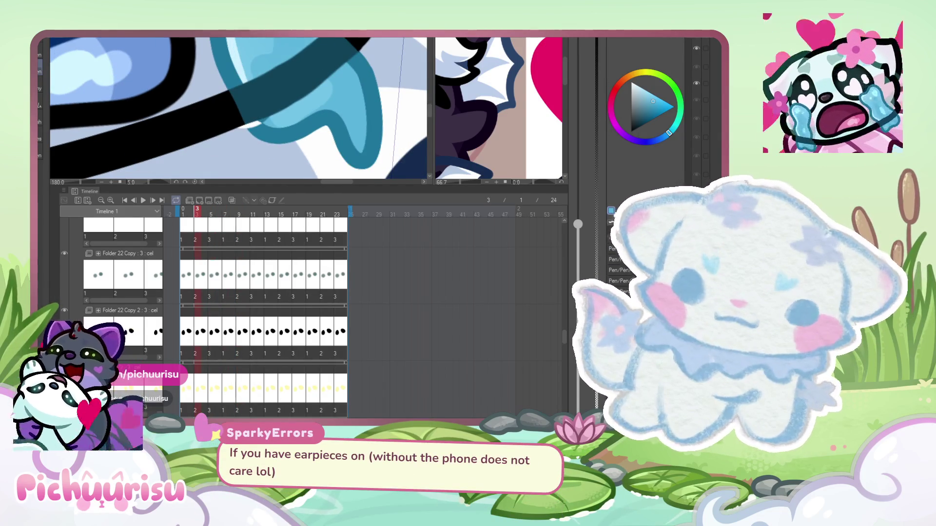
key("Left")
key("Left")
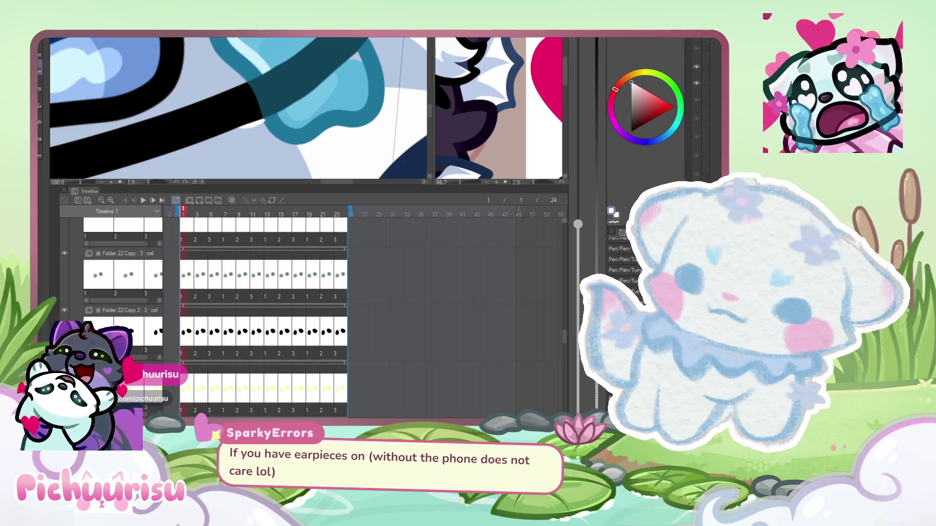
key("ctrl+plus")
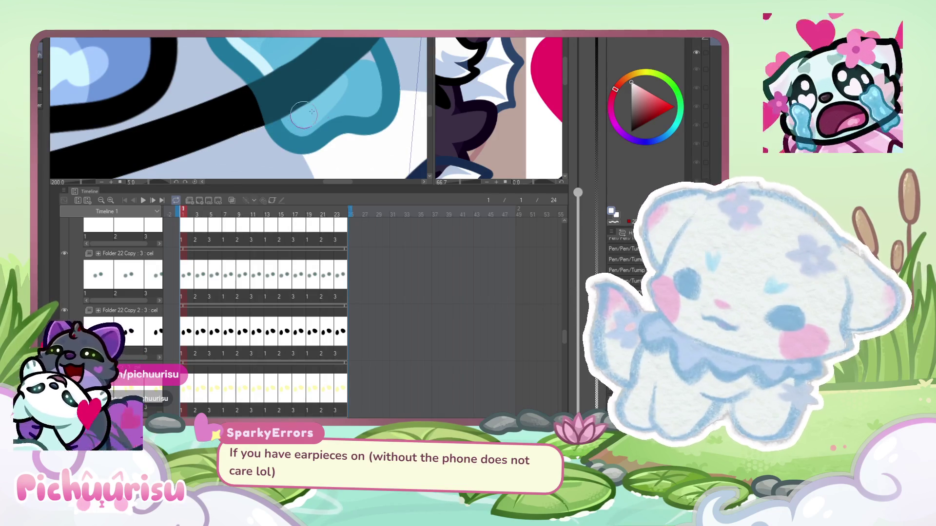
- Check the tears on frames 4, 7 and 5, then jump ahead to frame 17
left_click(204, 214)
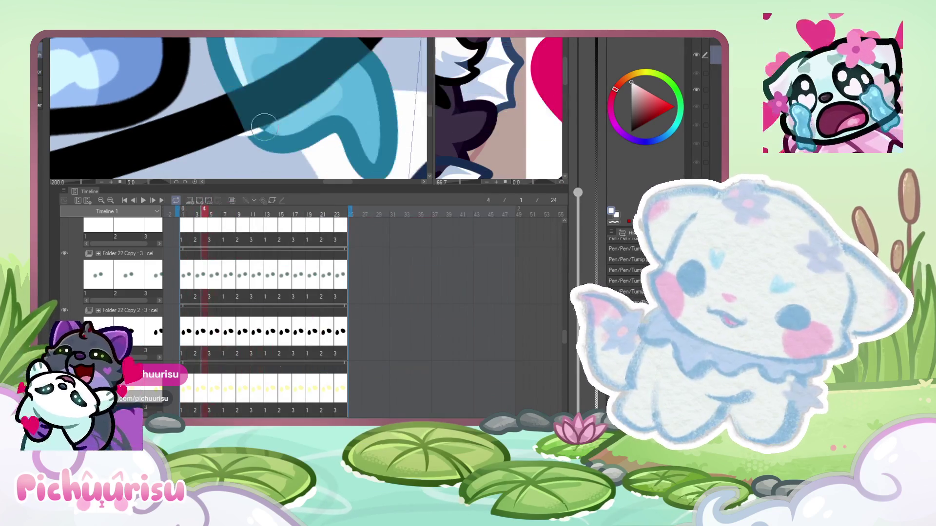
left_click(224, 210)
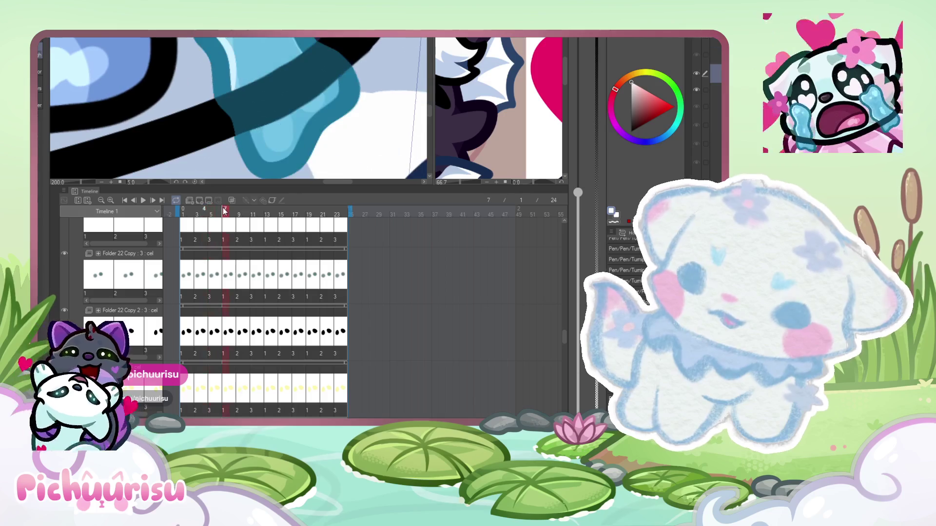
left_click(213, 214)
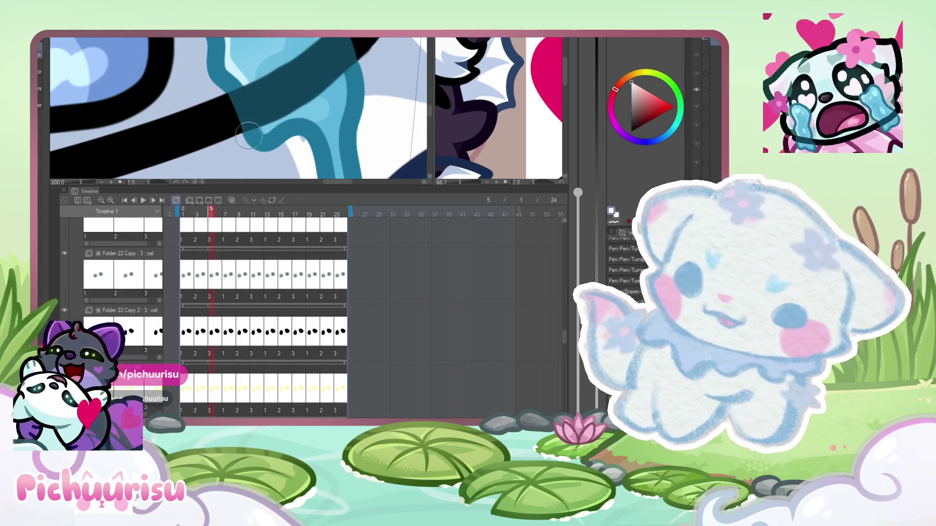
scroll(222, 173, "down", 1)
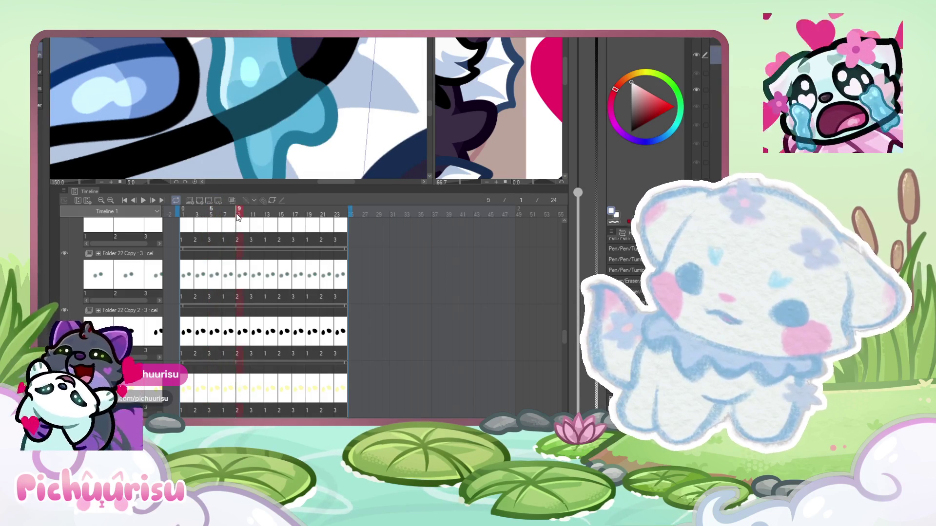
left_click(299, 219)
- Go to frame 18, play the animation, then stop and return to frame 1
left_click(302, 222)
scroll(300, 134, "down", 4)
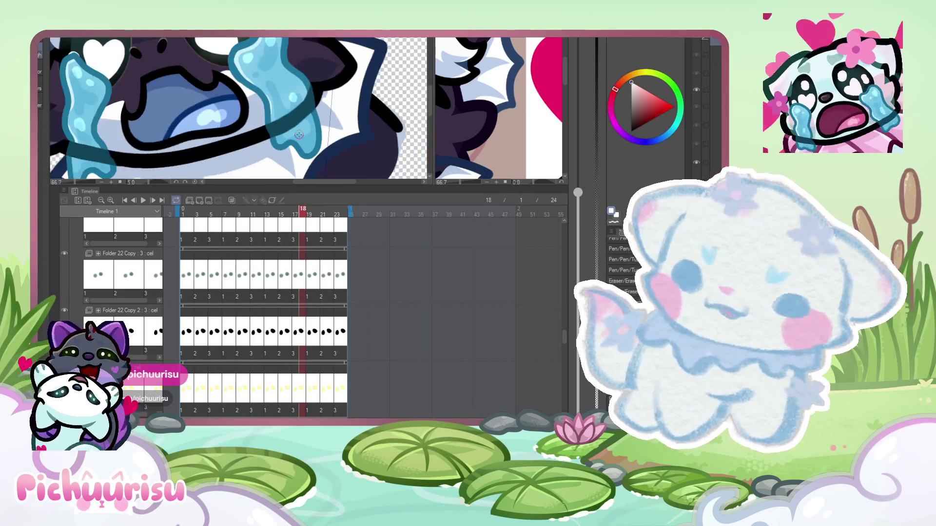
left_click(146, 202)
scroll(309, 178, "up", 2)
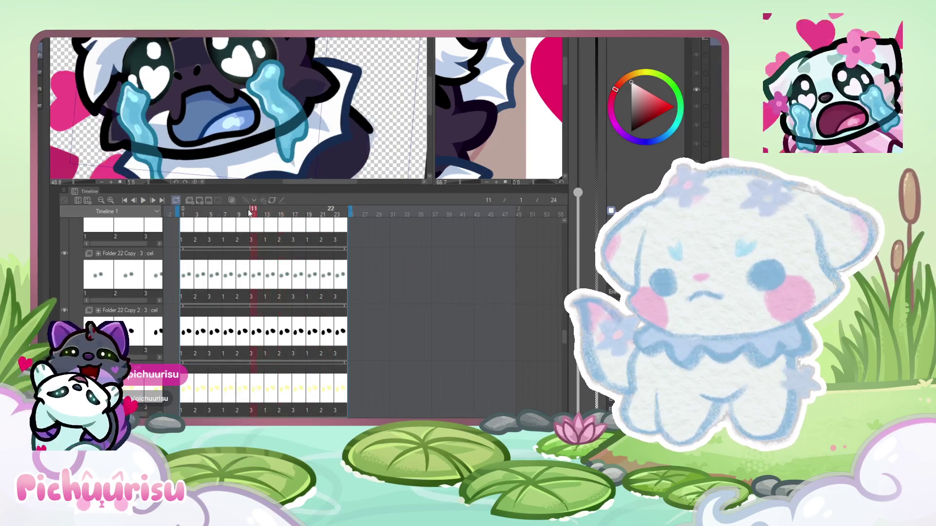
left_click_drag(216, 213, 181, 213)
- Eyedrop the tear's light blue and paint a highlight dab on frame 1's tear
scroll(308, 128, "up", 3)
scroll(308, 128, "up", 5)
left_click(296, 123, "alt")
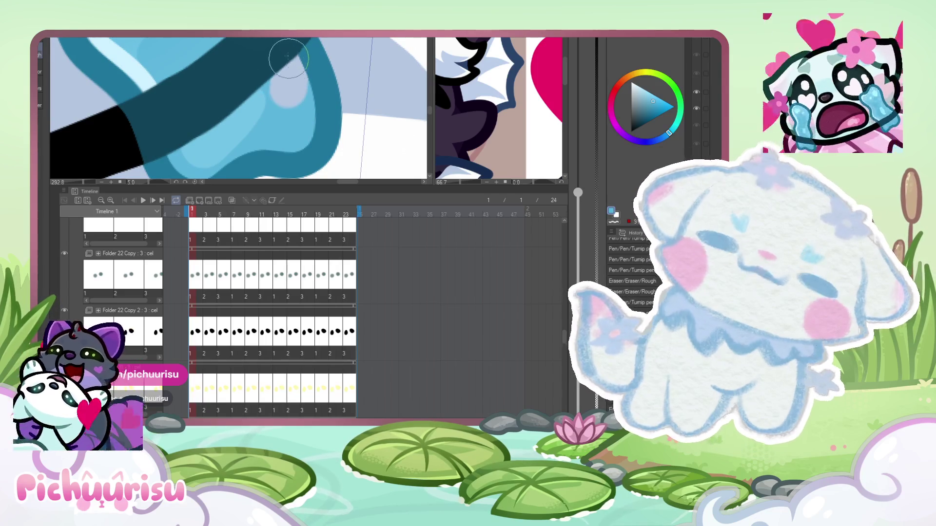
left_click(290, 128)
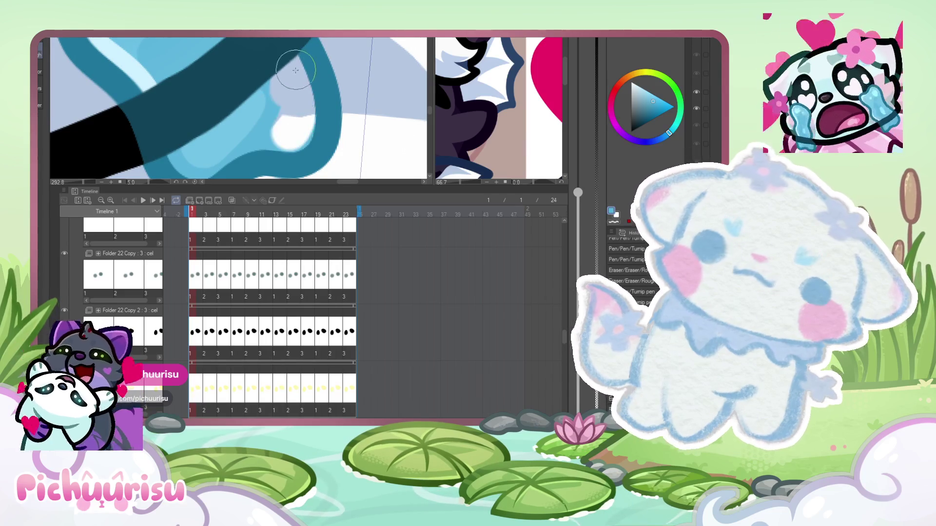
- Zoom in and out to check the highlight, then scrub through the frames to preview the tears
scroll(266, 95, "down", 2)
scroll(242, 58, "up", 1)
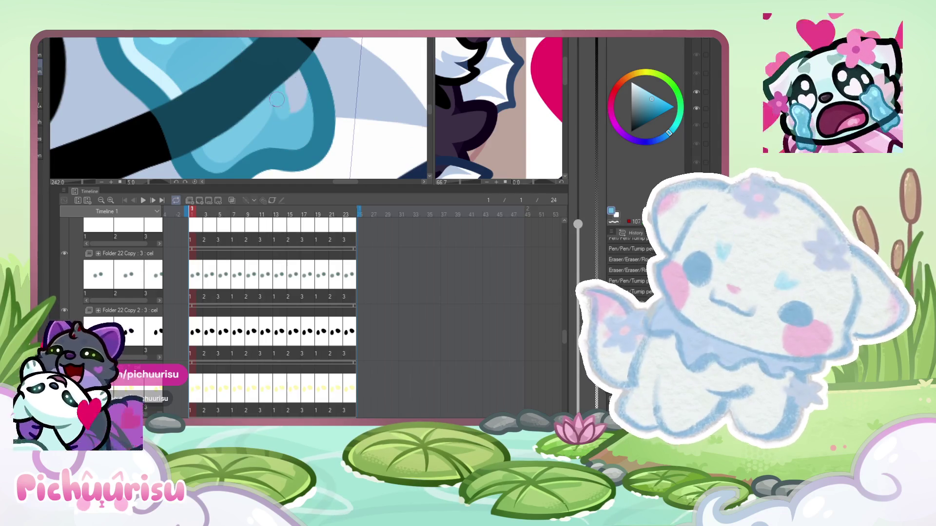
scroll(239, 88, "down", 1)
scroll(266, 146, "up", 1)
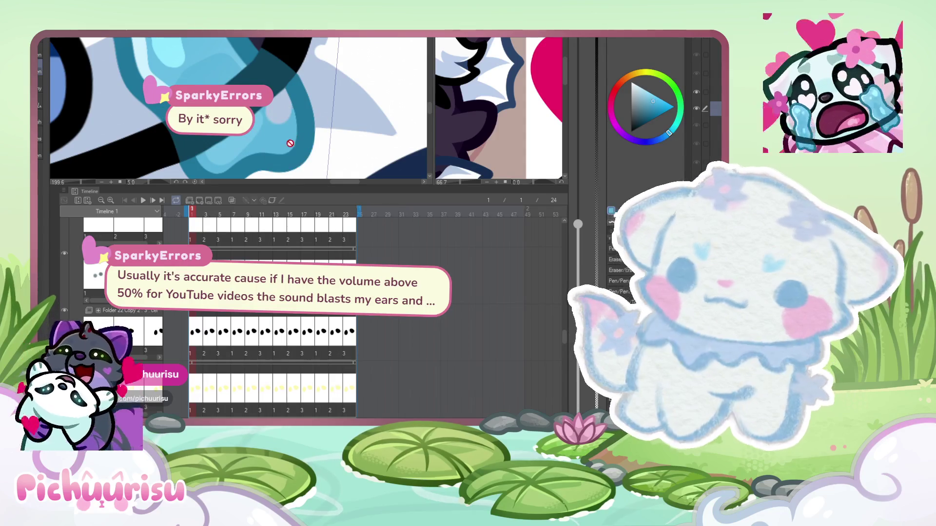
scroll(277, 142, "up", 2)
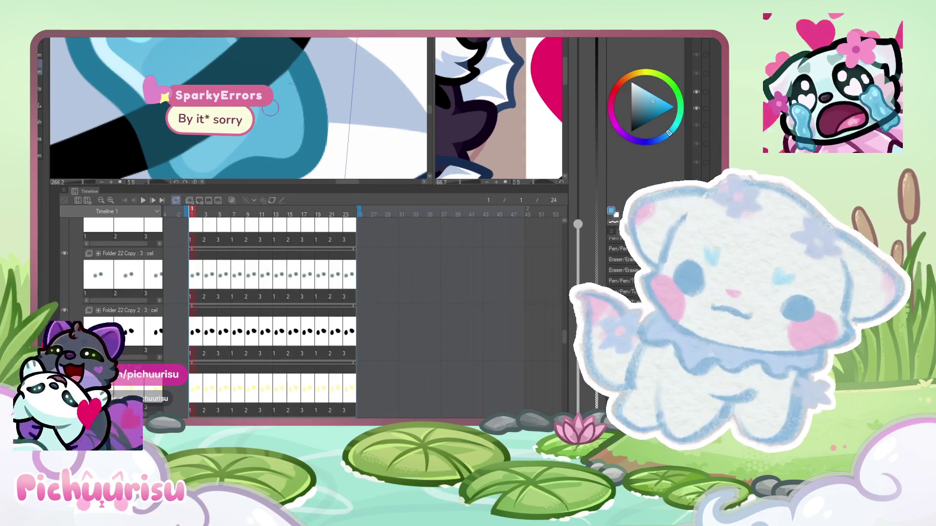
scroll(271, 108, "down", 1)
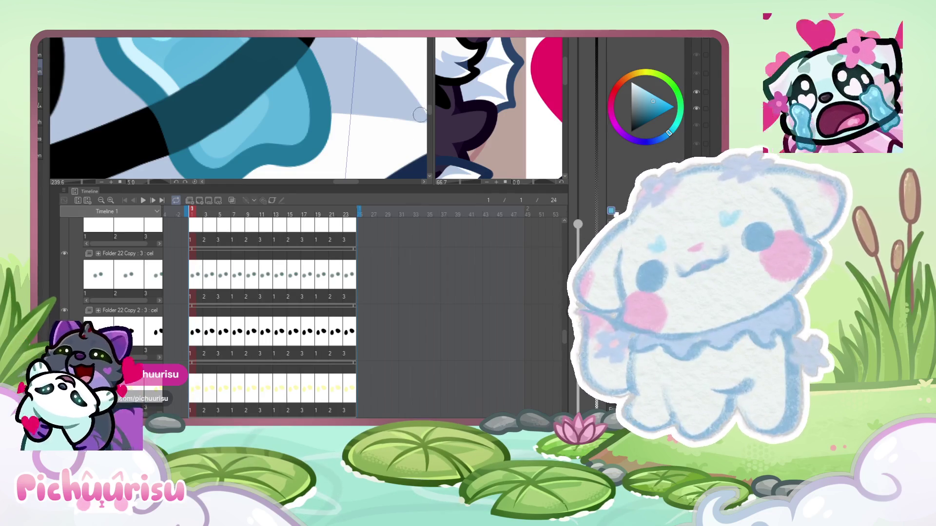
scroll(377, 107, "down", 5)
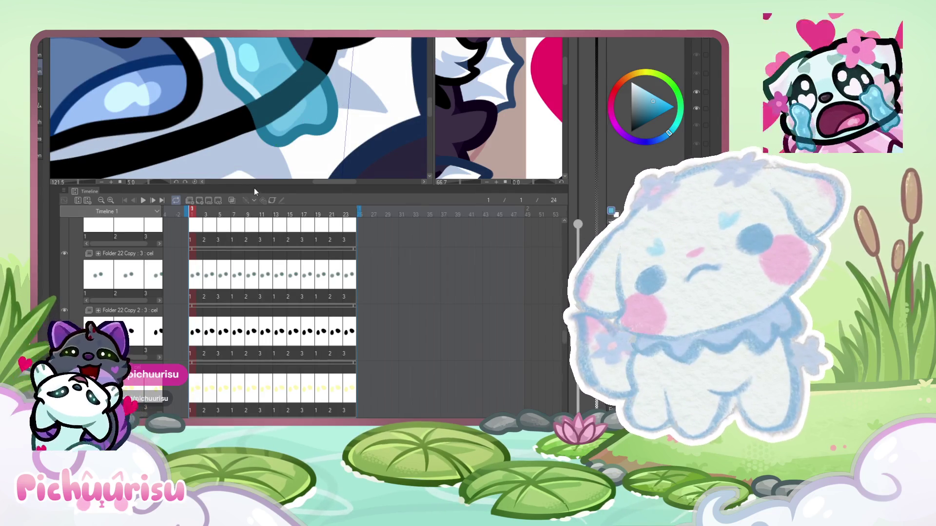
mouse_move(234, 206)
left_mouse_down()
mouse_move(346, 206)
mouse_move(277, 213)
left_mouse_up()
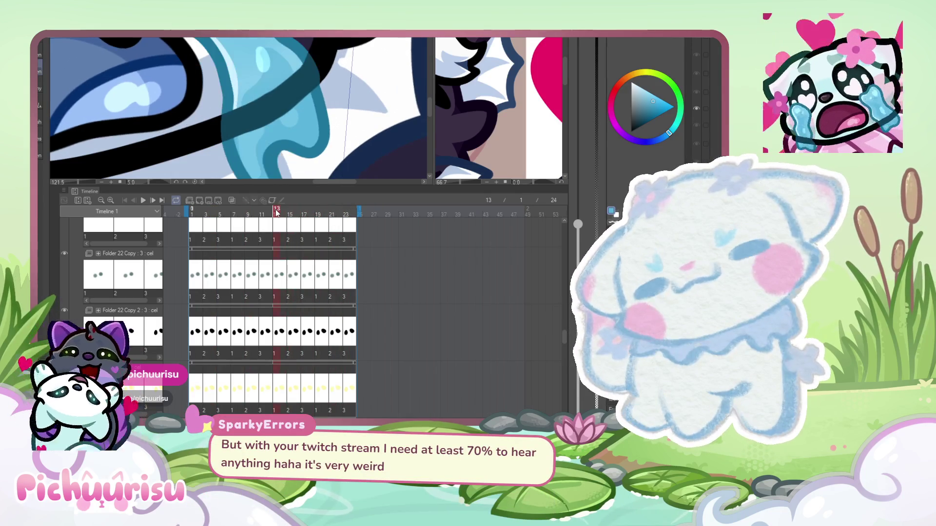
scroll(342, 121, "down", 5)
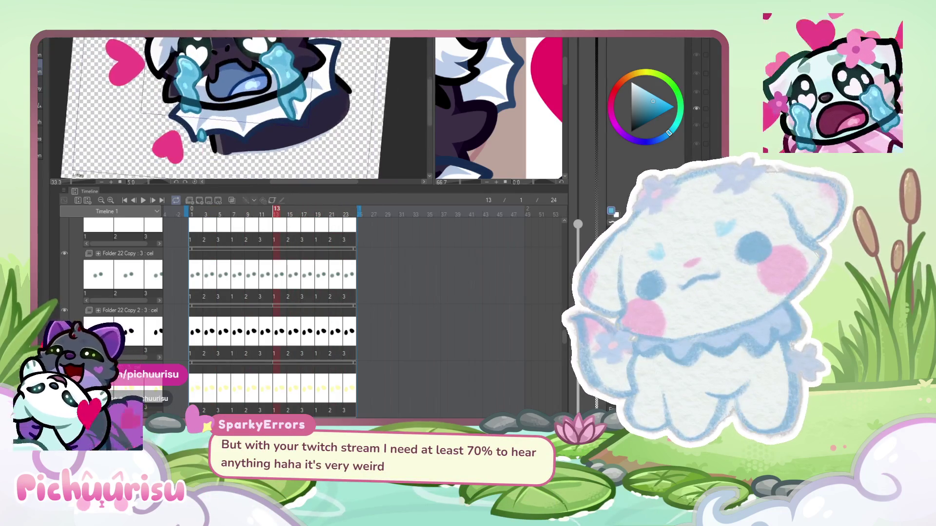
- Check frames 22 and 13, then return to frame 1
scroll(281, 72, "up", 2)
scroll(286, 68, "up", 2)
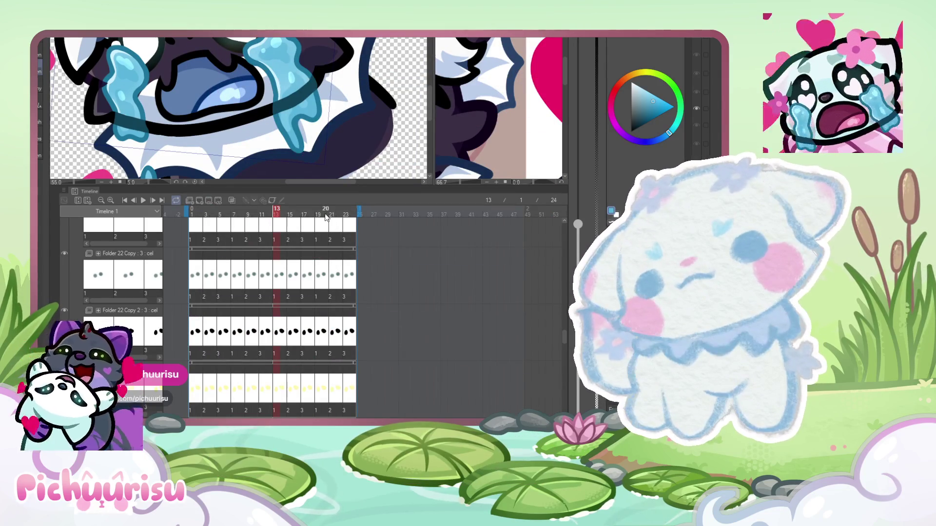
left_click(339, 209)
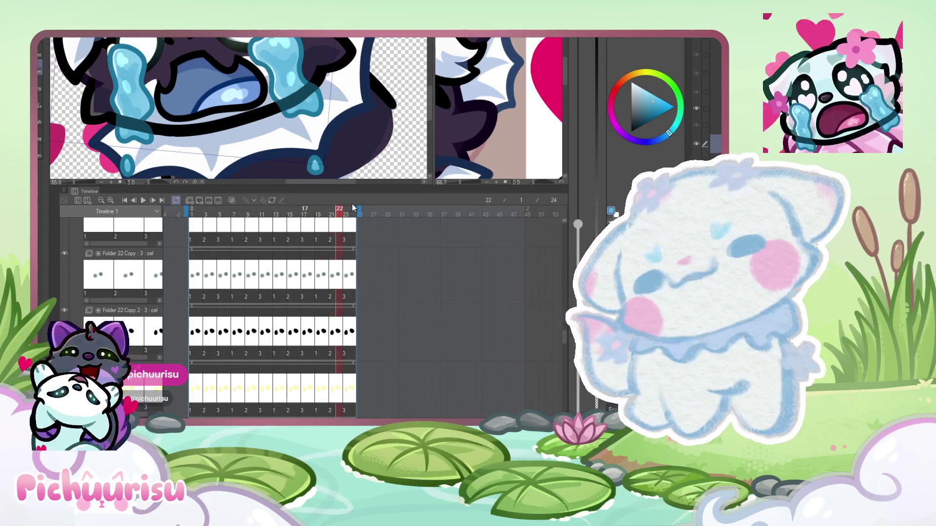
left_click(277, 209)
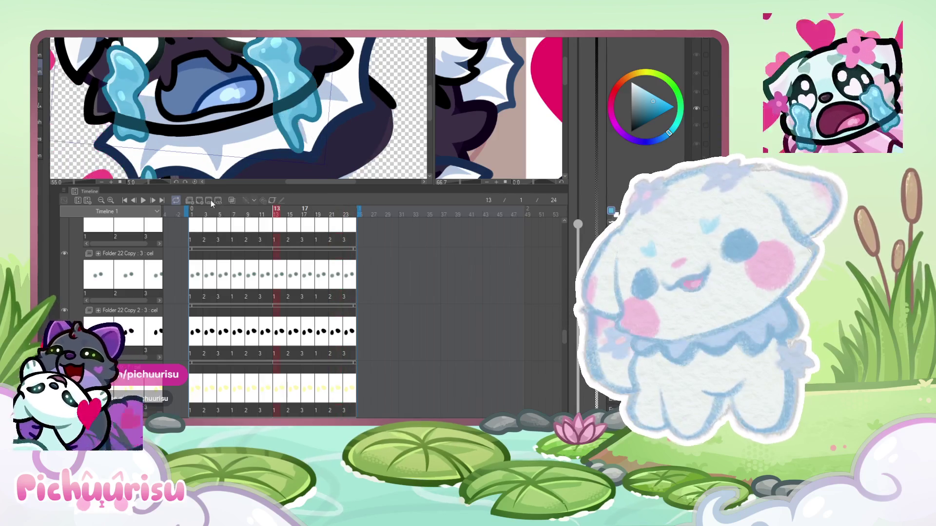
left_click(192, 208)
scroll(195, 121, "down", 5)
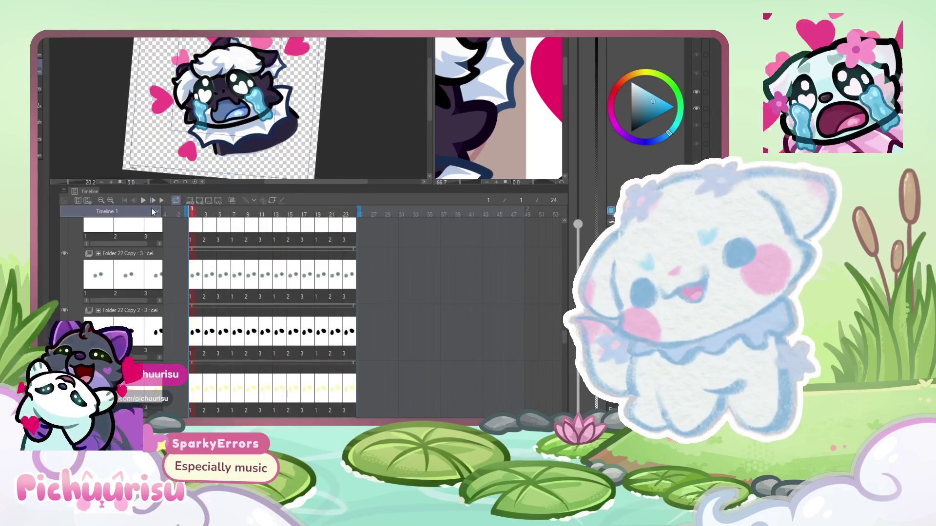
- Play the animation from frame 1 and pause it at frame 16
left_click(143, 201)
scroll(214, 128, "down", 2)
scroll(214, 129, "up", 5)
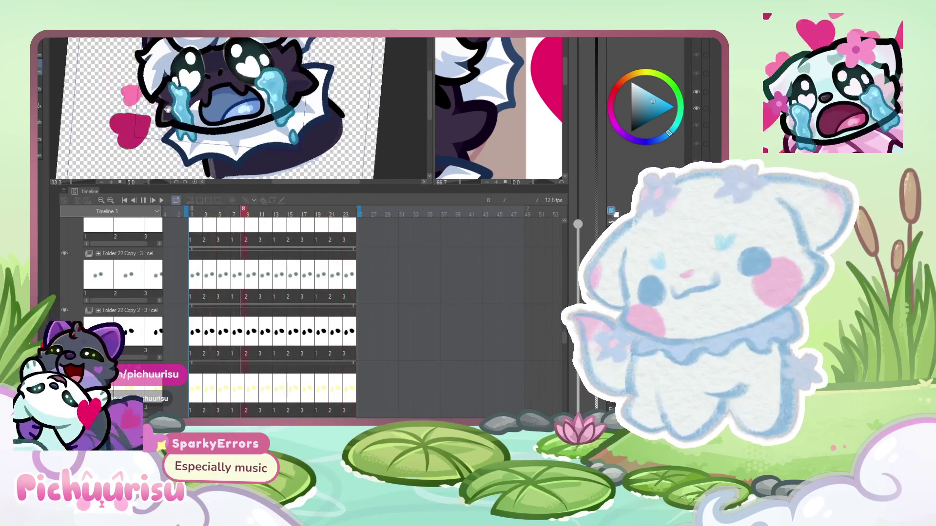
scroll(168, 109, "up", 1)
left_click(156, 200)
scroll(168, 117, "up", 3)
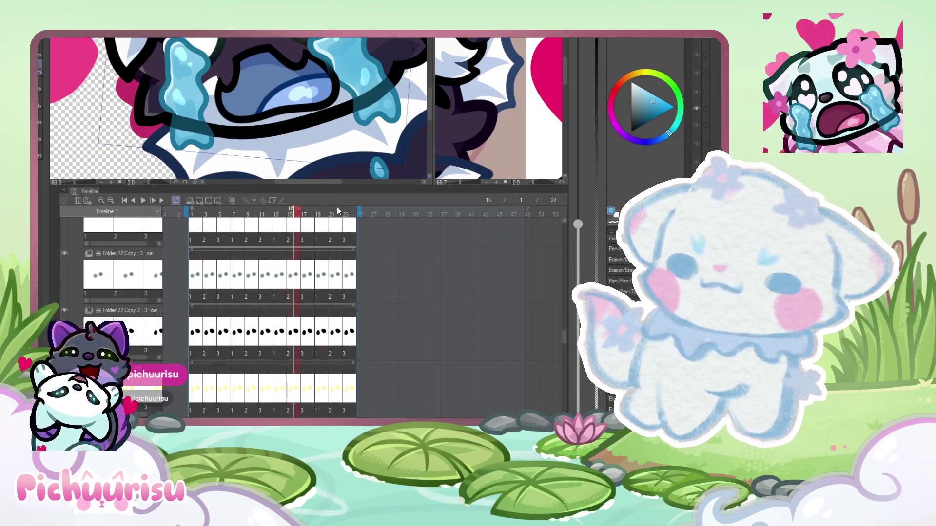
- Settle on frame 6 and paint a teal stroke over the mouth outline
left_click(248, 215)
mouse_move(227, 224)
left_mouse_down()
mouse_move(207, 224)
mouse_move(241, 221)
left_mouse_up()
scroll(218, 116, "up", 5)
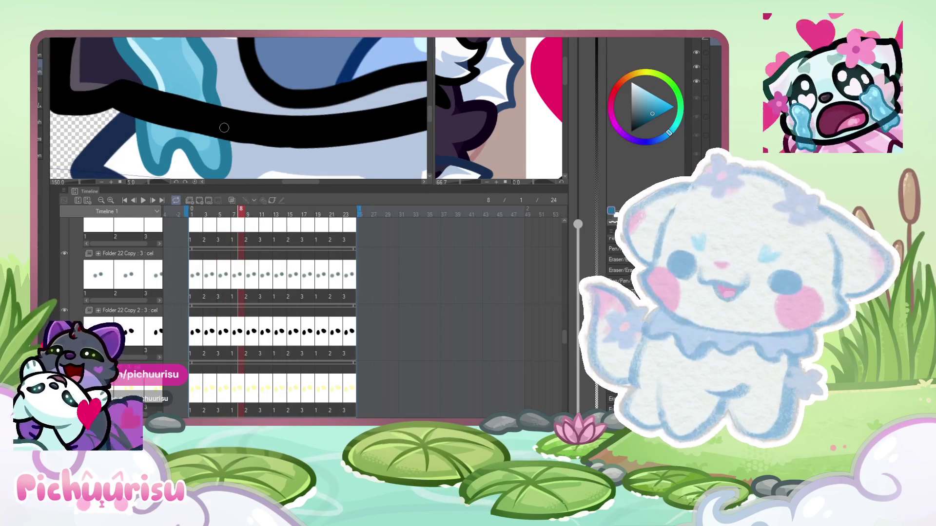
scroll(348, 98, "down", 4)
scroll(152, 114, "up", 5)
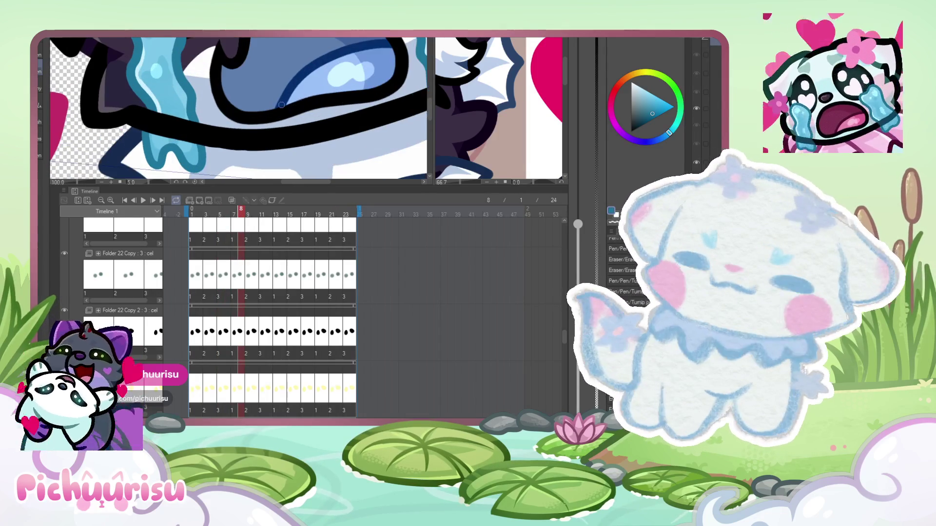
mouse_move(152, 142)
left_mouse_down()
mouse_move(153, 115)
mouse_move(145, 155)
left_mouse_up()
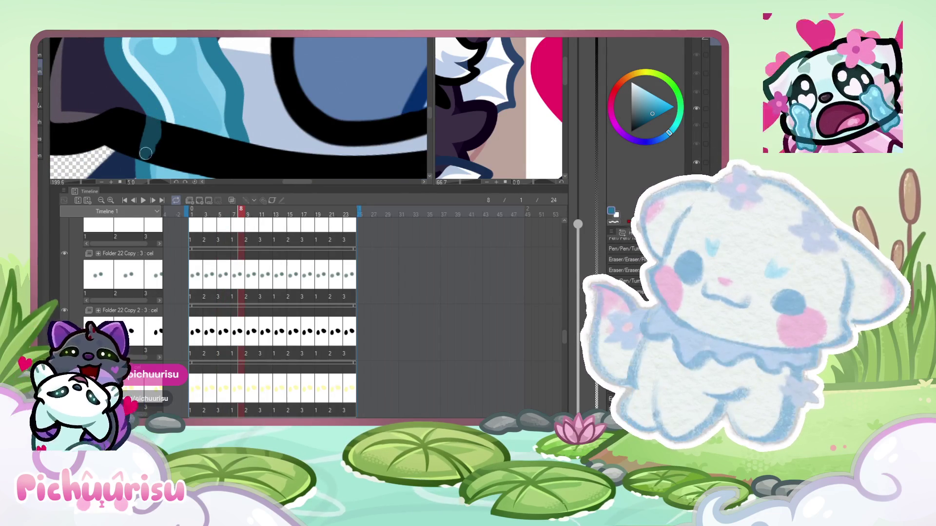
- Tint more of the black mouth outline teal where the tear overlaps it
scroll(161, 146, "down", 1)
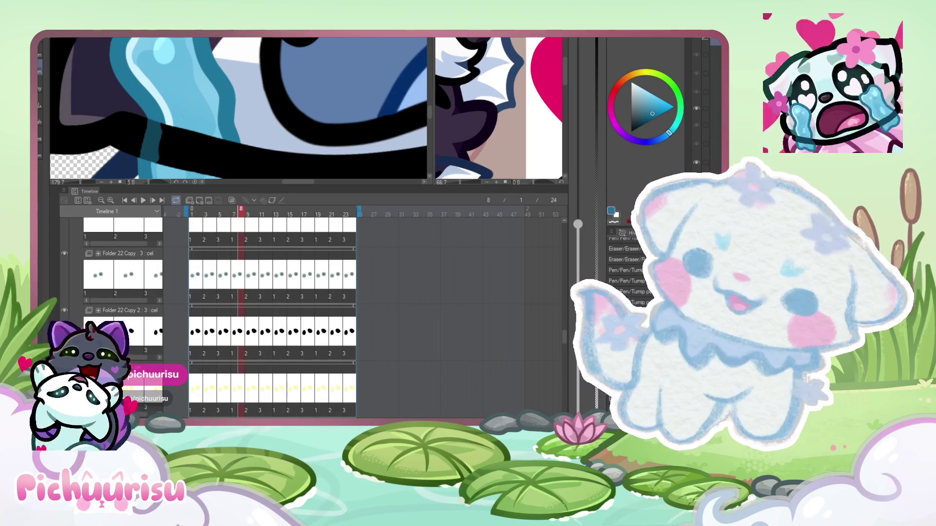
scroll(200, 62, "down", 3)
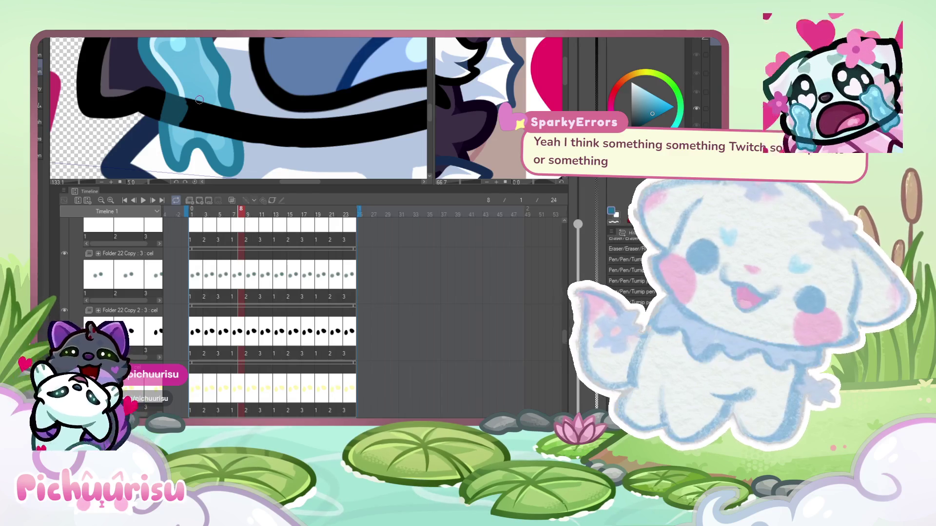
scroll(224, 92, "up", 2)
left_click_drag(231, 124, 231, 107)
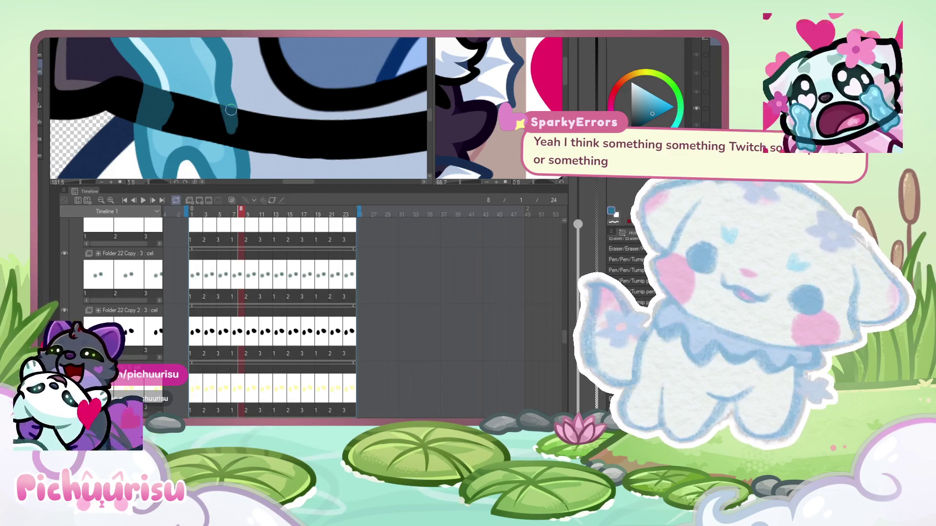
mouse_move(238, 142)
left_mouse_down()
mouse_move(215, 122)
mouse_move(169, 107)
left_mouse_up()
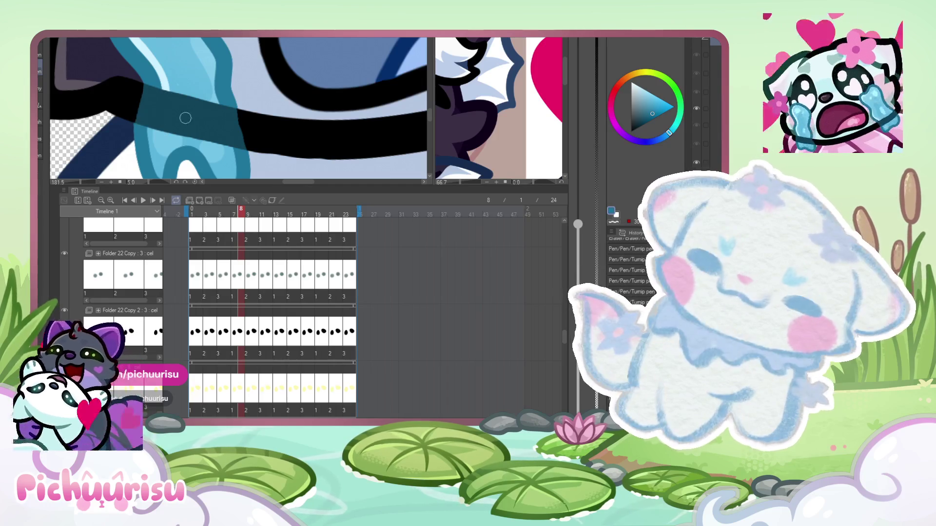
- Pan the view to the crying face and drag the playhead to frame 24
scroll(226, 107, "up", 2)
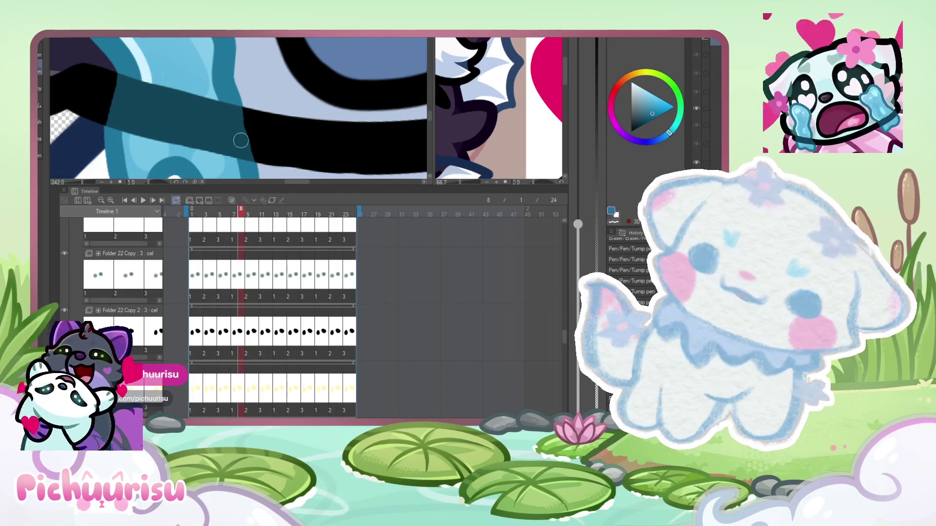
scroll(278, 70, "down", 10)
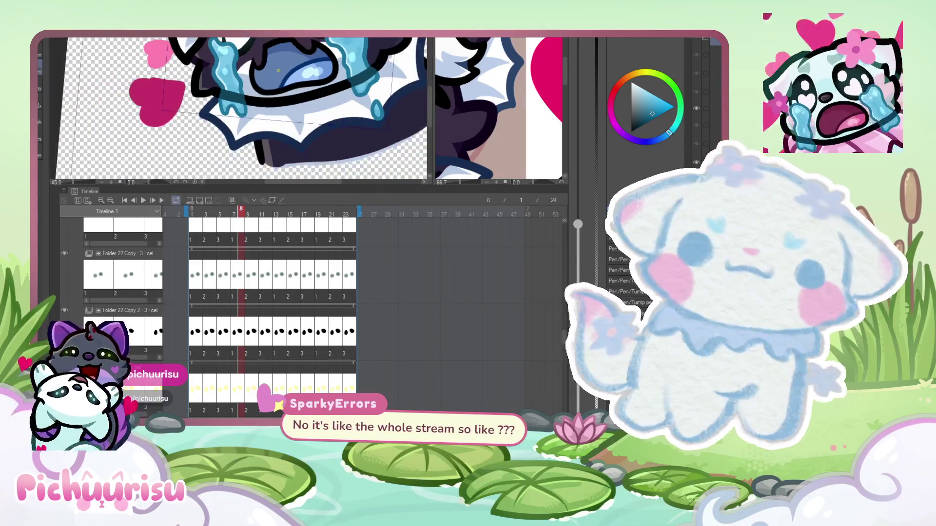
left_click_drag(278, 70, 331, 177)
left_click_drag(261, 216, 351, 218)
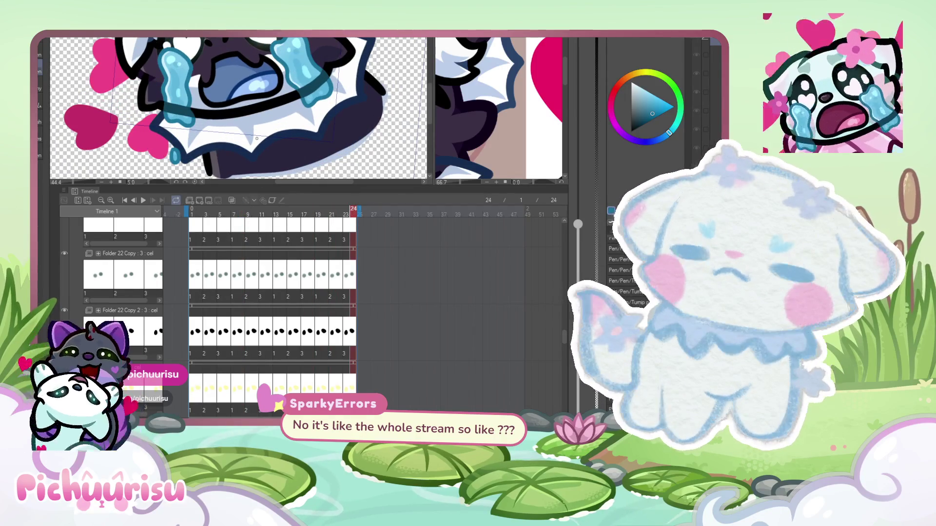
- Zoom out, play the animation, stop at frame 17, and sample a dark red from the drawing
scroll(258, 139, "down", 3)
left_click(143, 200)
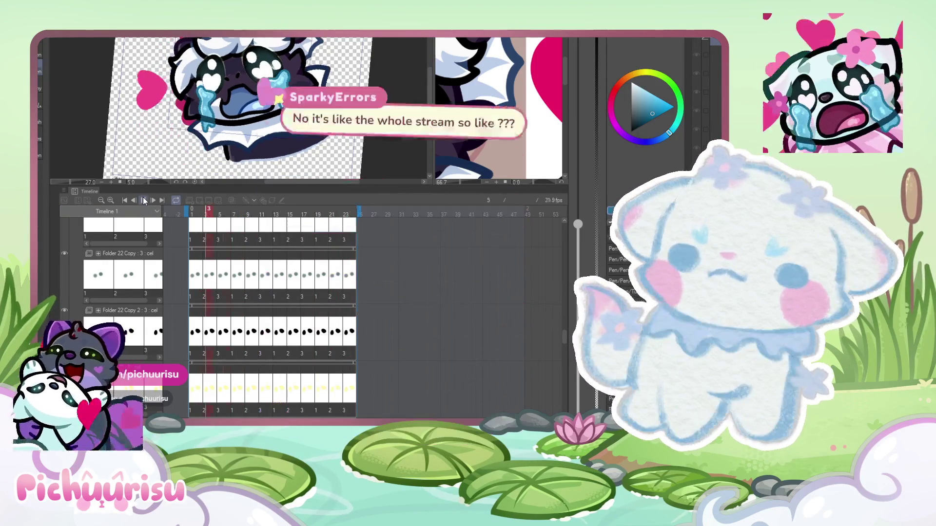
left_click(143, 200)
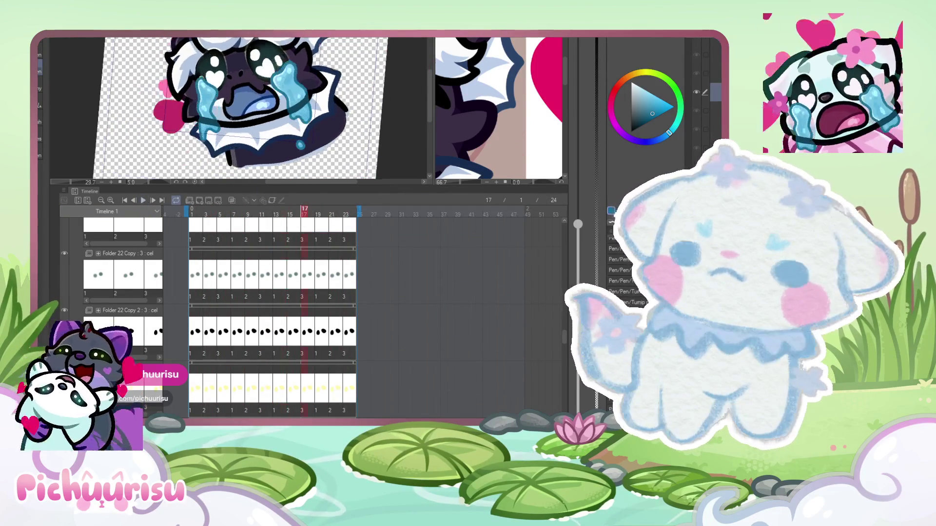
scroll(241, 119, "up", 3)
left_click(241, 118, "alt")
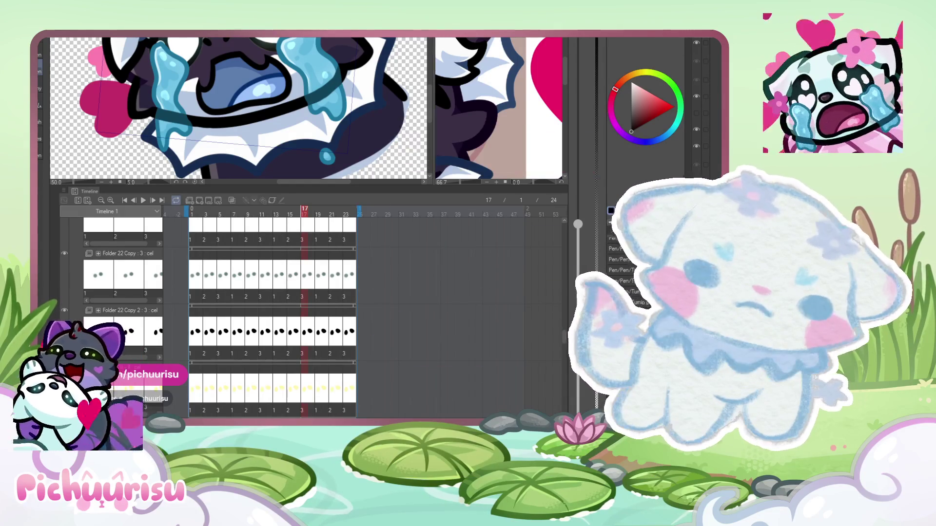
- Step through frames 15, 16 and 18 of the tear animation, ending back on frame 15
scroll(282, 110, "up", 2)
scroll(268, 128, "up", 2)
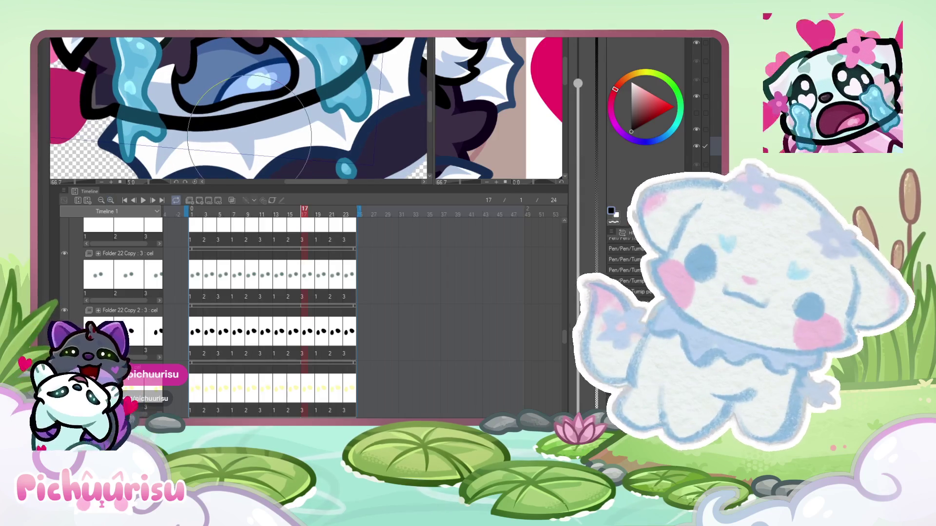
scroll(276, 119, "up", 1)
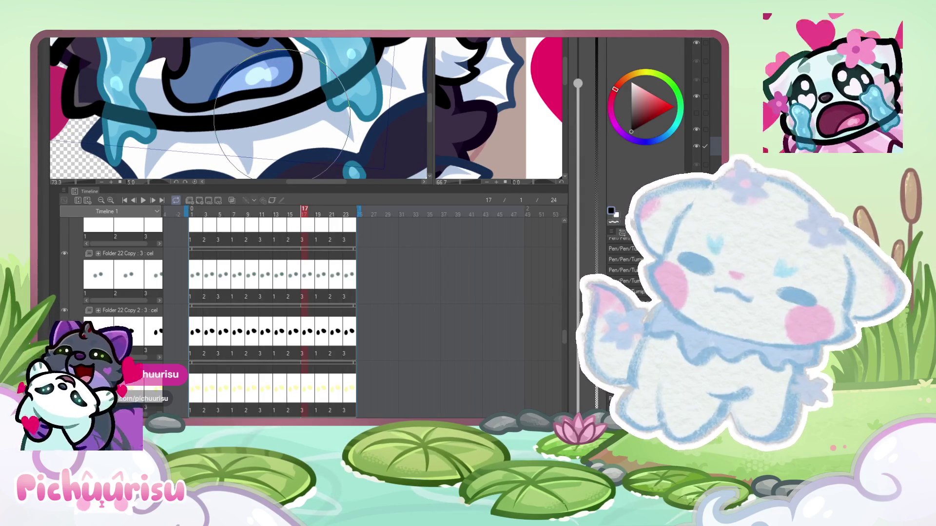
scroll(217, 124, "down", 2)
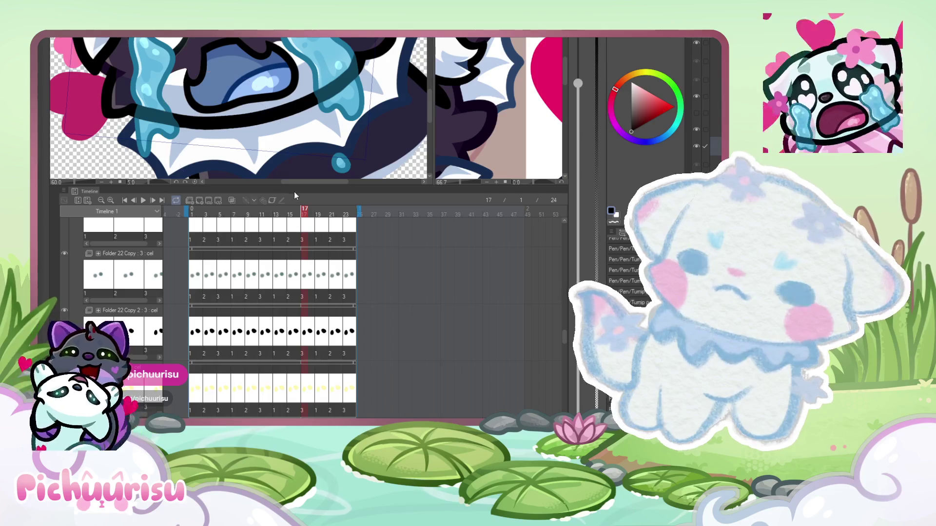
left_click(288, 221)
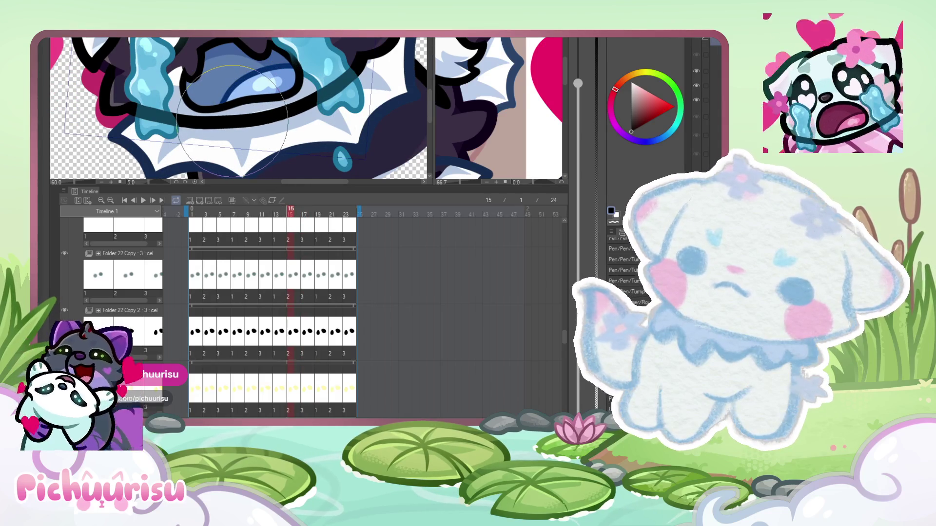
left_click(299, 210)
left_click(311, 210)
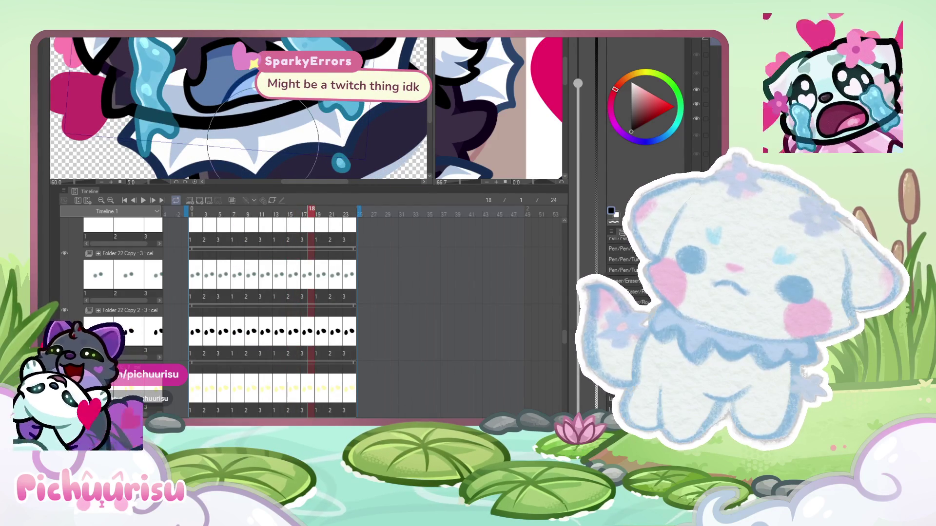
left_click(290, 214)
- Sample the blue tear colour from the drawing and switch to the eraser
scroll(244, 107, "up", 2)
left_click(252, 107, "alt")
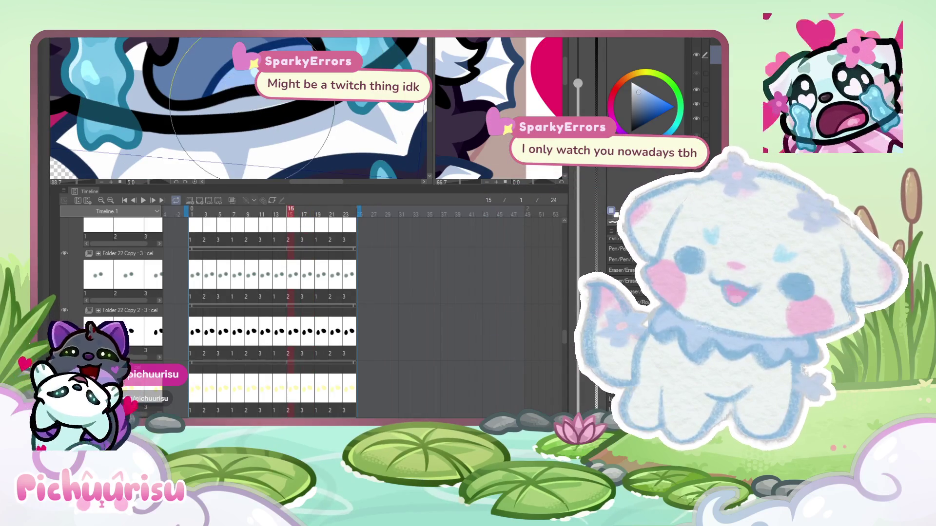
key("e")
scroll(277, 129, "down", 4)
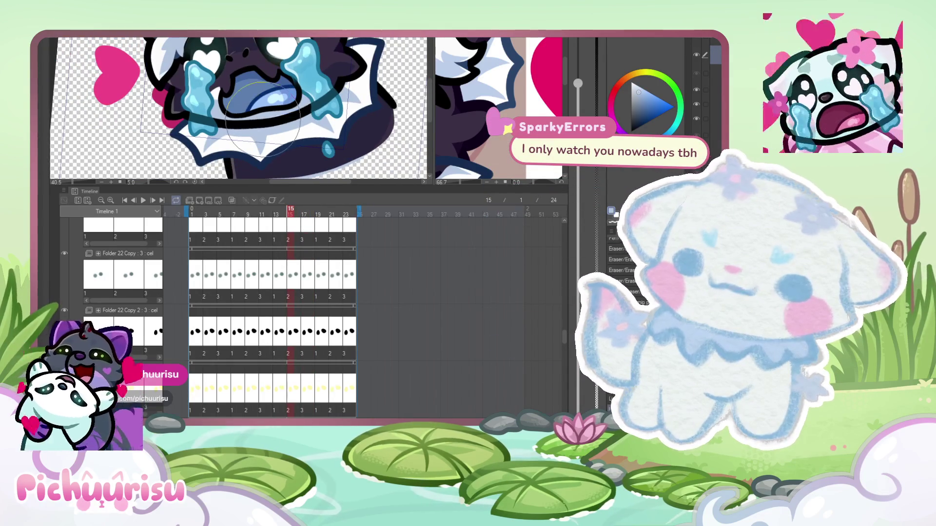
scroll(263, 119, "up", 4)
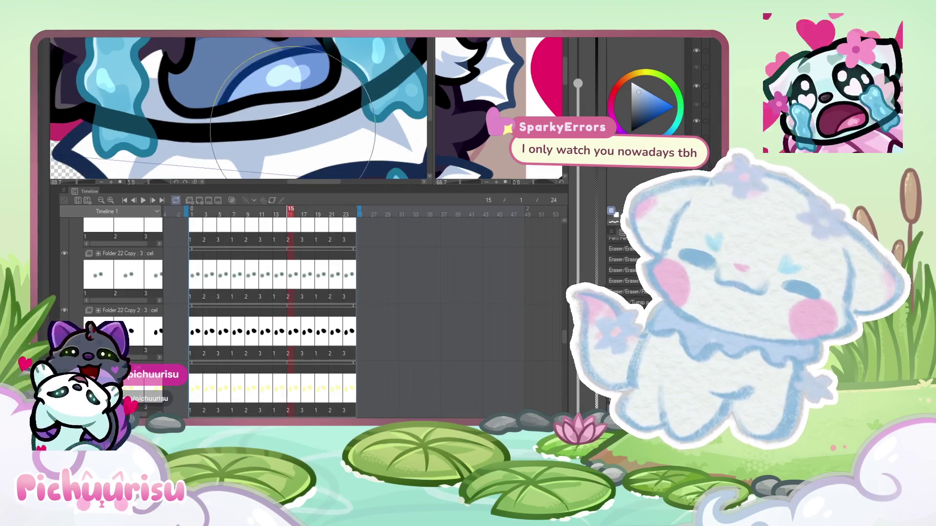
- Switch back to the pen and sample black from the outline, then white
key("p")
scroll(317, 111, "up", 3)
left_click(339, 110, "alt")
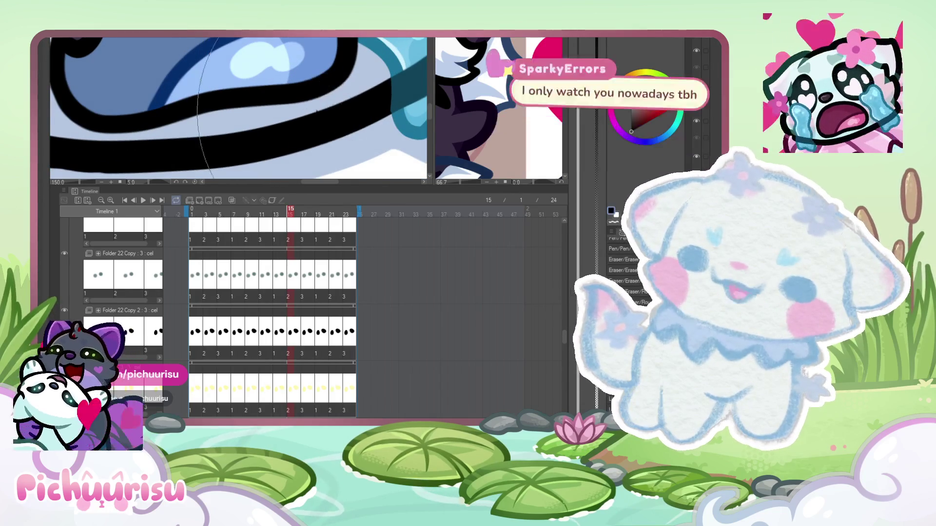
scroll(203, 81, "down", 3)
left_click(203, 81, "alt")
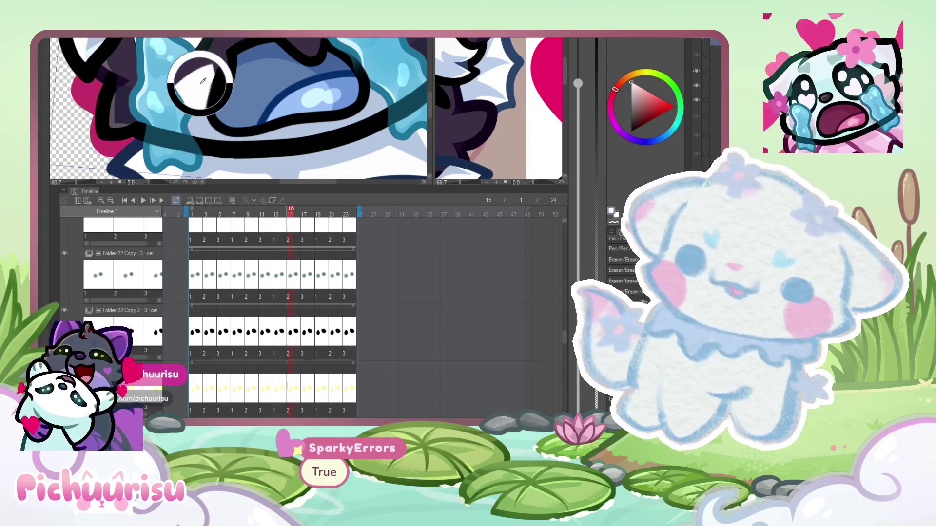
scroll(234, 83, "up", 2)
scroll(273, 84, "down", 2)
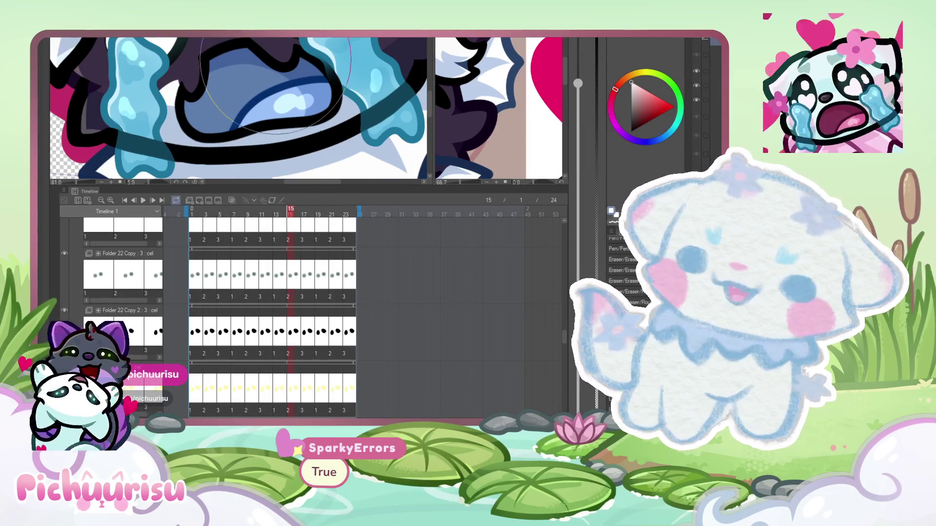
scroll(276, 58, "up", 4)
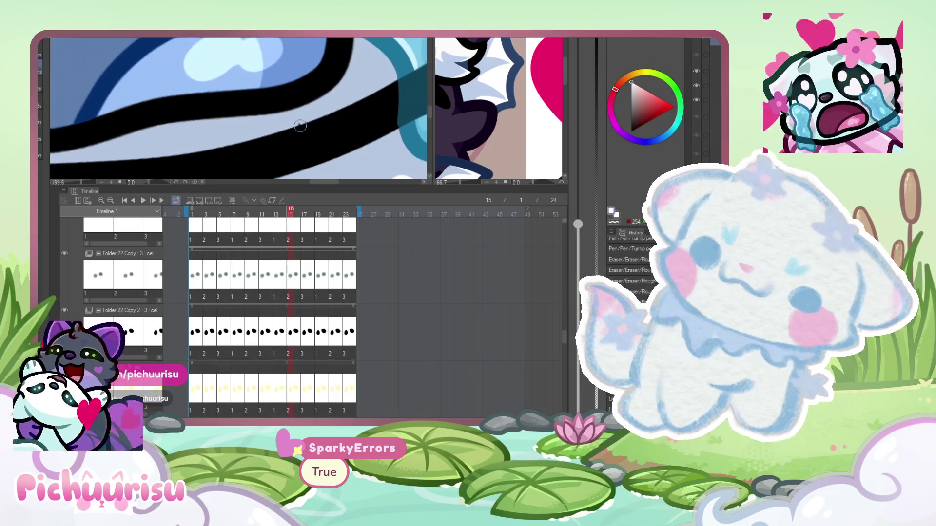
scroll(299, 122, "down", 3)
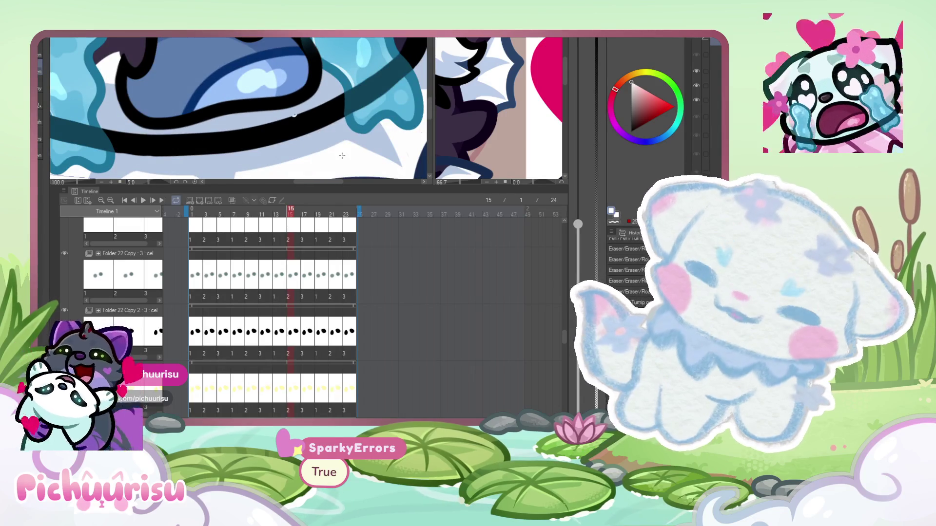
scroll(300, 135, "down", 1)
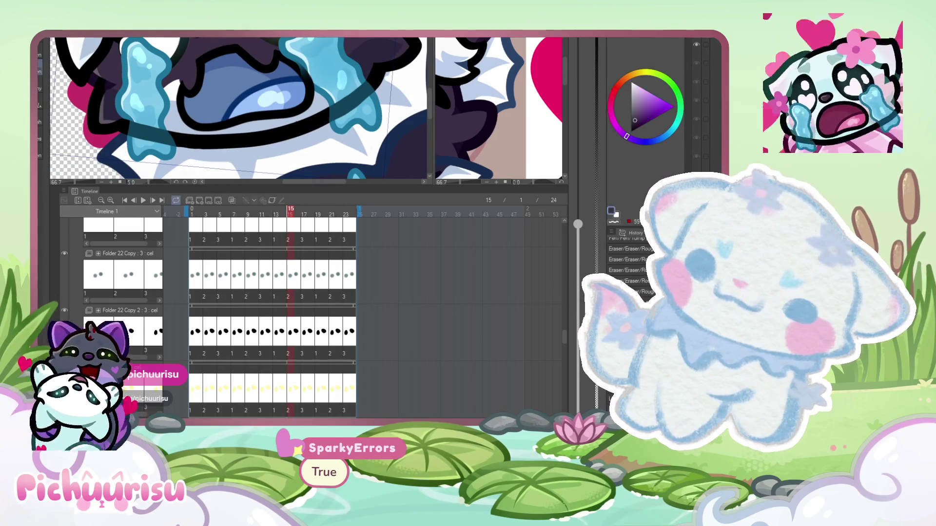
- Pick the dark purple fur colour and scrub the playhead back to an earlier tear frame
left_click(333, 155, "alt")
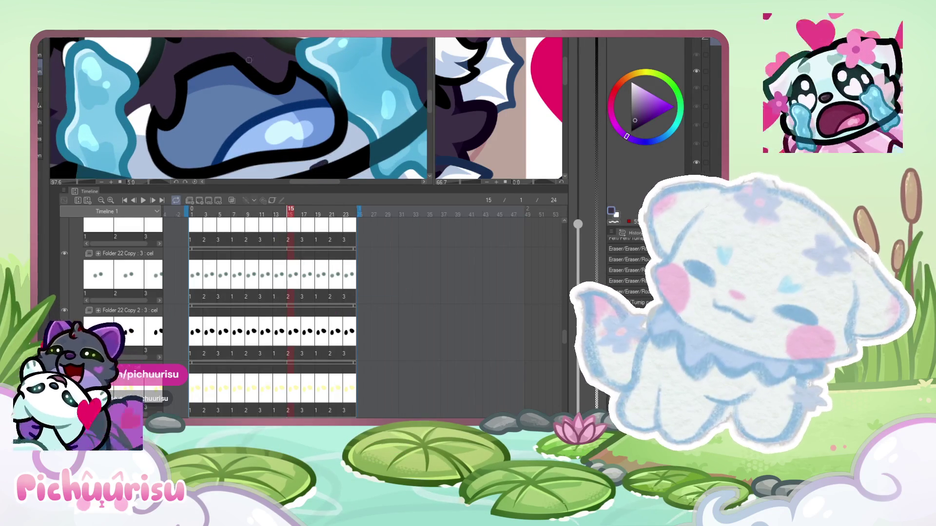
scroll(183, 130, "down", 2)
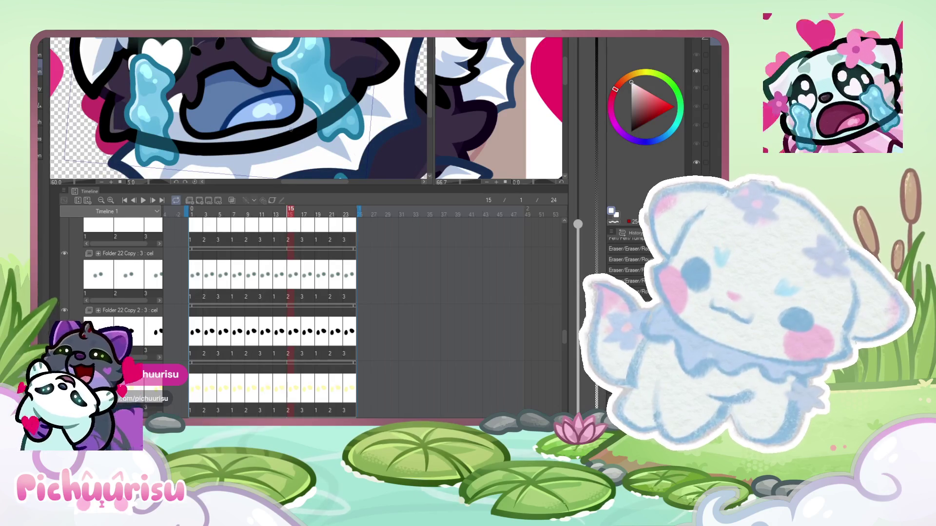
scroll(183, 59, "up", 5)
left_click(183, 52, "alt")
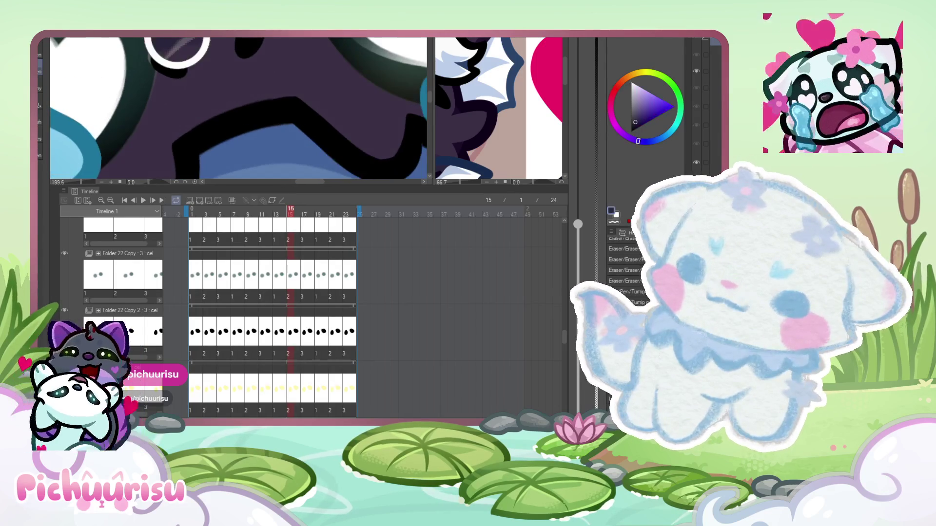
scroll(183, 53, "down", 3)
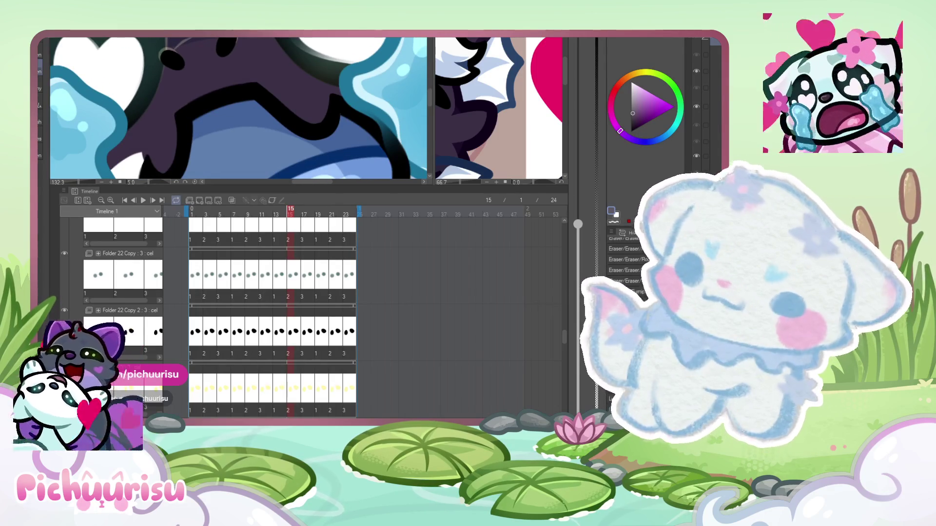
scroll(180, 113, "down", 4)
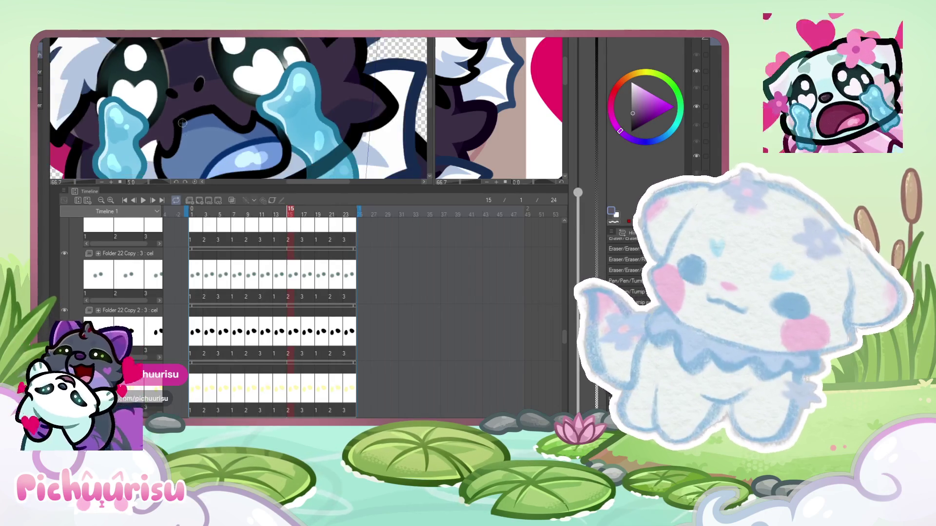
left_click_drag(292, 210, 277, 212)
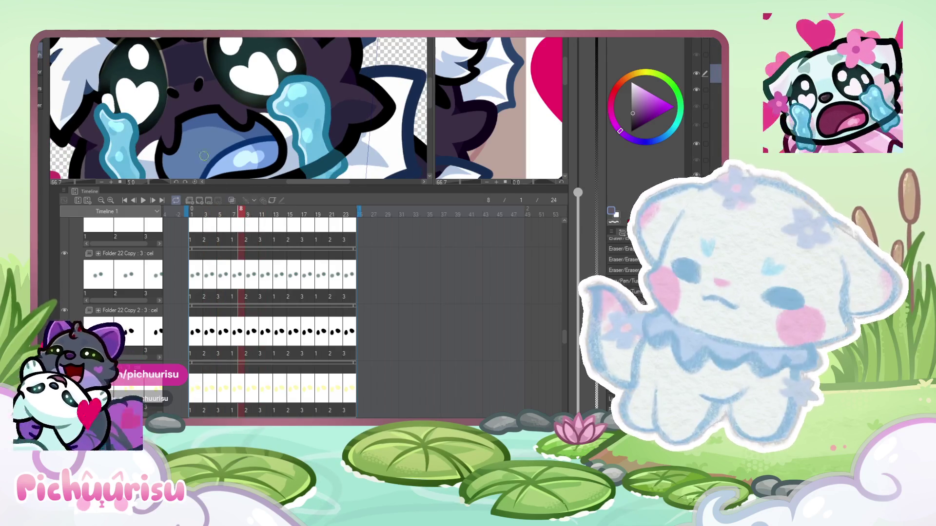
scroll(208, 163, "down", 2)
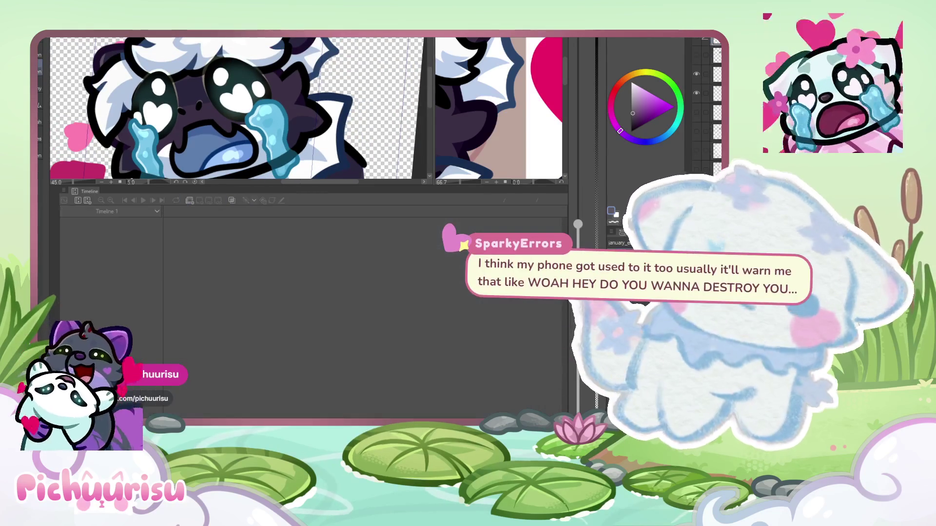
- Swap to the yellow drawing colour, then sample dark purple from the fur
key("x")
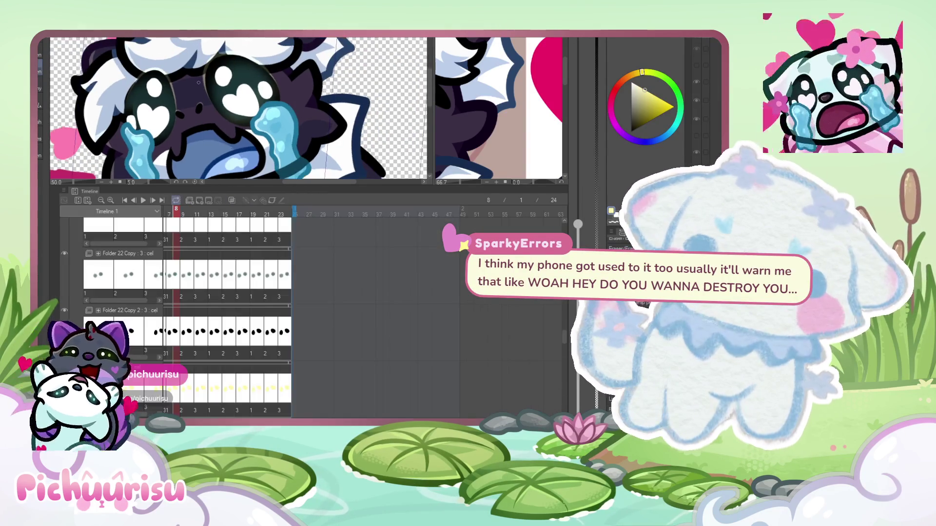
scroll(218, 74, "up", 4)
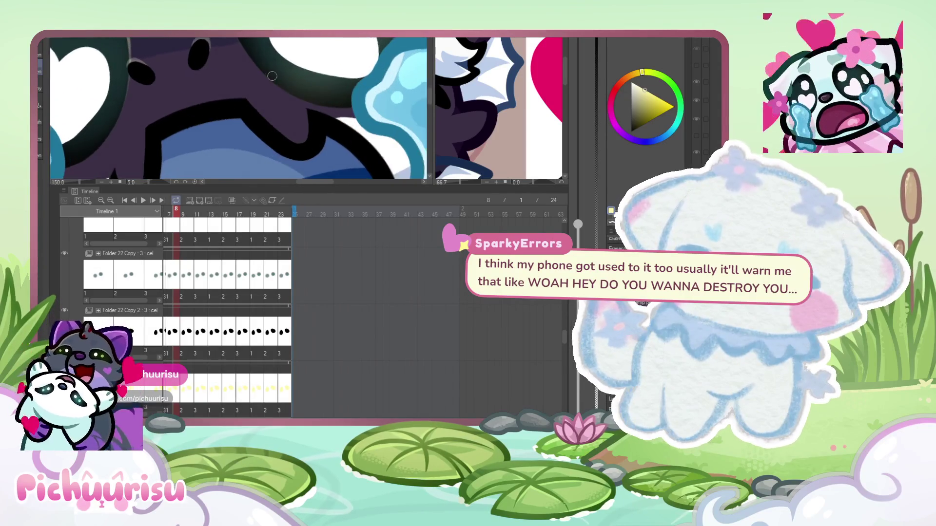
scroll(243, 79, "up", 3)
left_click(191, 48, "alt")
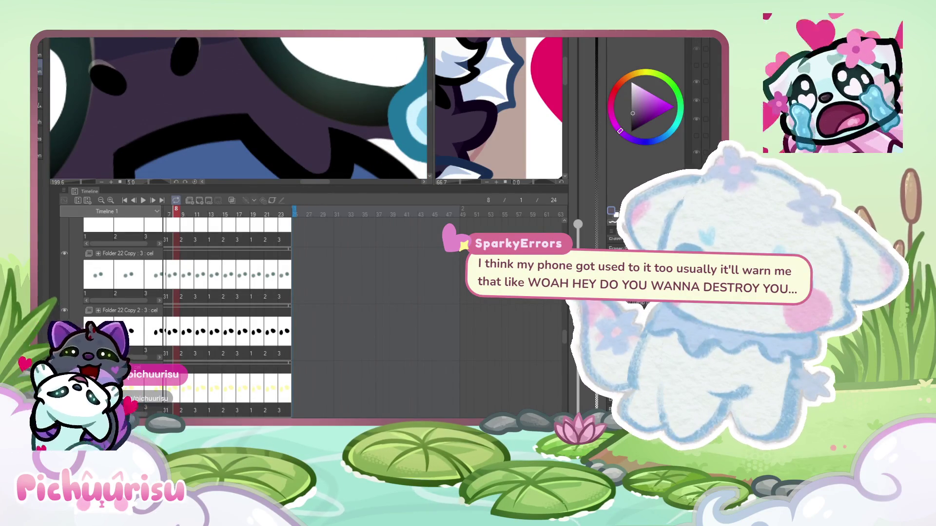
scroll(225, 57, "down", 3)
- Scrub the timeline playhead to frame 10
mouse_move(176, 211)
left_mouse_down()
mouse_move(204, 211)
mouse_move(191, 211)
left_mouse_up()
scroll(162, 70, "up", 2)
scroll(162, 70, "down", 6)
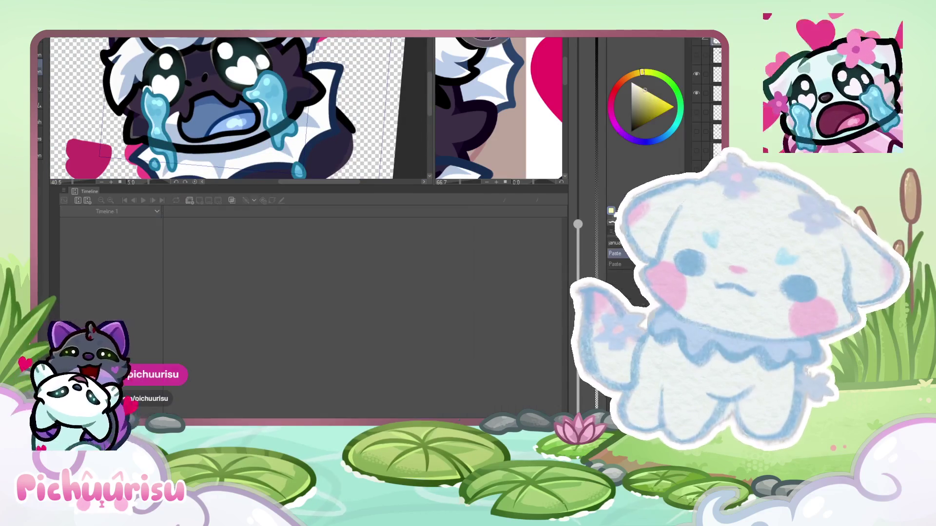
scroll(209, 62, "up", 10)
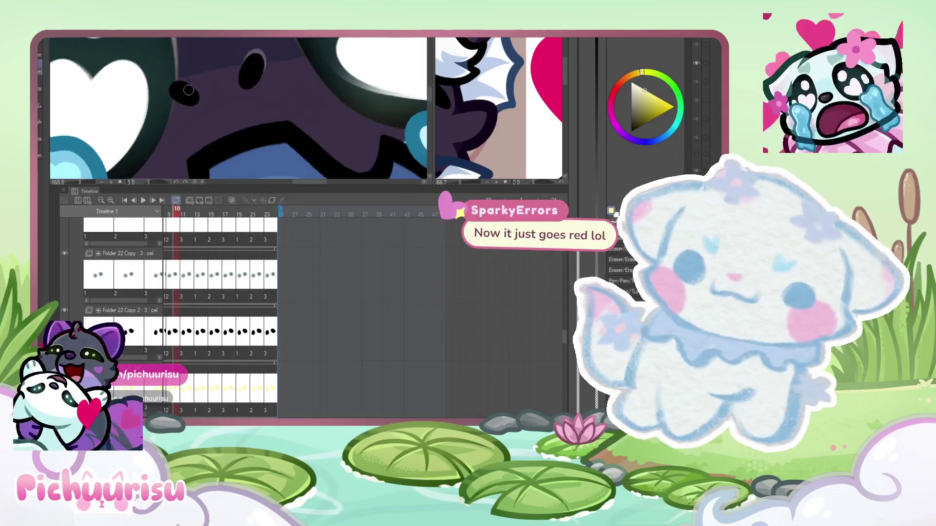
- Paint a pale highlight arc along the heart eye's upper-left edge, redoing a misplaced first stroke
scroll(150, 66, "up", 1)
left_click_drag(146, 94, 149, 80)
key("ctrl+z")
scroll(202, 111, "down", 2)
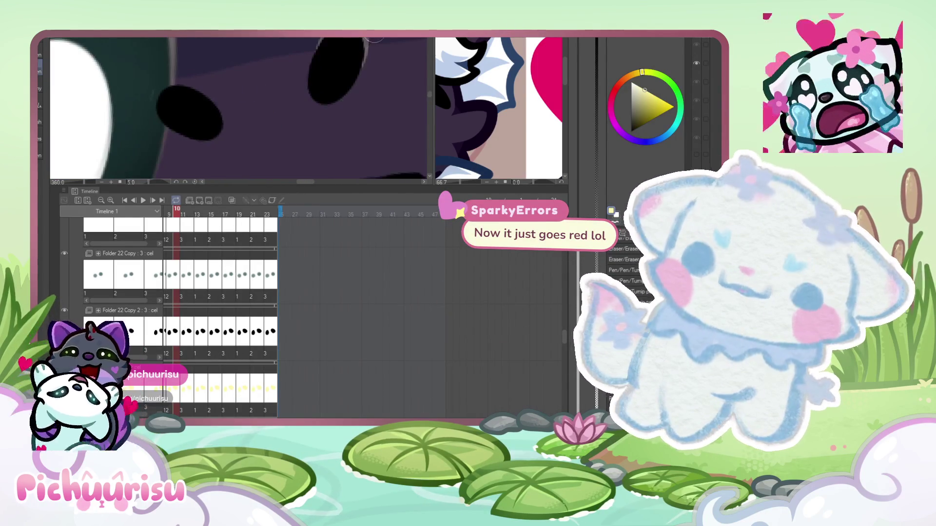
scroll(209, 94, "up", 2)
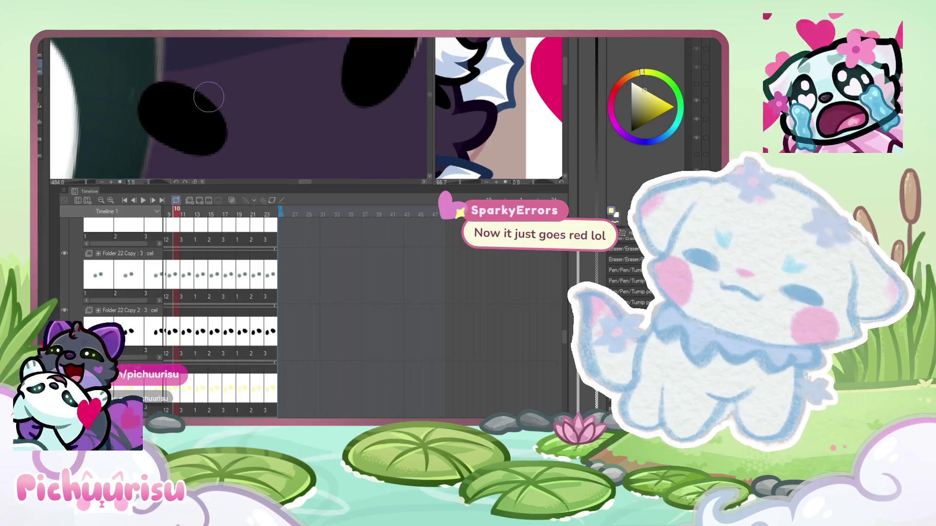
left_click_drag(141, 104, 172, 87)
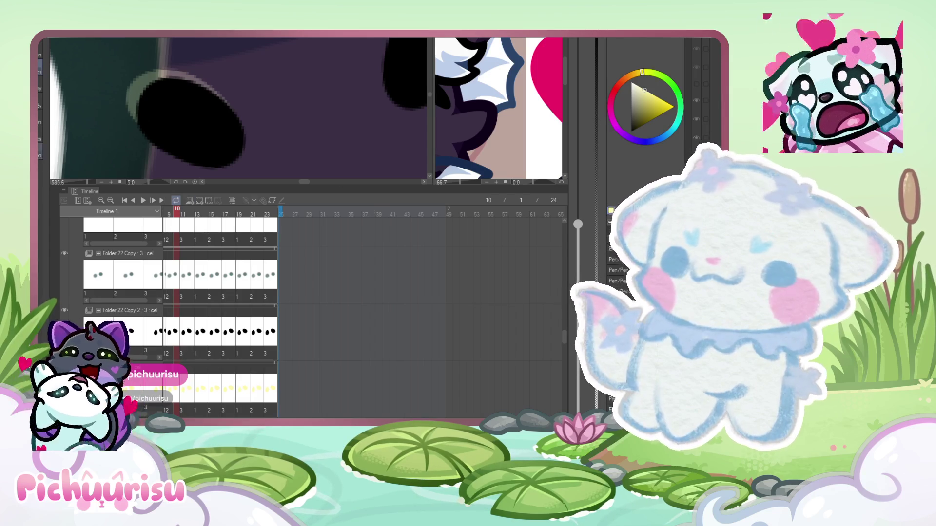
scroll(175, 83, "down", 1)
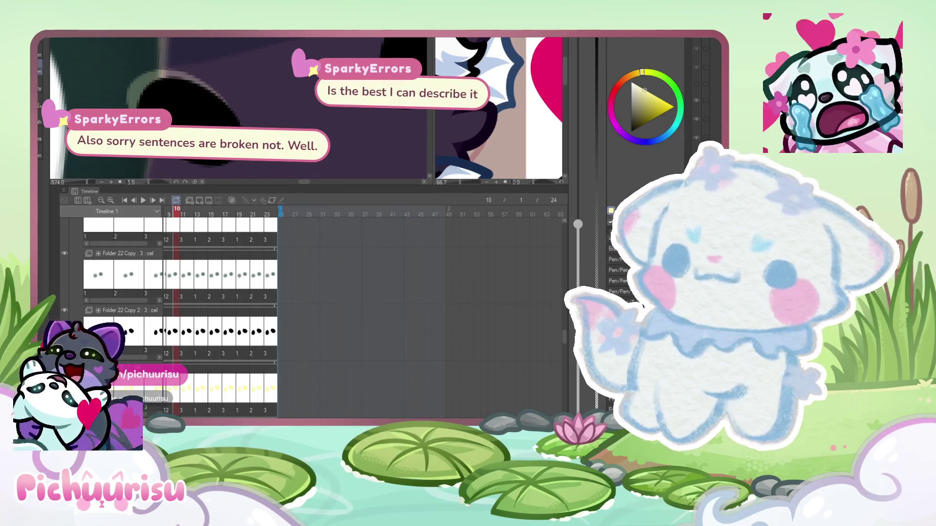
scroll(238, 108, "down", 3)
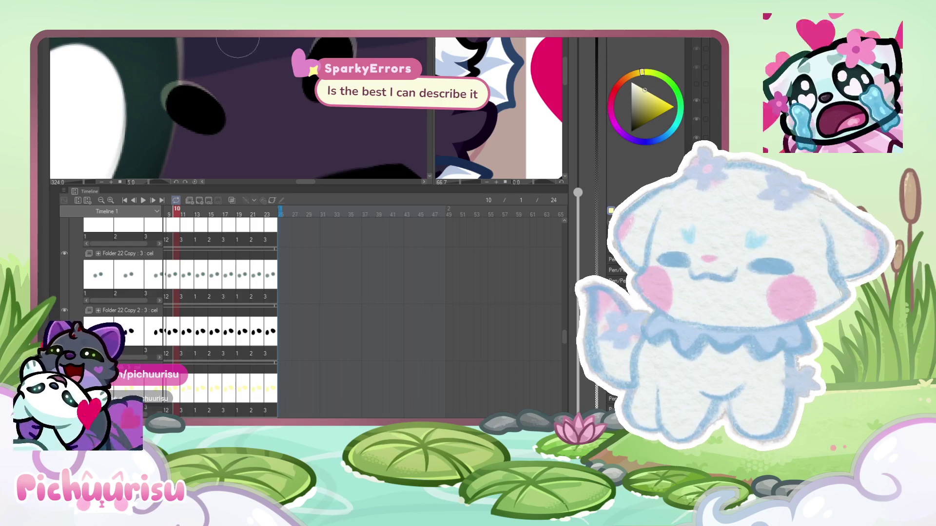
scroll(197, 95, "down", 5)
scroll(197, 95, "up", 5)
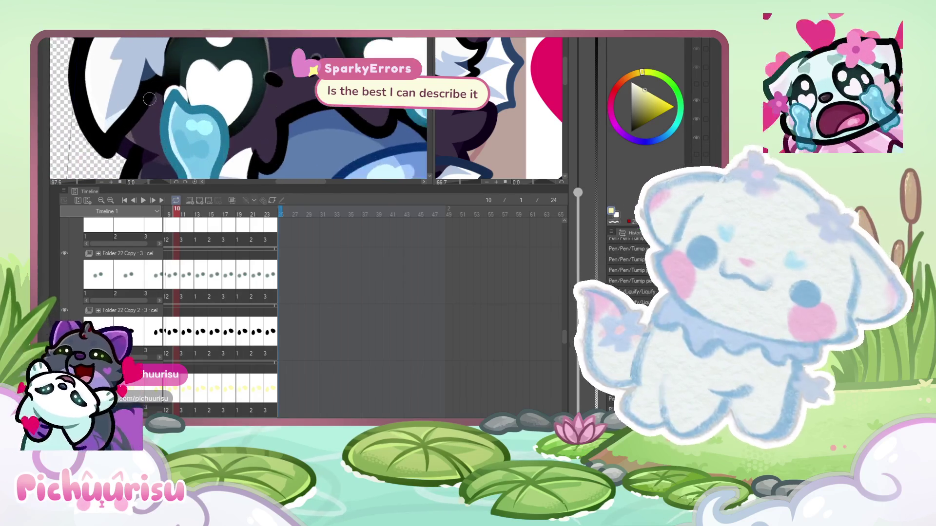
scroll(183, 83, "up", 1)
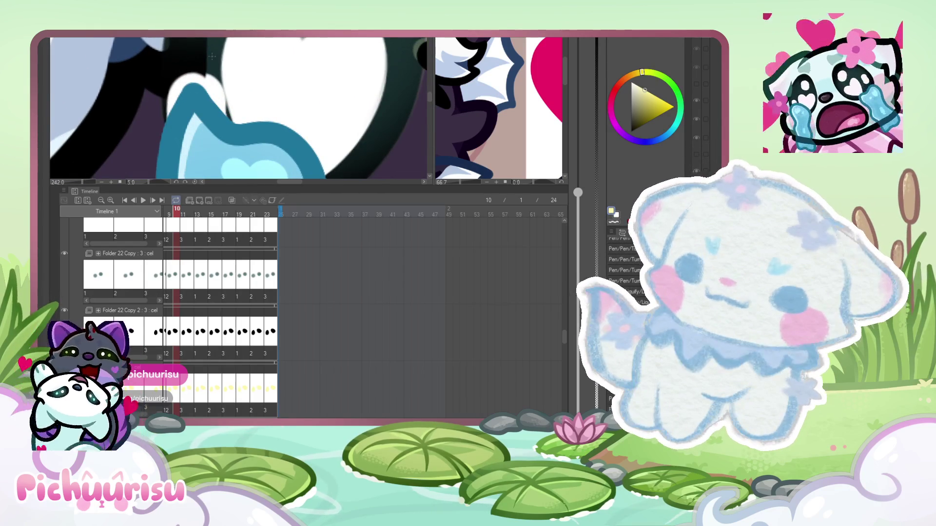
scroll(213, 56, "down", 3)
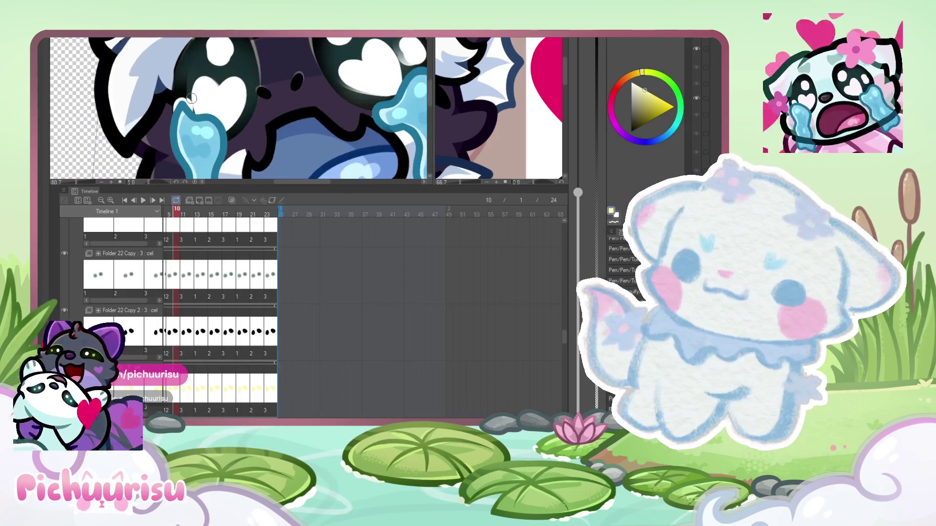
scroll(191, 98, "up", 3)
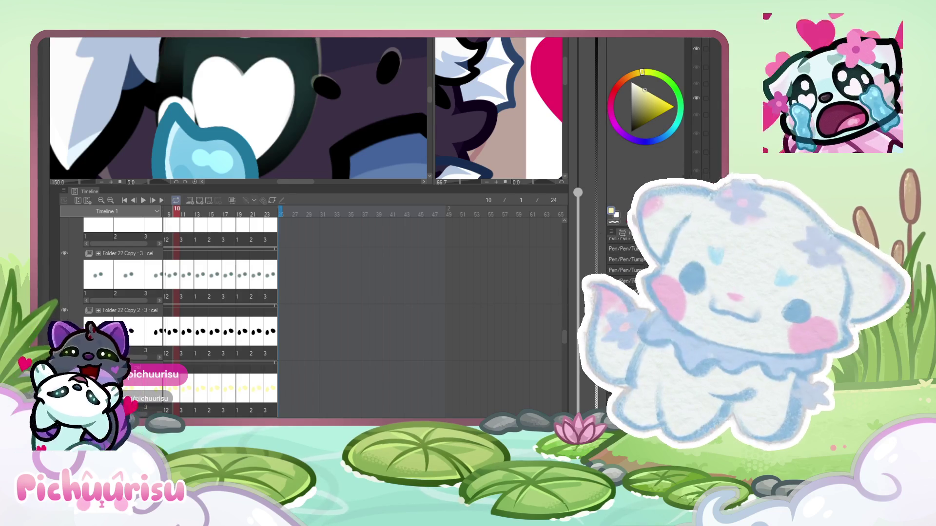
- Darken the eye with two dark teal shading patches and toggle a layer to compare
left_click_drag(206, 108, 204, 128)
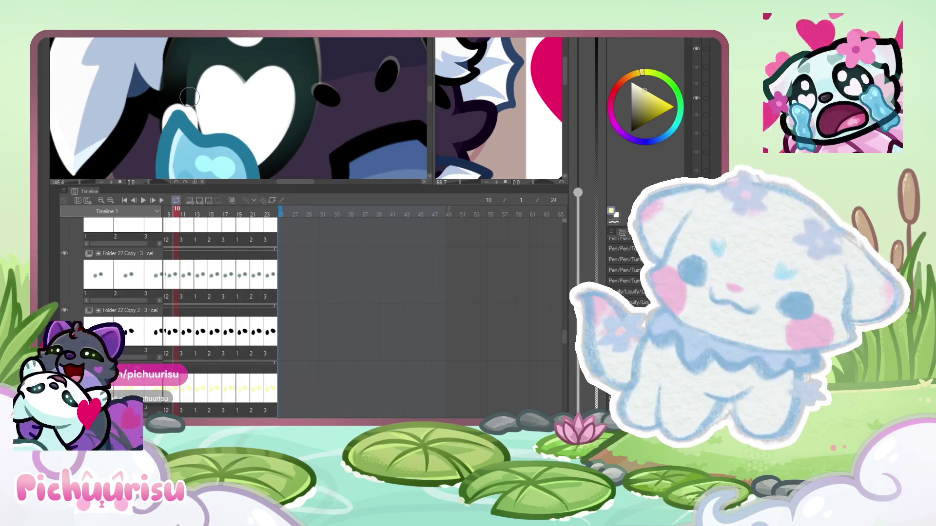
scroll(195, 86, "up", 2)
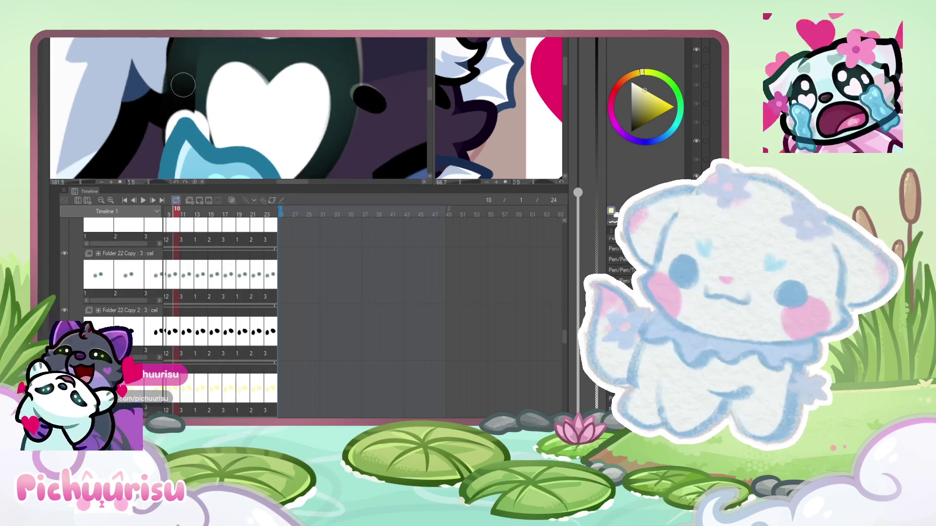
scroll(195, 86, "down", 3)
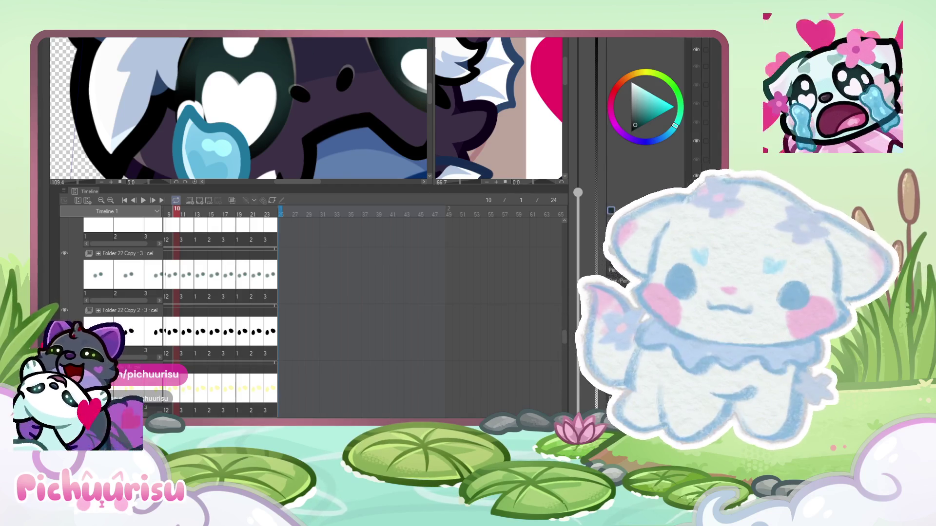
left_click_drag(419, 68, 201, 103)
scroll(200, 104, "up", 2)
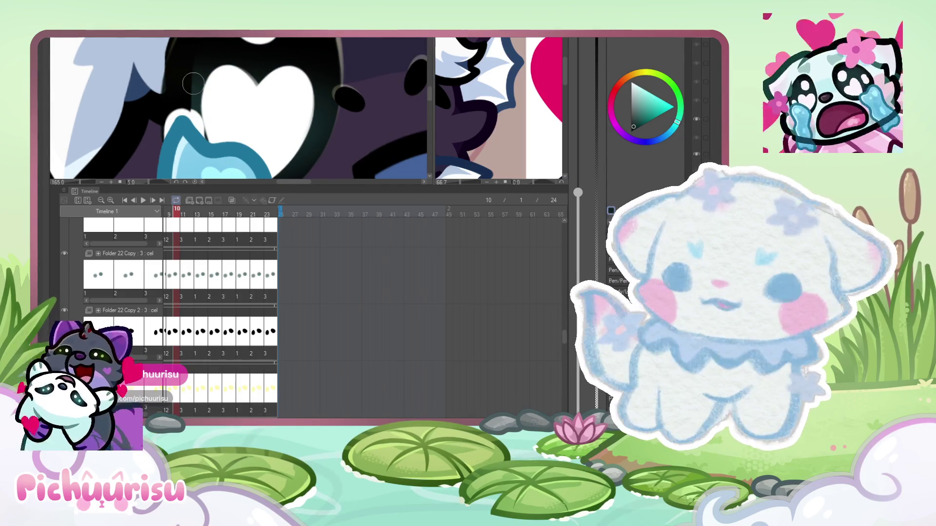
scroll(193, 84, "down", 2)
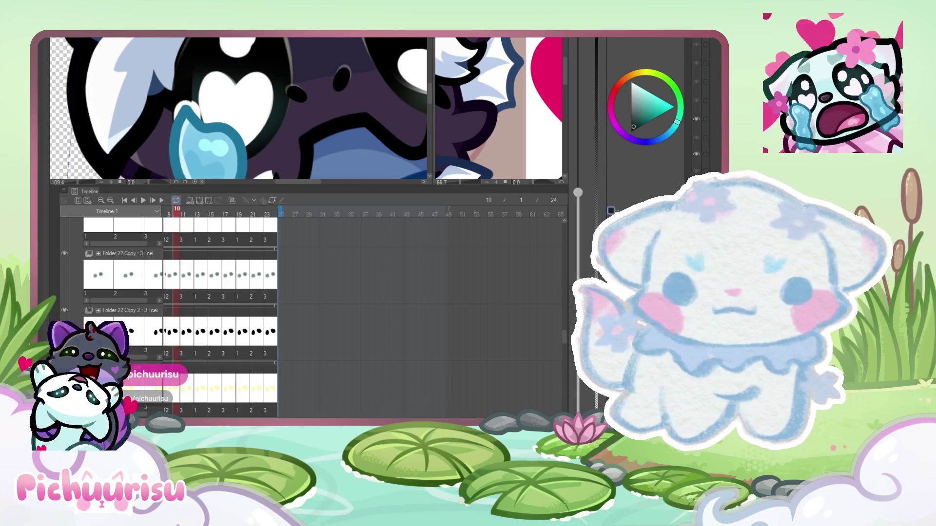
scroll(283, 93, "down", 2)
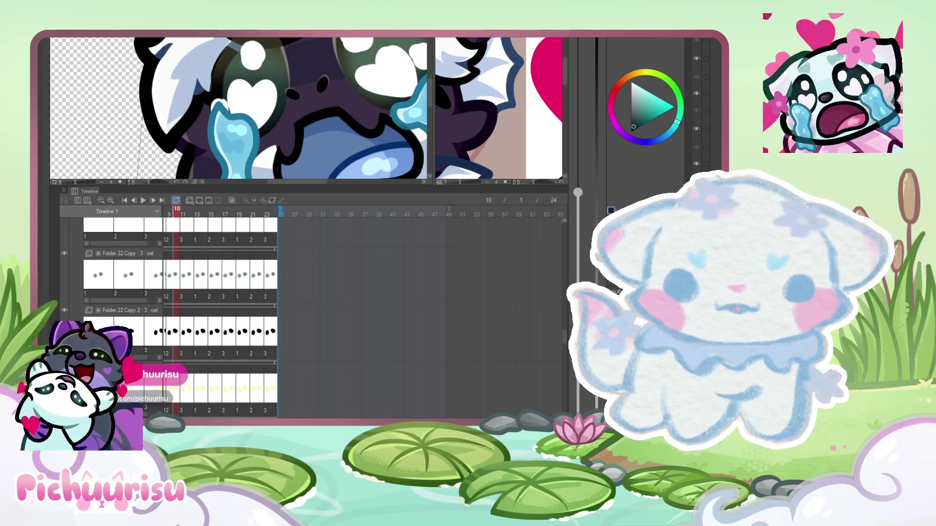
left_click(696, 164)
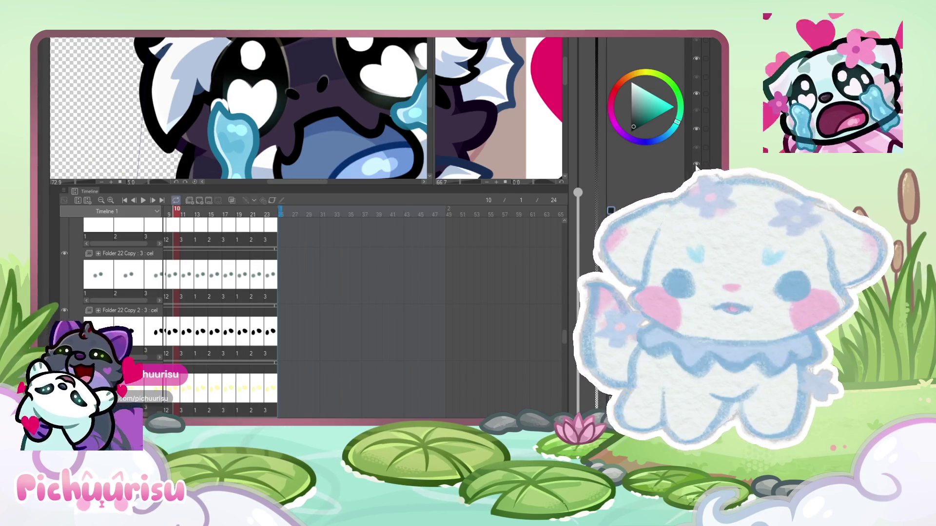
scroll(696, 117, "down", 1)
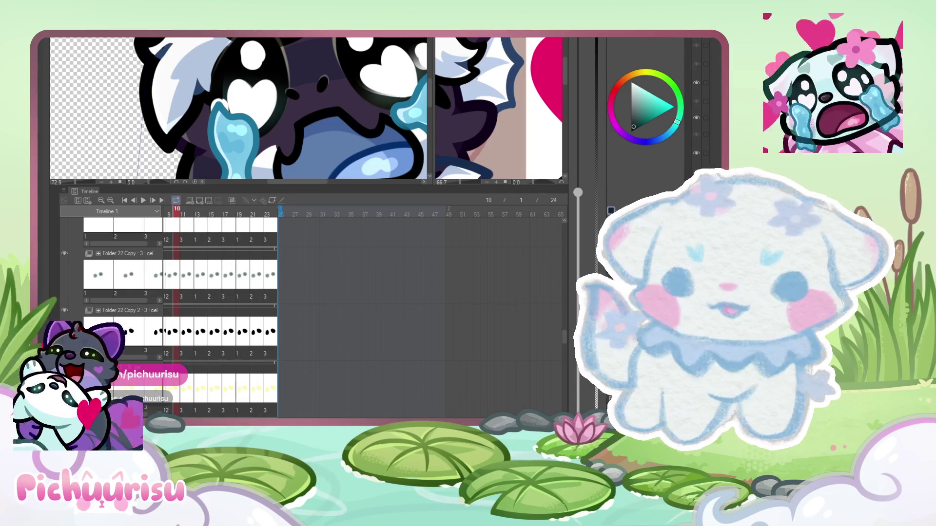
scroll(262, 90, "up", 3)
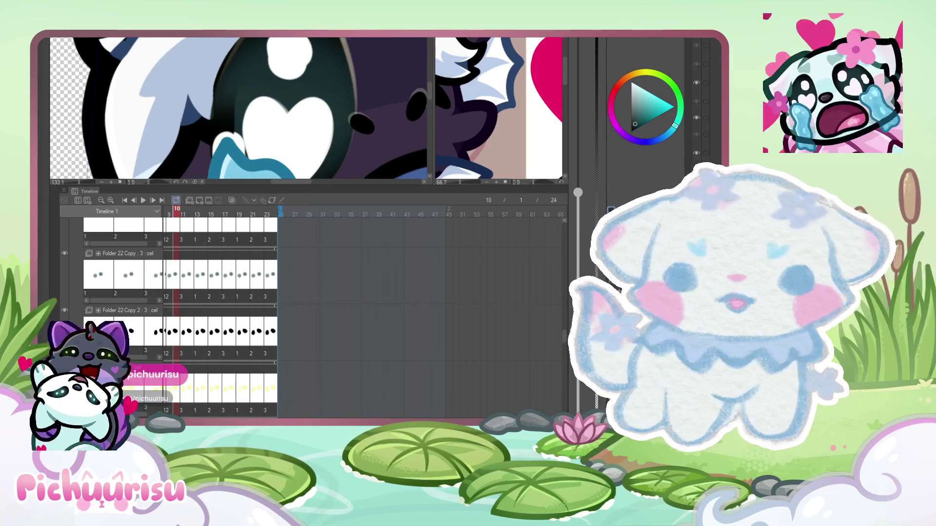
- Undo and redo the dark teal eye shading twice to compare, keeping it
key("ctrl+z")
key("ctrl+y")
key("ctrl+z")
key("ctrl+y")
scroll(697, 98, "down", 1)
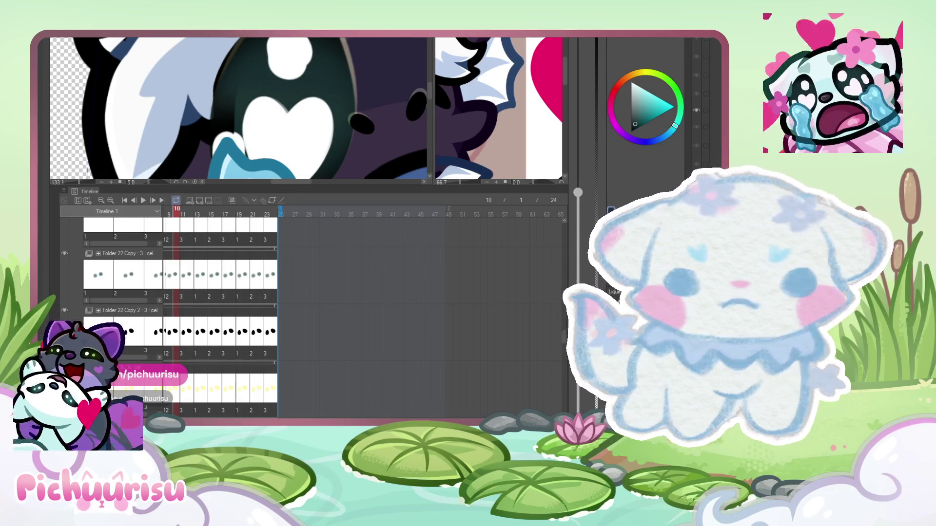
scroll(611, 211, "up", 1)
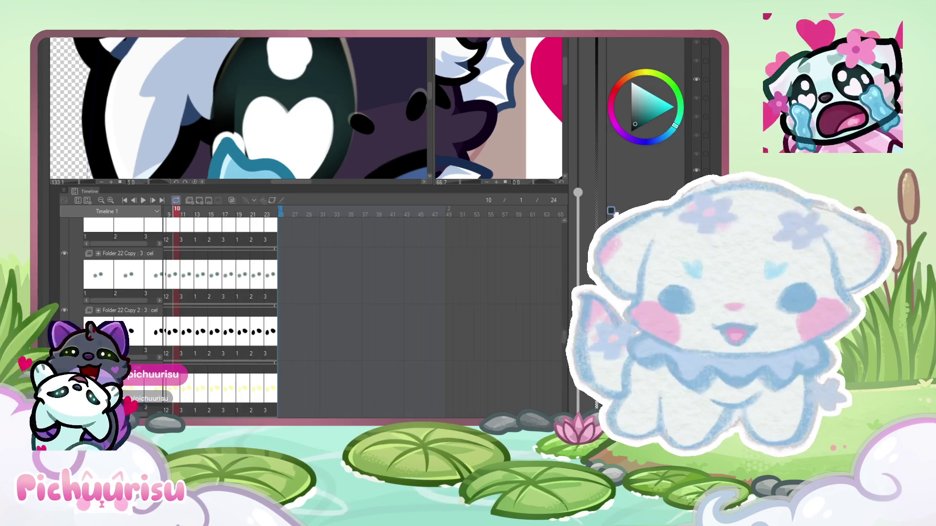
- Hide the Folder 22 Copy : 3 layer
left_click(64, 254)
scroll(252, 108, "down", 2)
scroll(253, 108, "down", 1)
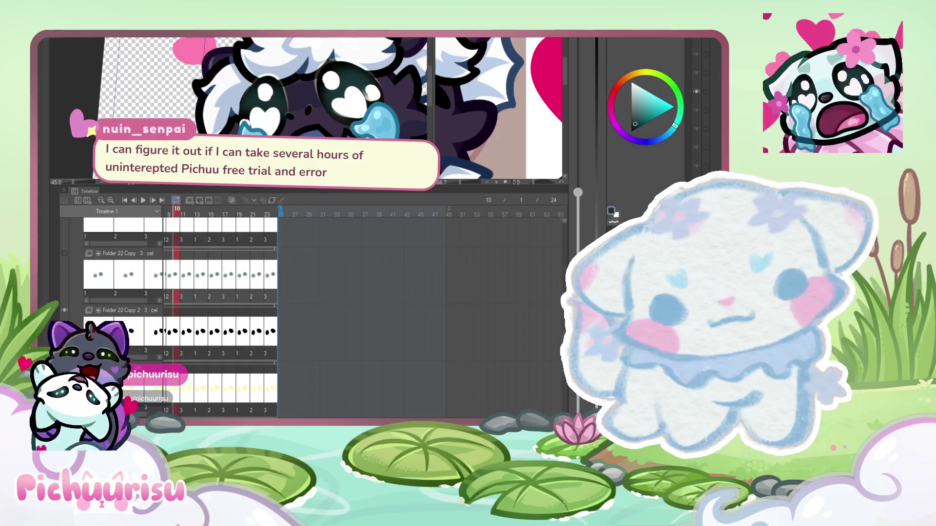
scroll(293, 121, "down", 2)
- Stop playback on frame 18 and sample the near-black outline colour from the face
left_click(144, 200)
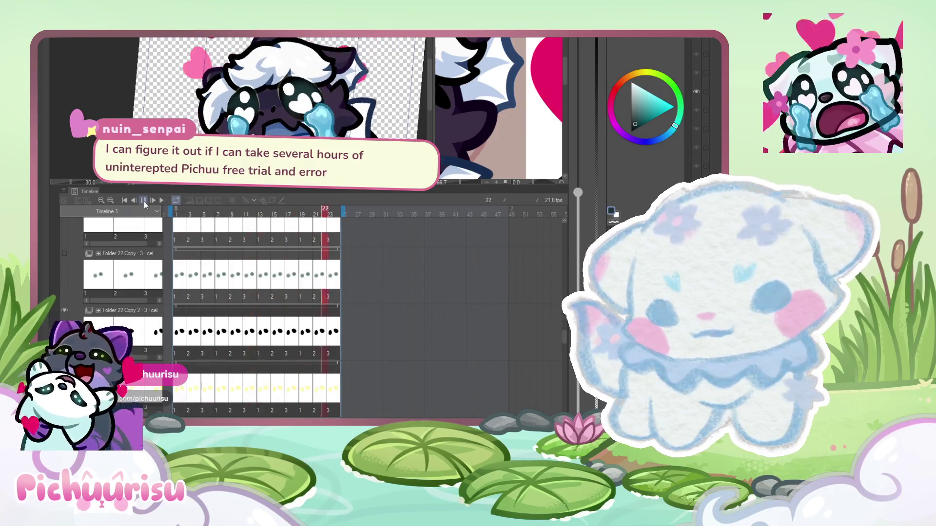
scroll(251, 60, "down", 3)
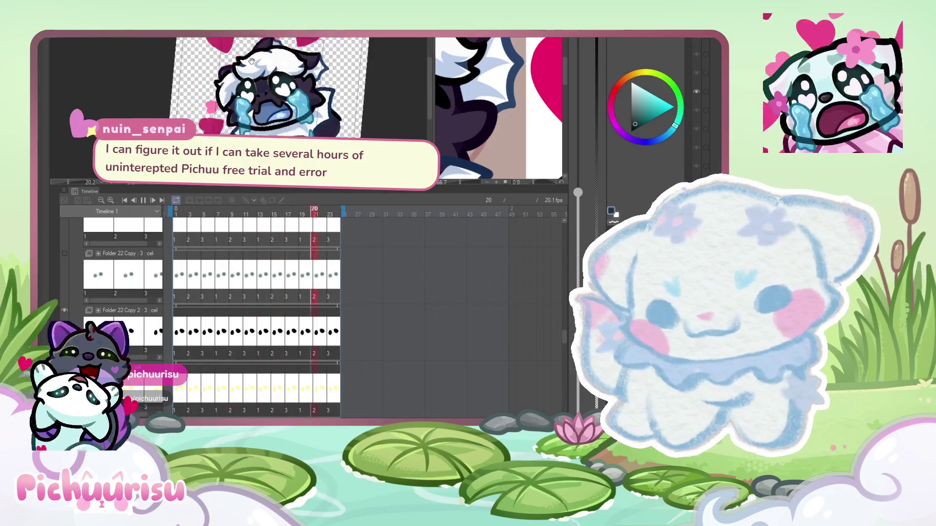
scroll(251, 60, "up", 3)
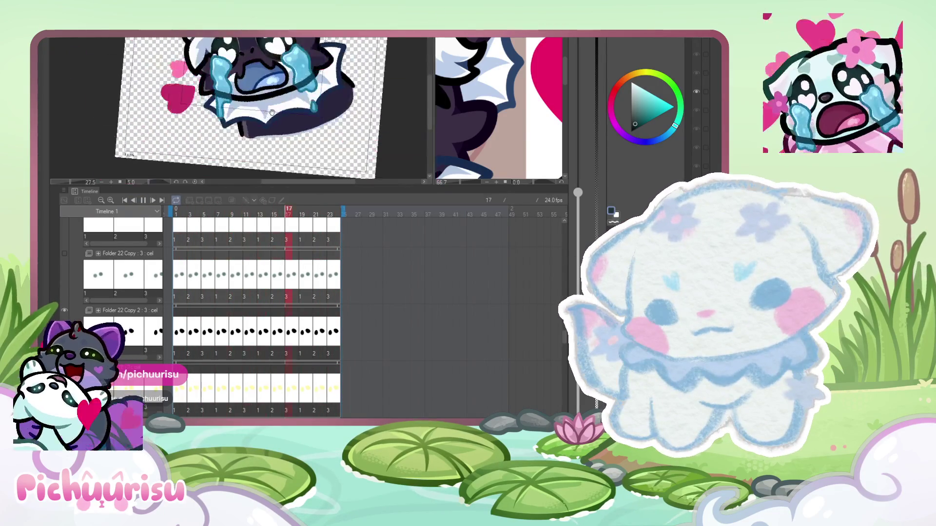
scroll(269, 98, "up", 3)
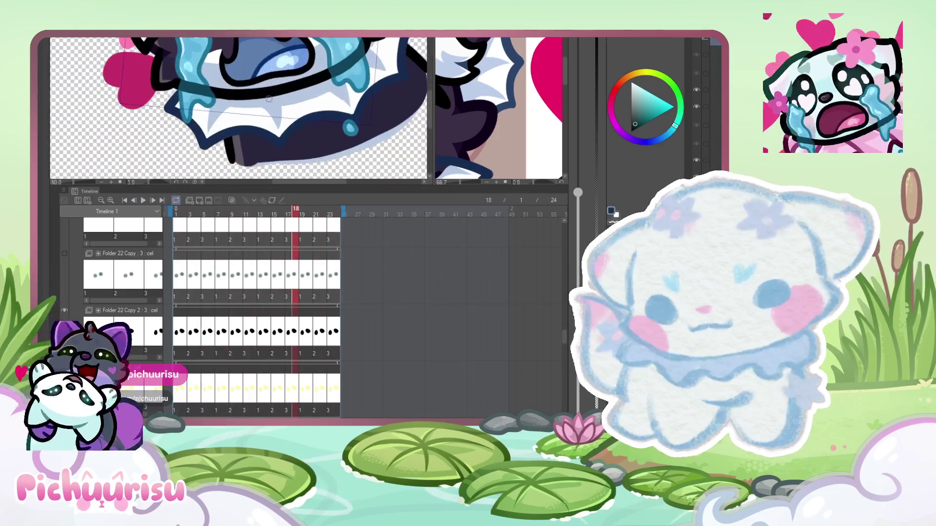
left_click(297, 85, "alt")
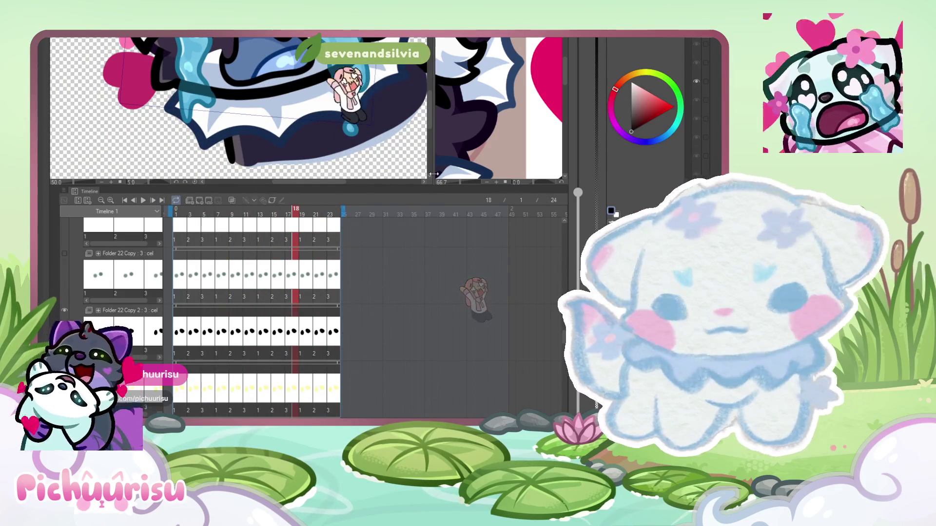
scroll(298, 83, "up", 1)
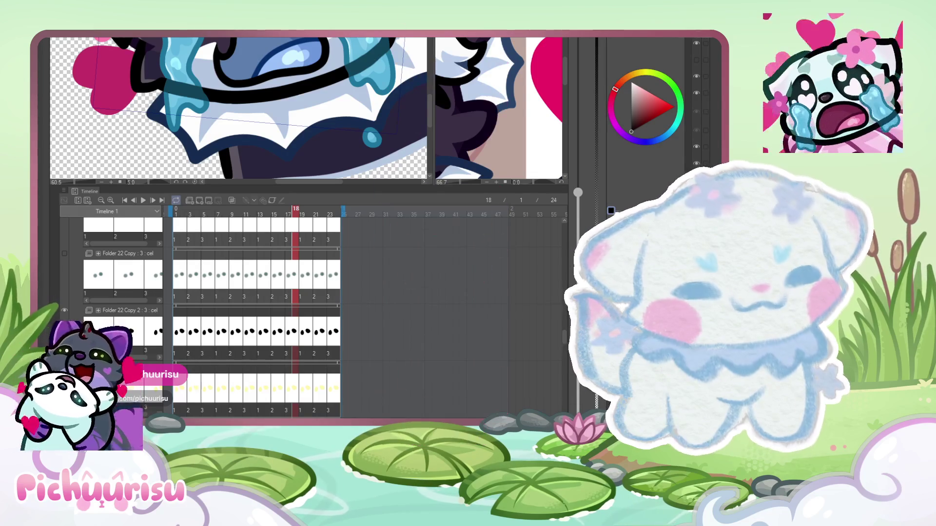
- Jump to frame 21 and drag the brush size slider far up for a much larger brush
left_click(316, 214)
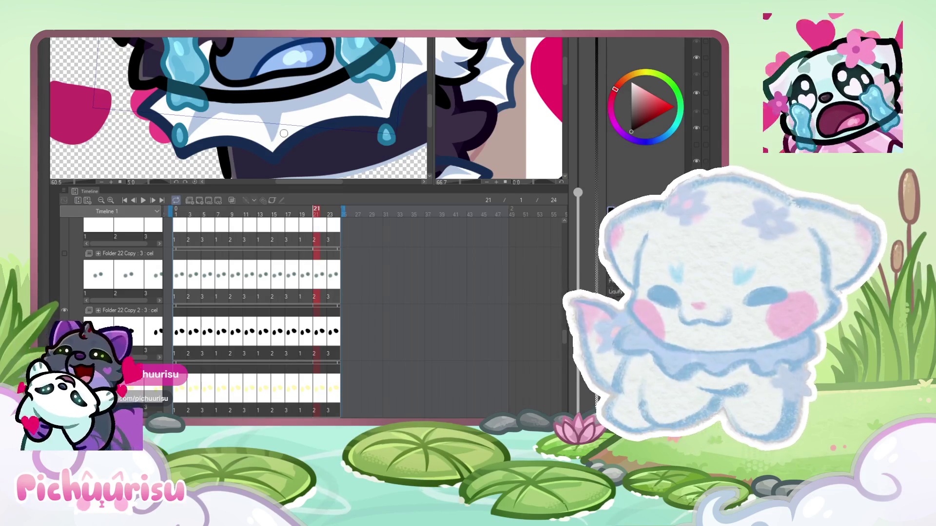
left_click_drag(578, 192, 578, 66)
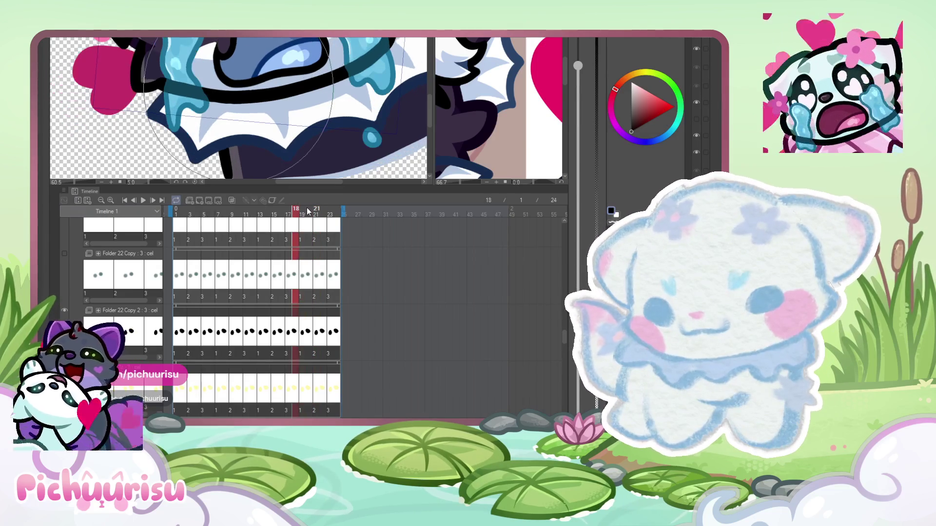
mouse_move(319, 209)
left_mouse_down()
mouse_move(307, 210)
mouse_move(319, 209)
left_mouse_up()
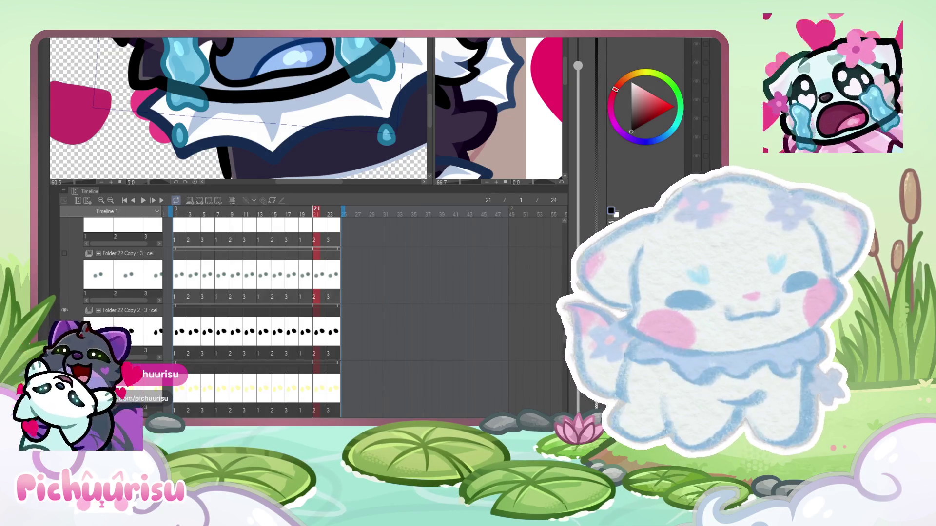
scroll(227, 132, "up", 1)
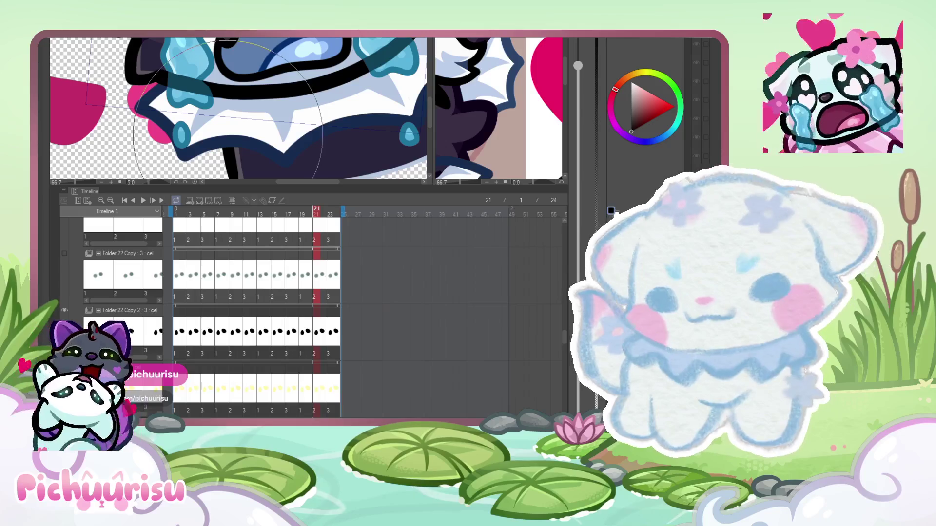
scroll(227, 122, "down", 4)
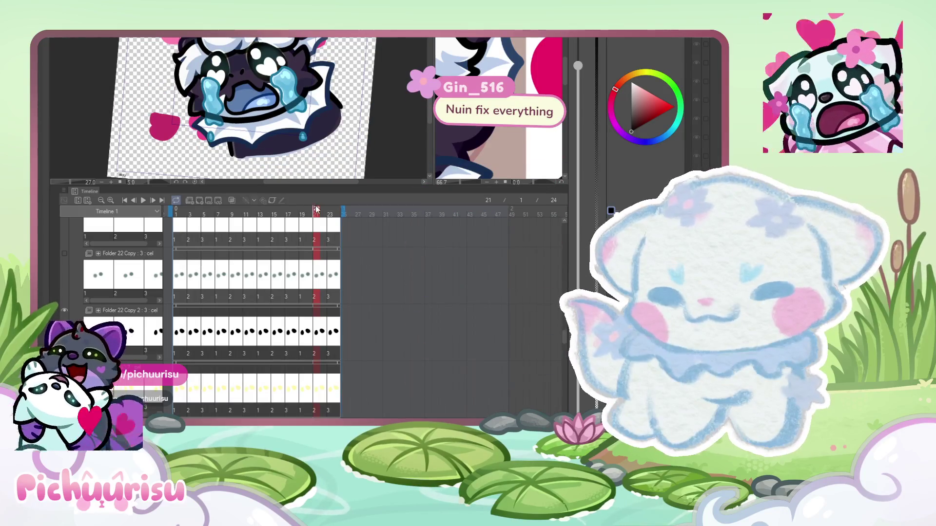
- Step to frames 22 and 24, then play the loop and pause it on frame 19
left_click(320, 209)
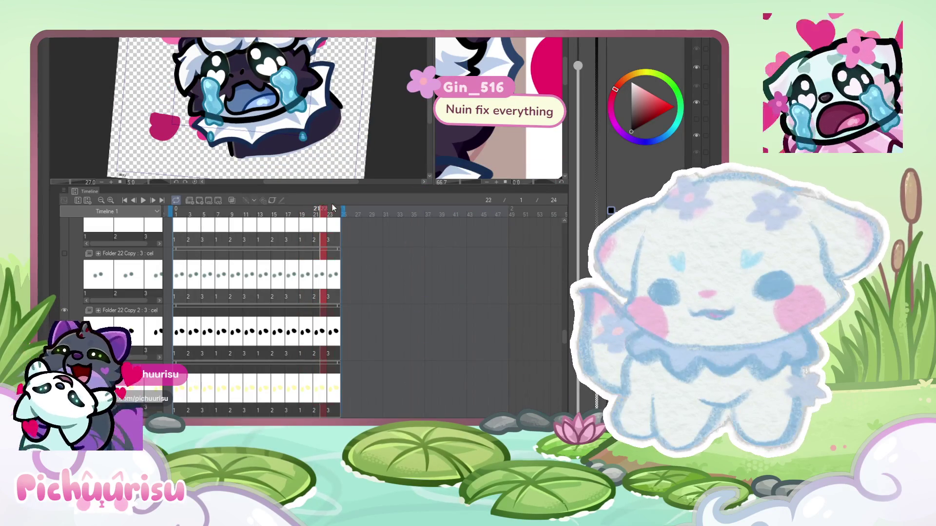
left_click(336, 208)
scroll(229, 103, "down", 2)
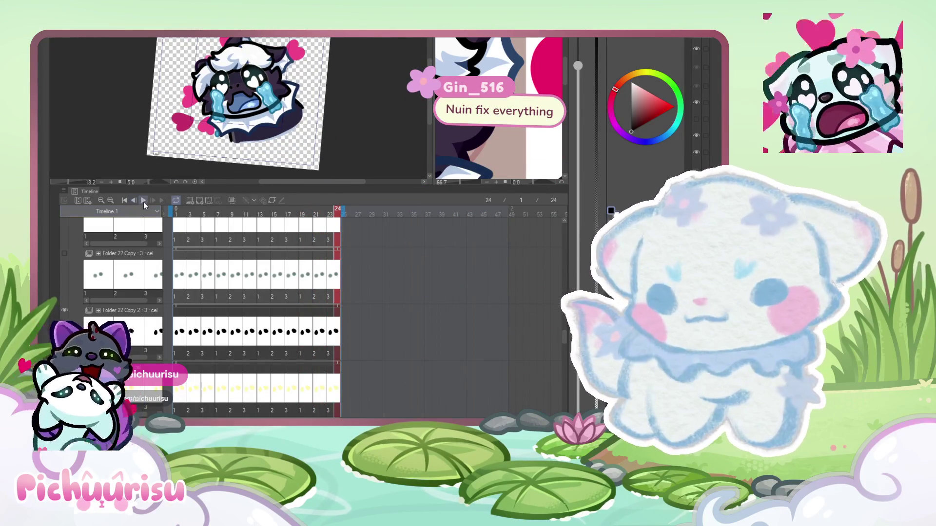
left_click(142, 201)
scroll(279, 85, "down", 2)
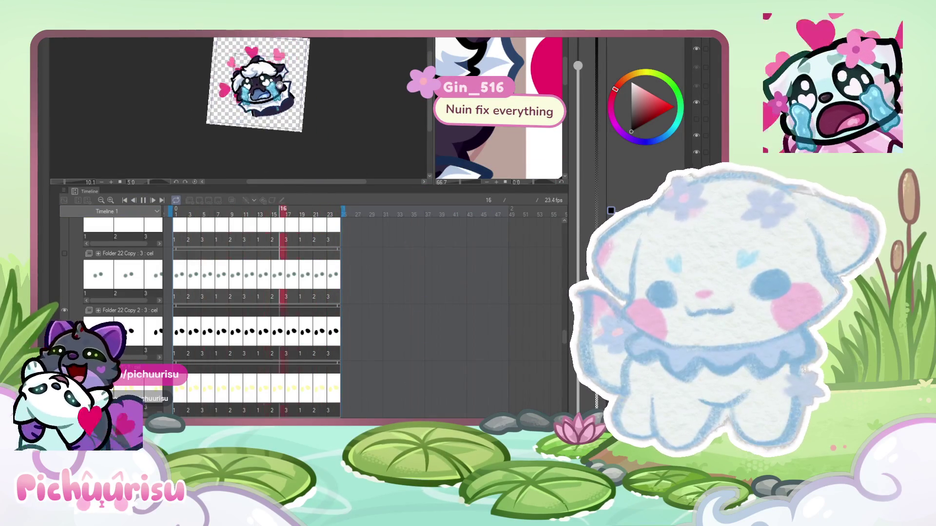
left_click(142, 201)
scroll(284, 103, "up", 5)
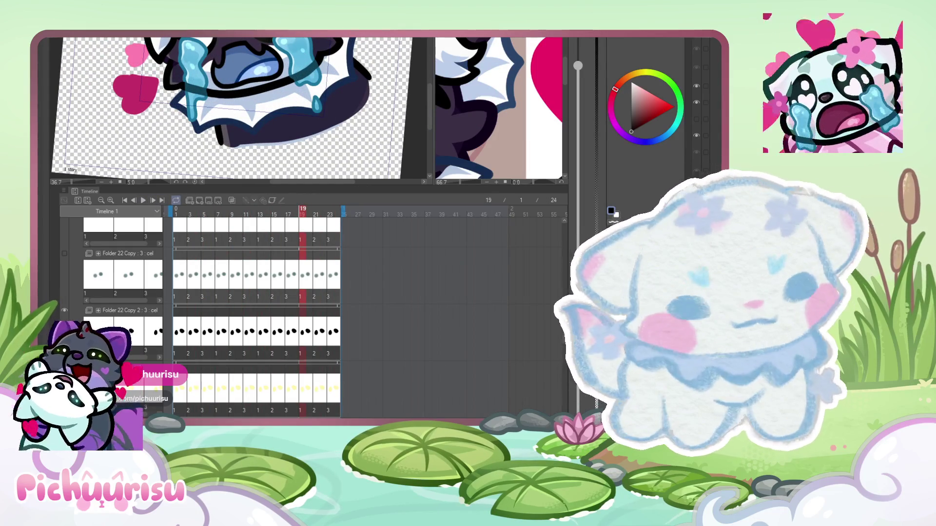
- Step back to frame 17 with the Left key and zoom the canvas out
key("Left")
key("Left")
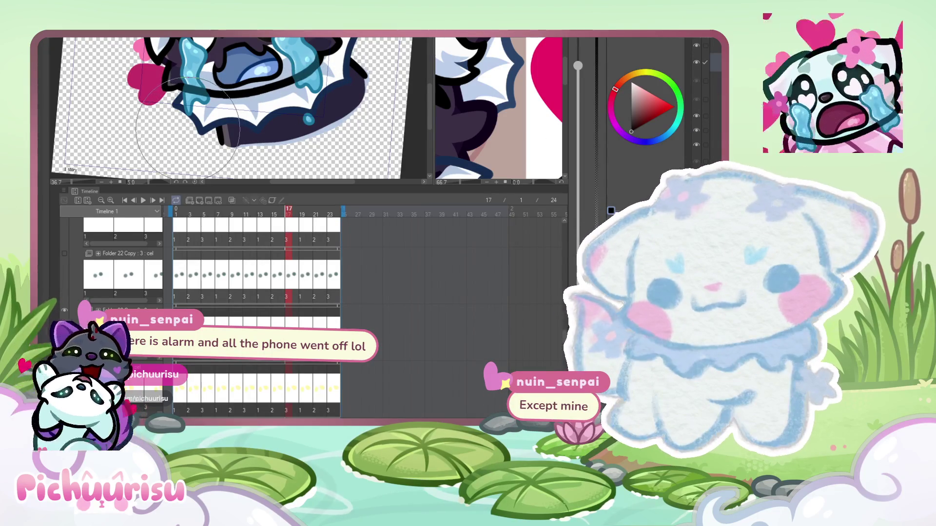
scroll(258, 126, "down", 3)
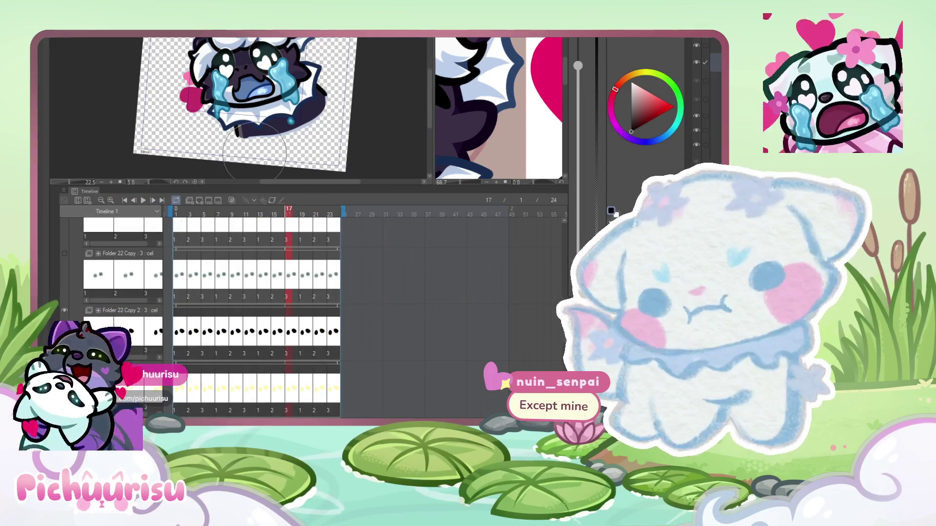
scroll(494, 117, "down", 3)
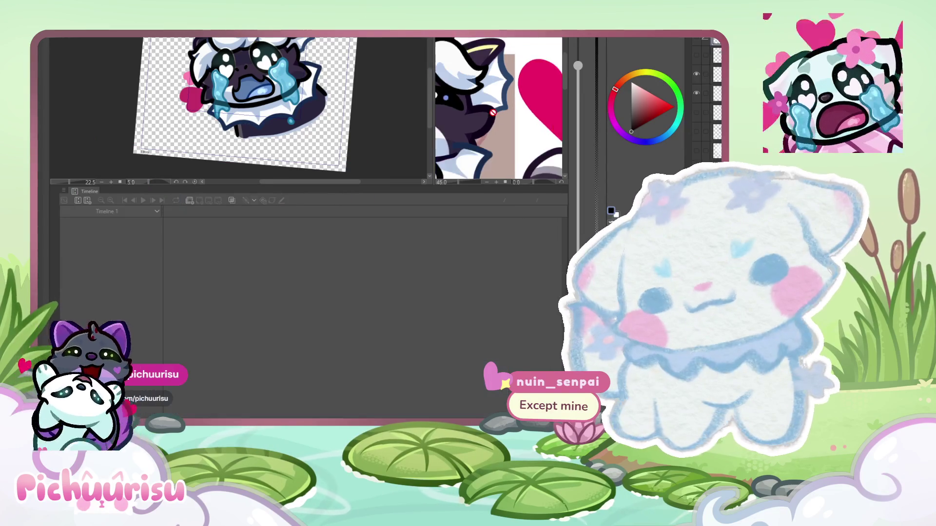
- Sample a blue from the Sub View reference image and zoom out with Ctrl+minus
left_click(462, 100)
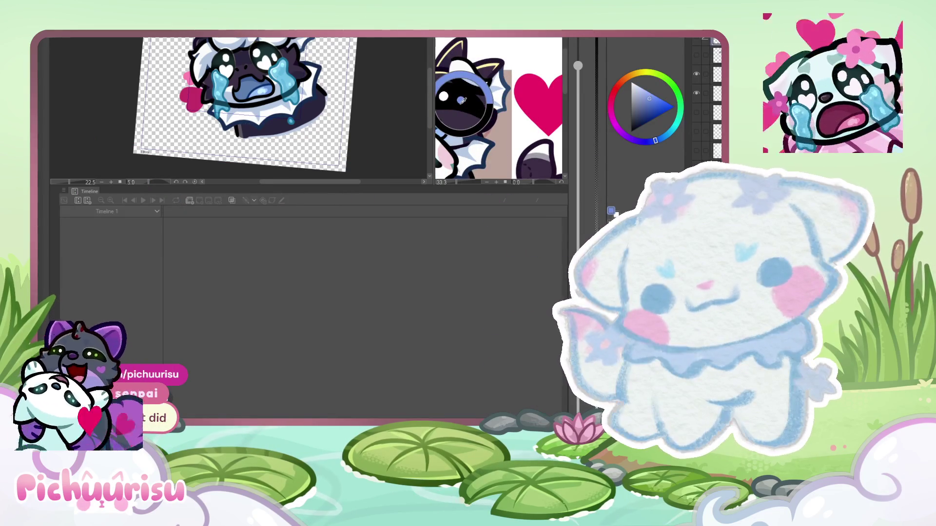
left_click(464, 98)
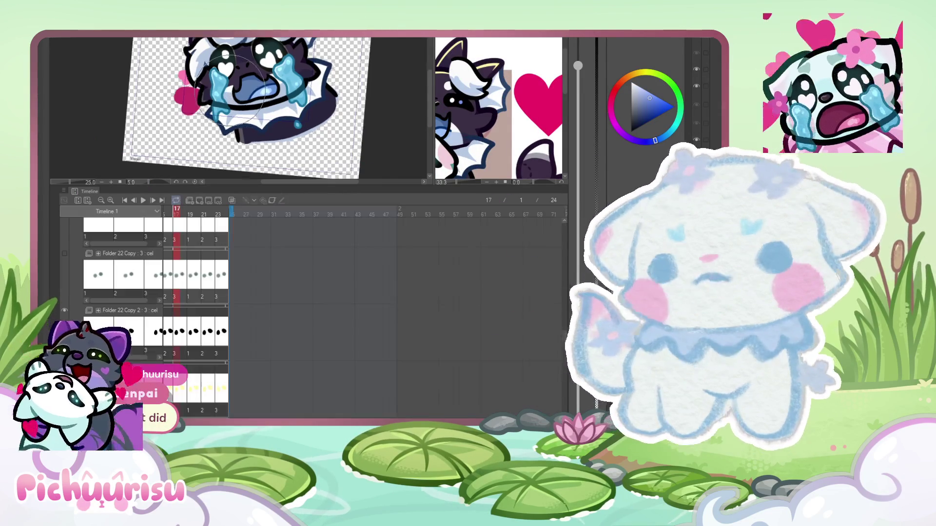
key("ctrl+minus")
key("ctrl+minus")
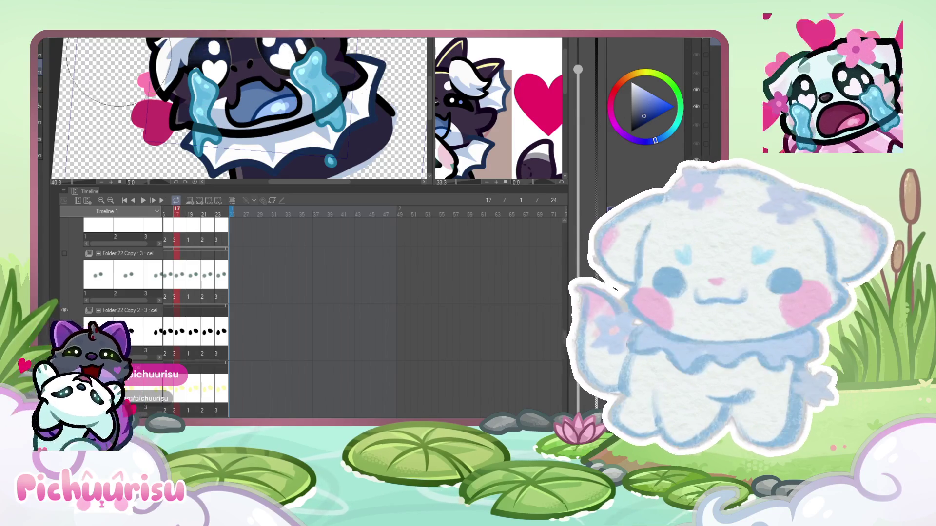
scroll(254, 80, "down", 1)
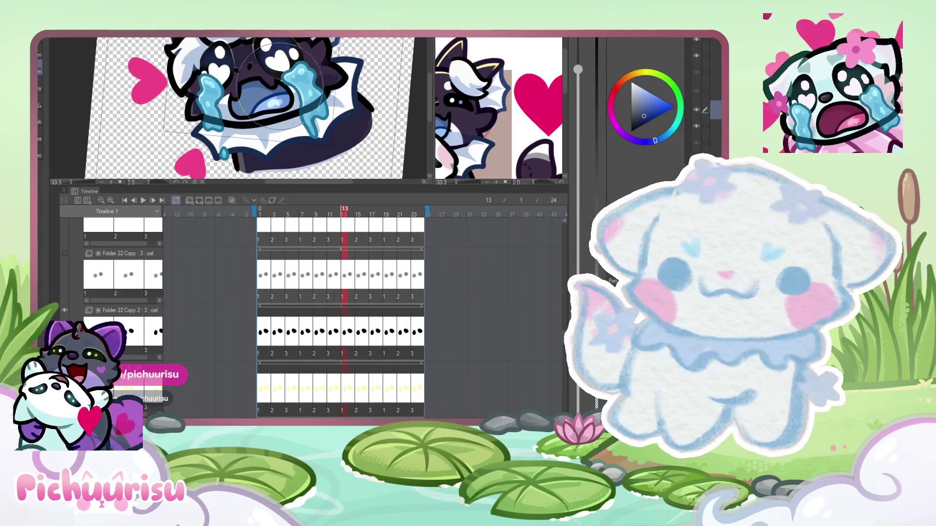
- Play the full emote loop, then stop it with Space on frame 5
scroll(283, 84, "down", 4)
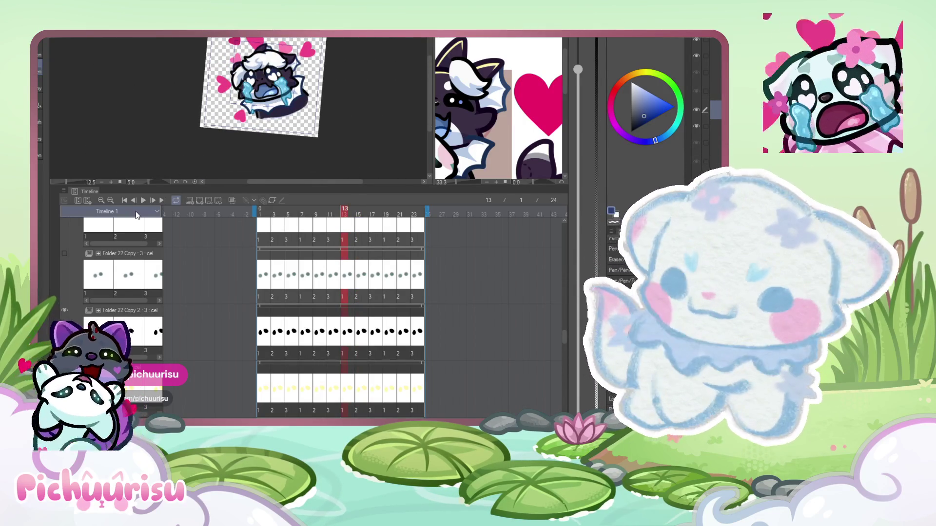
left_click(142, 200)
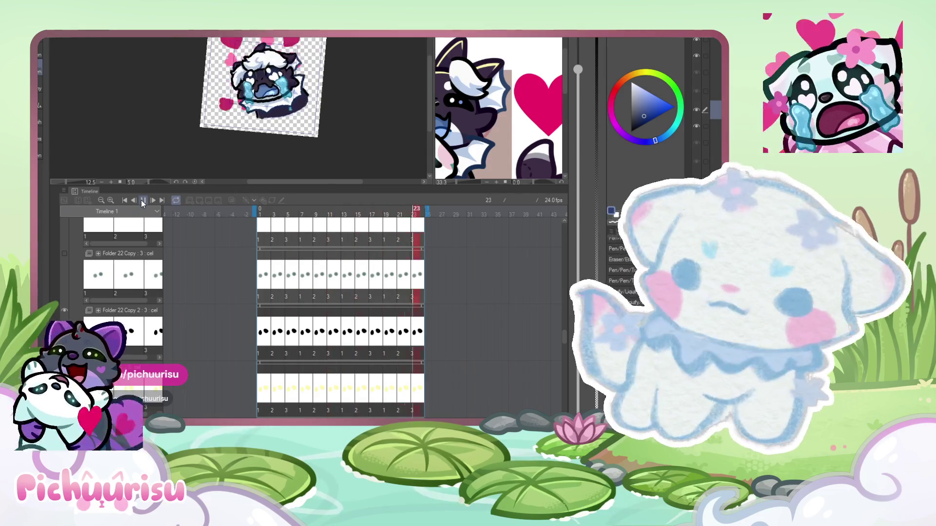
scroll(340, 89, "down", 2)
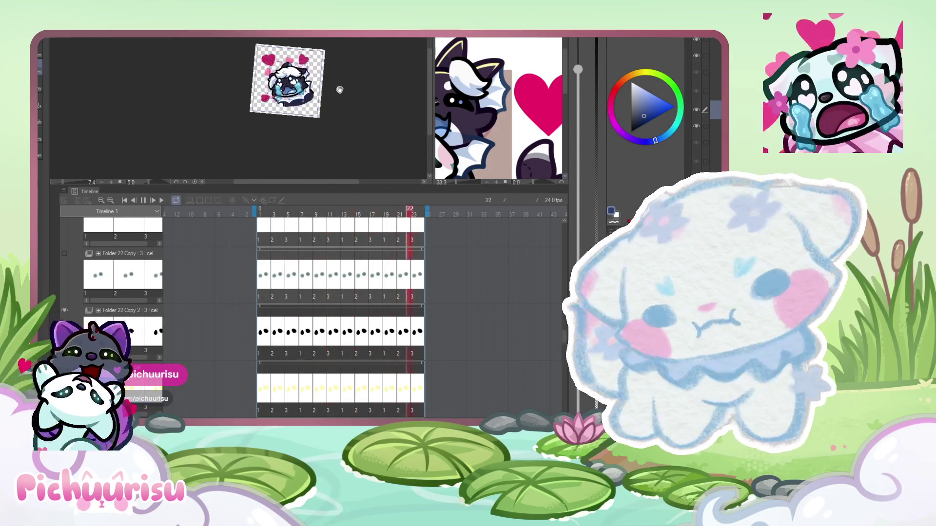
scroll(340, 90, "up", 5)
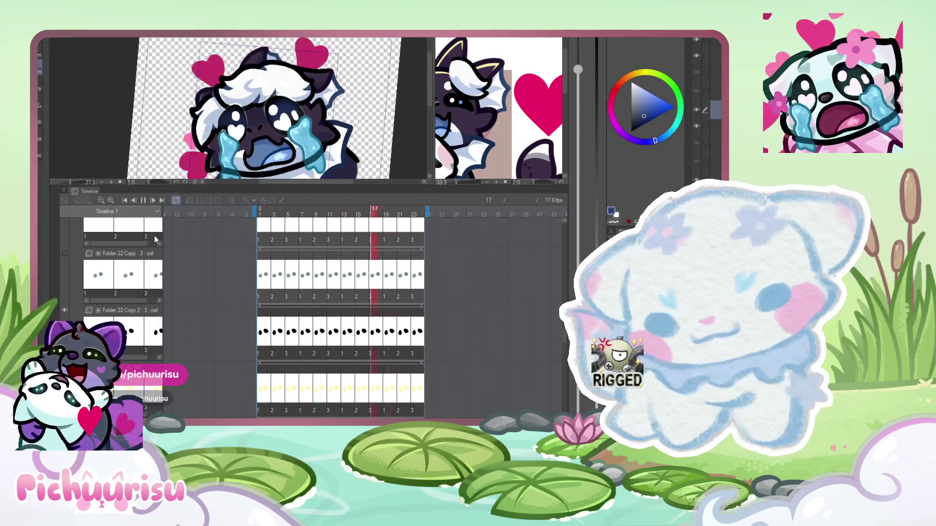
key("space")
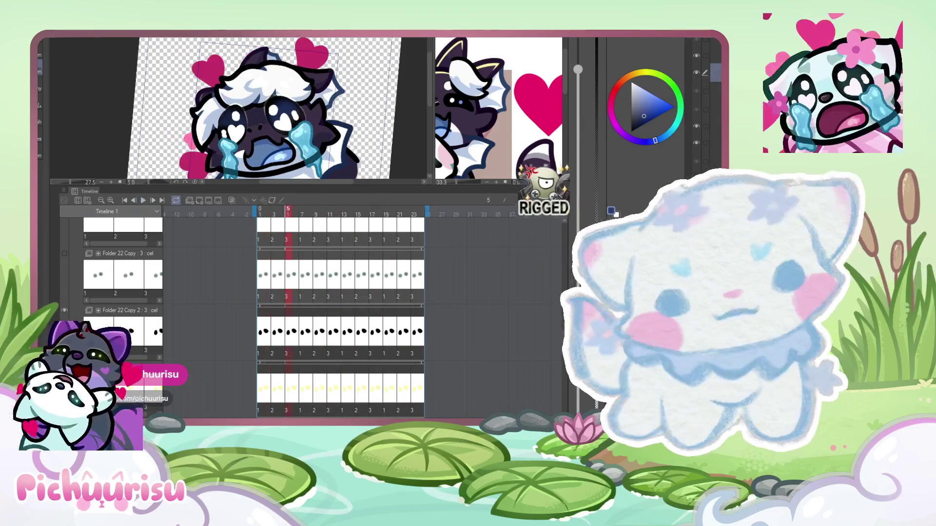
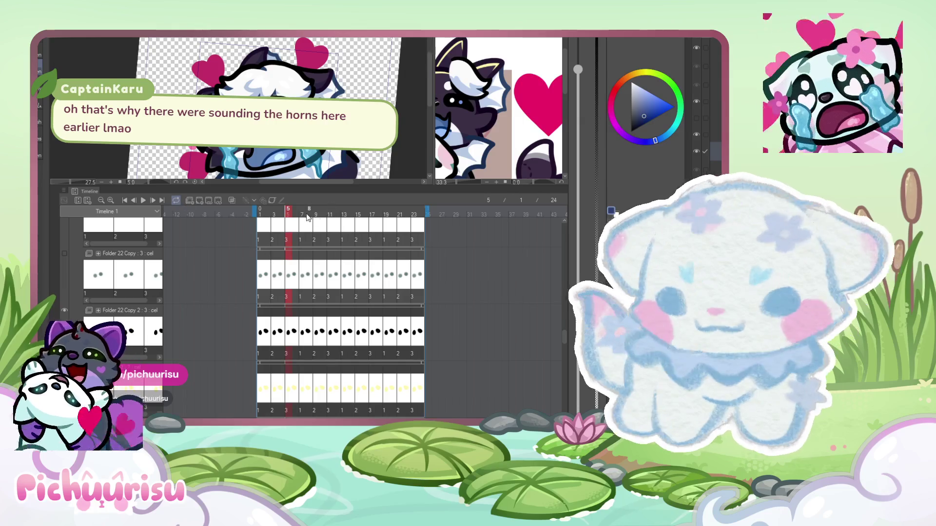
- Scrub the playhead back to frame 3 to preview the crying emote's motion
mouse_move(285, 214)
left_mouse_down()
mouse_move(267, 214)
mouse_move(303, 214)
left_mouse_up()
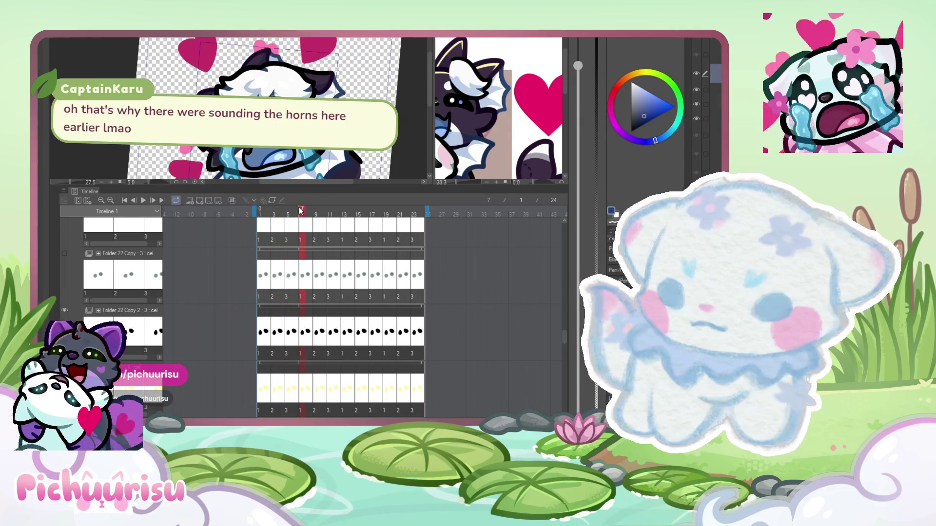
left_click_drag(300, 211, 273, 215)
scroll(236, 104, "up", 3)
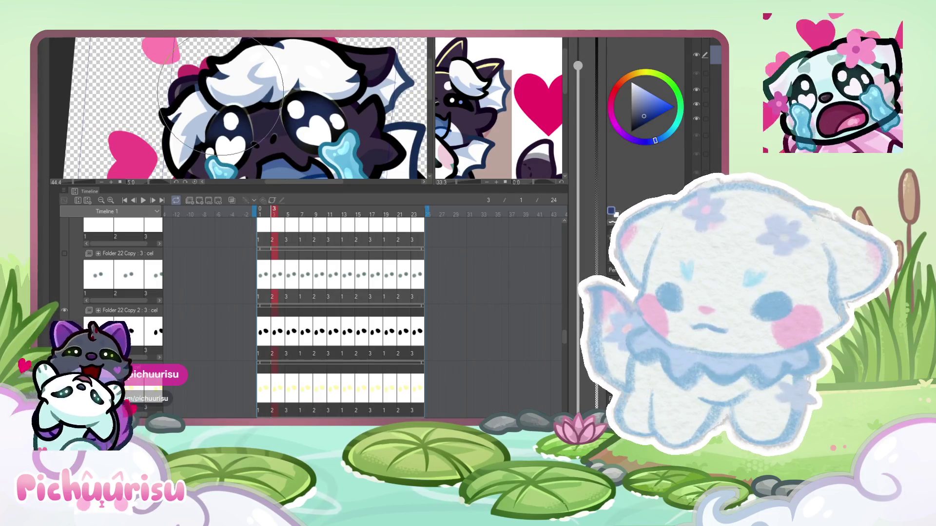
scroll(220, 94, "down", 1)
- Step through frames 6 to 13 from the top track's cel 2, then scroll the layer list up
left_click(259, 222)
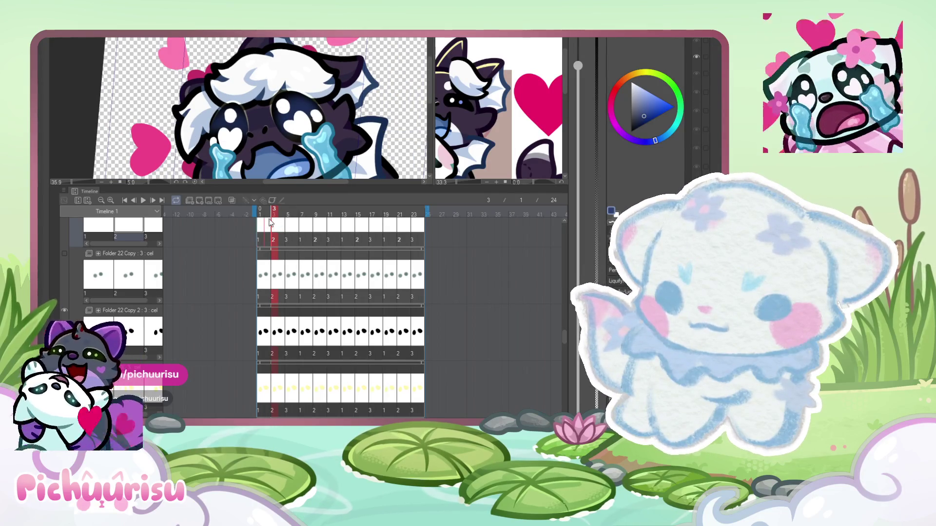
left_click(295, 212)
left_click_drag(308, 209, 345, 209)
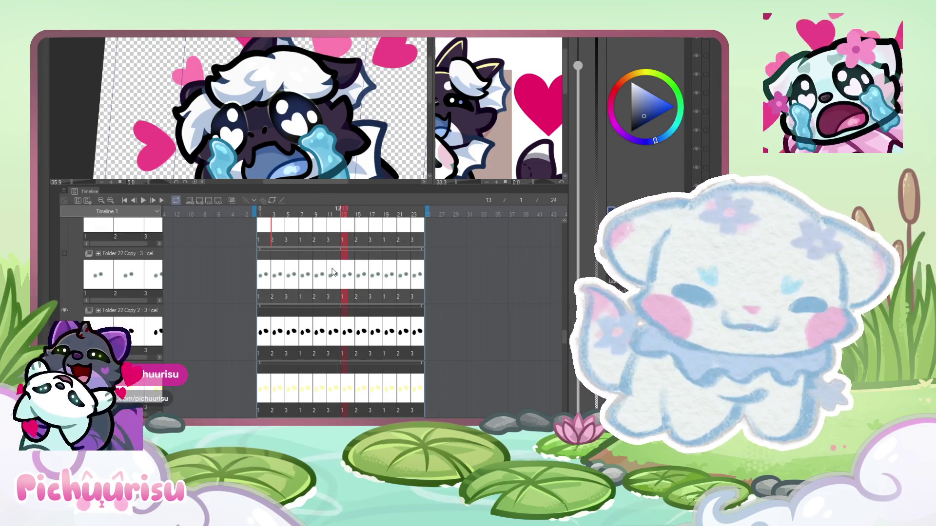
left_click_drag(565, 313, 556, 211)
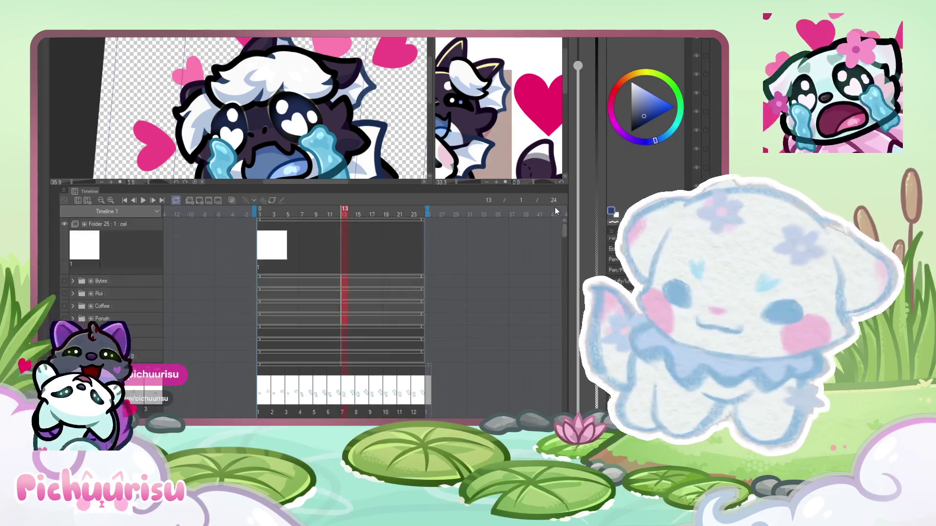
- Select the Folder 25 Copy 2 tears track, bring the tear tracks into view, and pick white
scroll(493, 268, "down", 5)
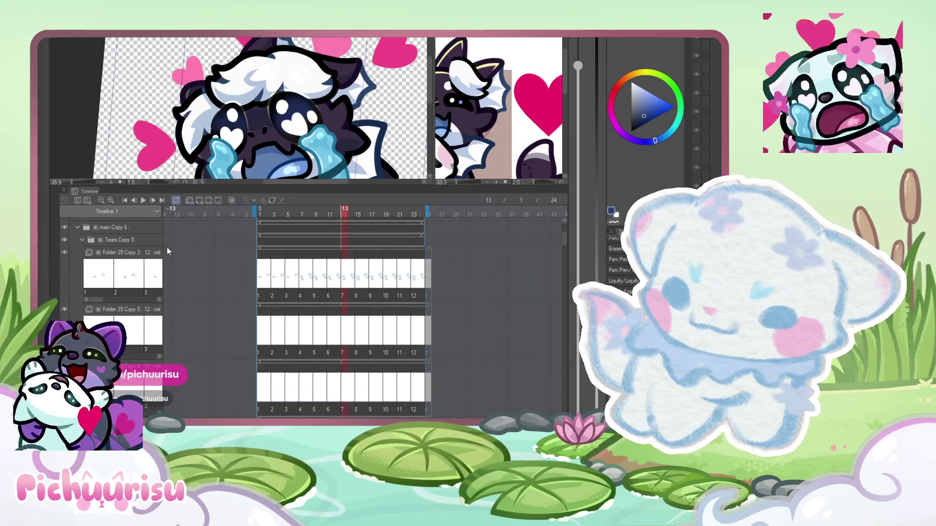
left_click(139, 252)
scroll(135, 253, "up", 3)
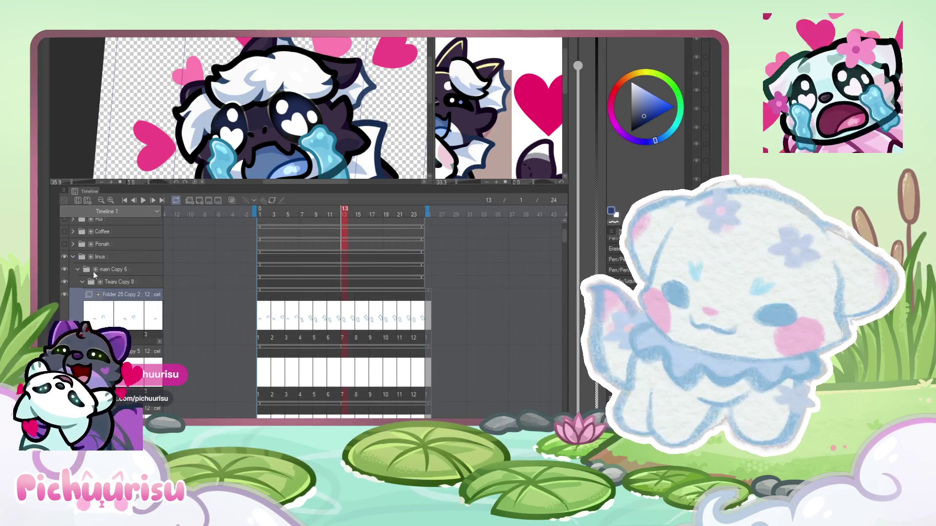
scroll(241, 293, "down", 10)
scroll(241, 293, "down", 3)
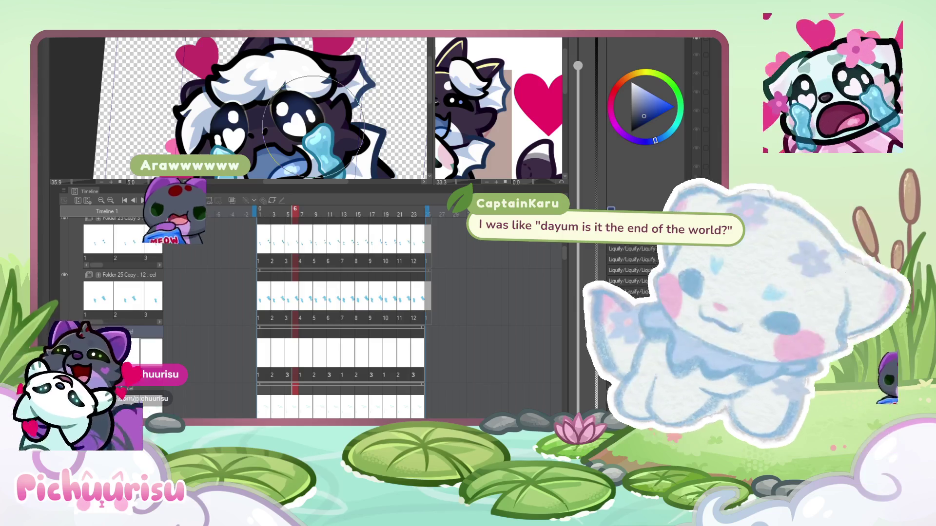
left_click(632, 81)
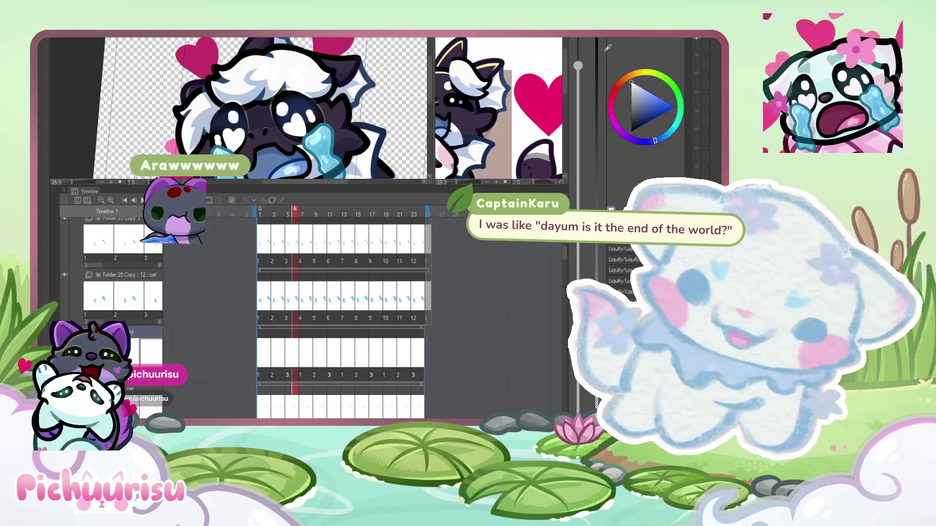
- Zoom in on the eyes and hair and jump to frame 2
scroll(371, 73, "up", 4)
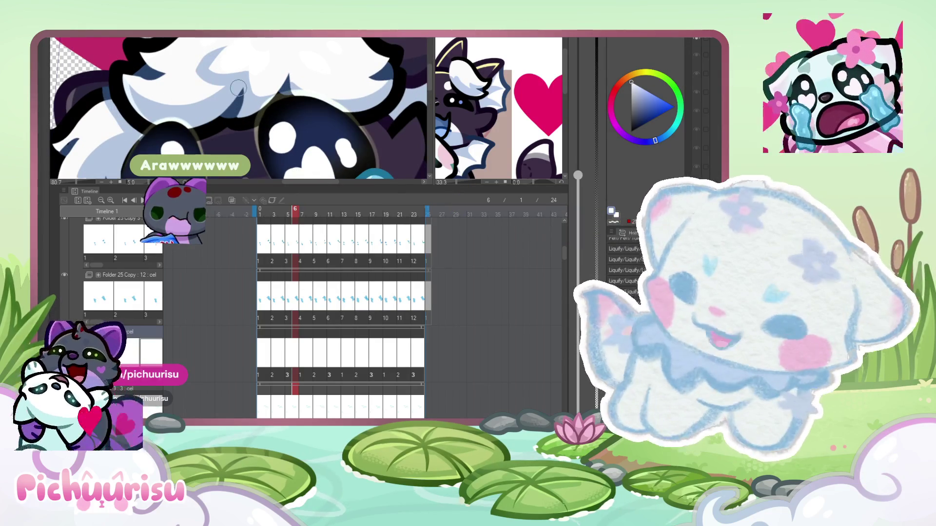
scroll(265, 73, "up", 1)
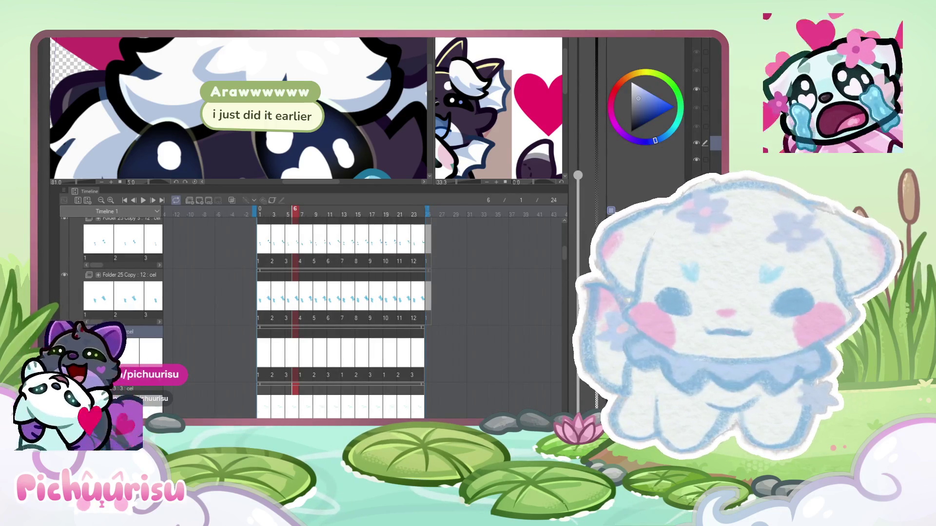
left_click(266, 350)
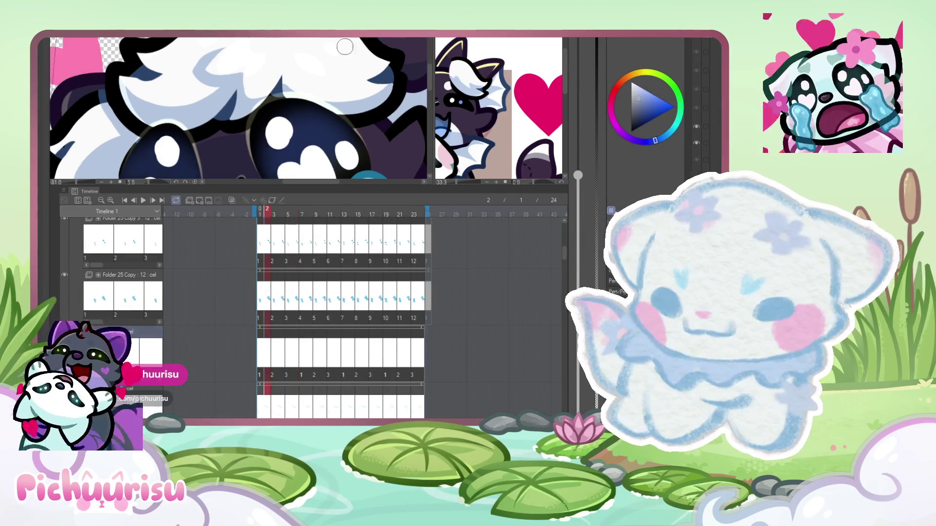
- Draw two grey-blue hair-curl rings with hollow centres on the fluff
scroll(235, 73, "up", 1)
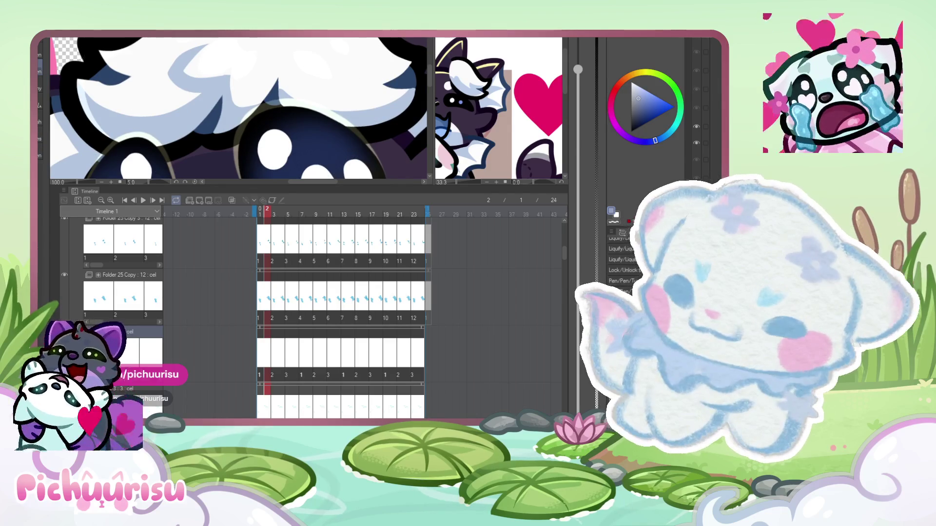
left_click(248, 75)
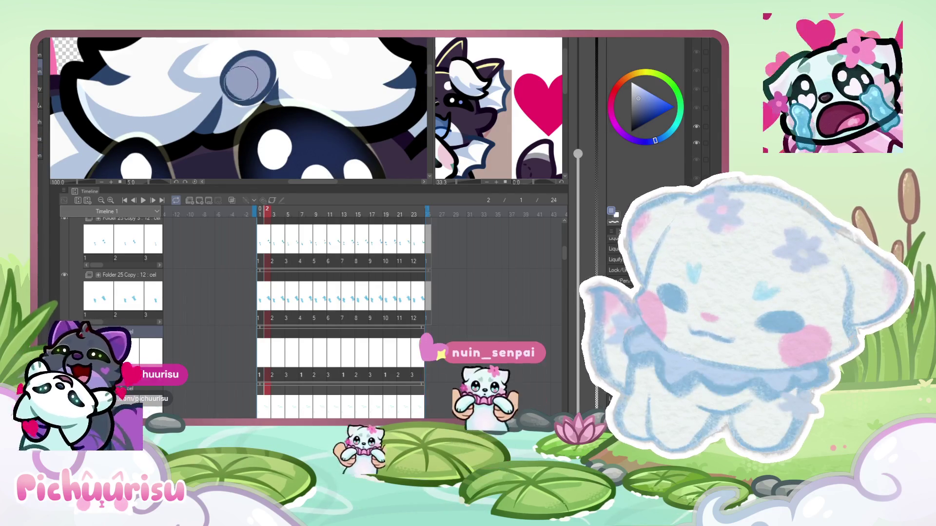
left_click(246, 78)
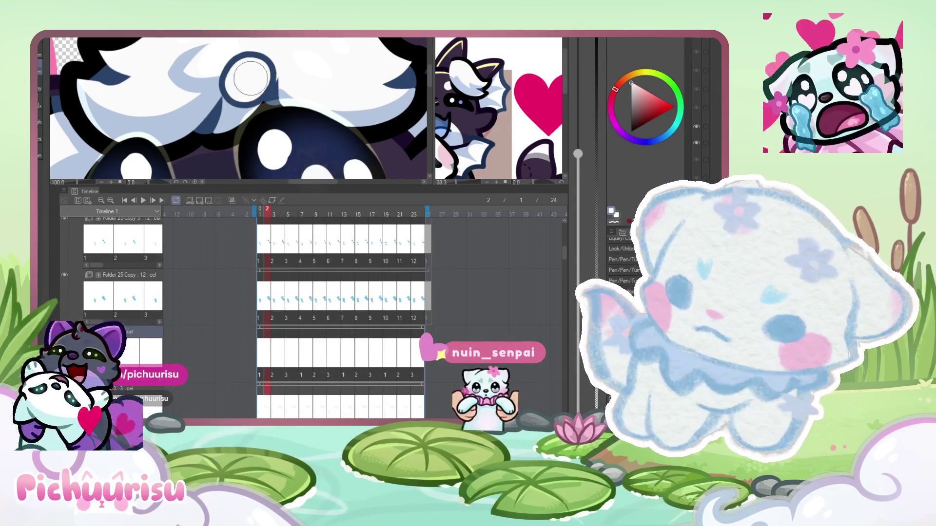
left_click(141, 101)
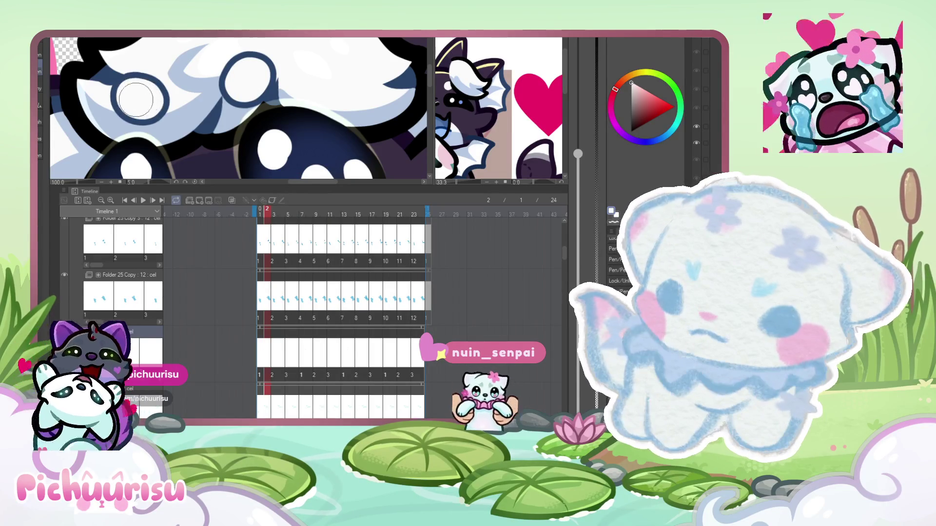
- Turn on Onion Skin and advance to frame 5 to add its curls
scroll(147, 88, "down", 4)
scroll(150, 73, "down", 1)
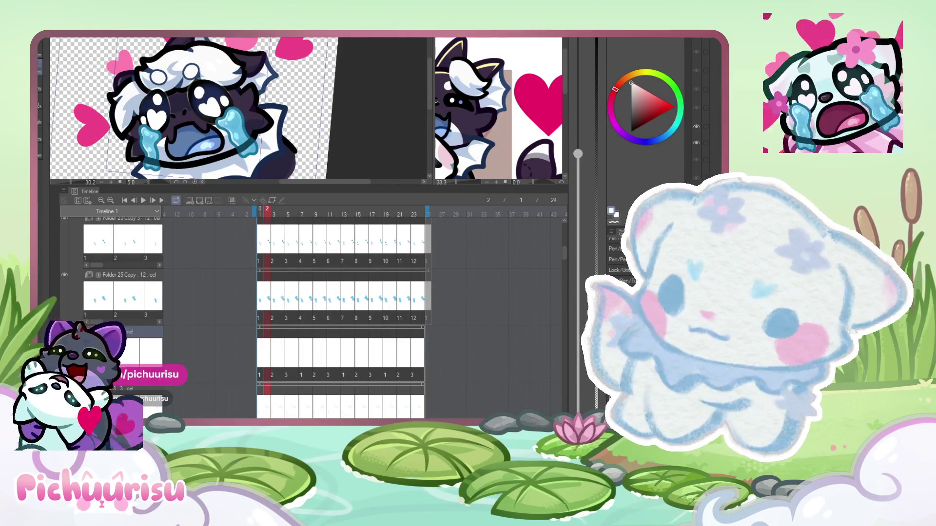
scroll(142, 106, "up", 1)
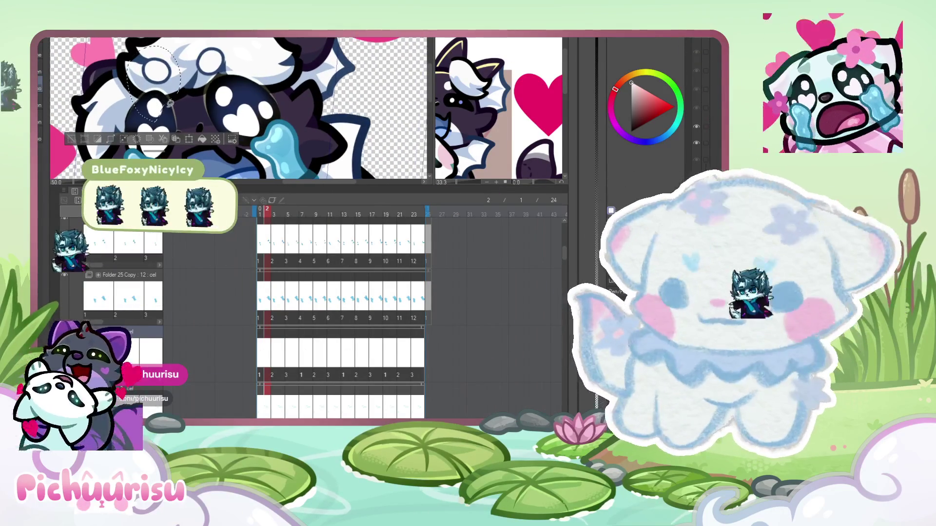
scroll(205, 90, "up", 2)
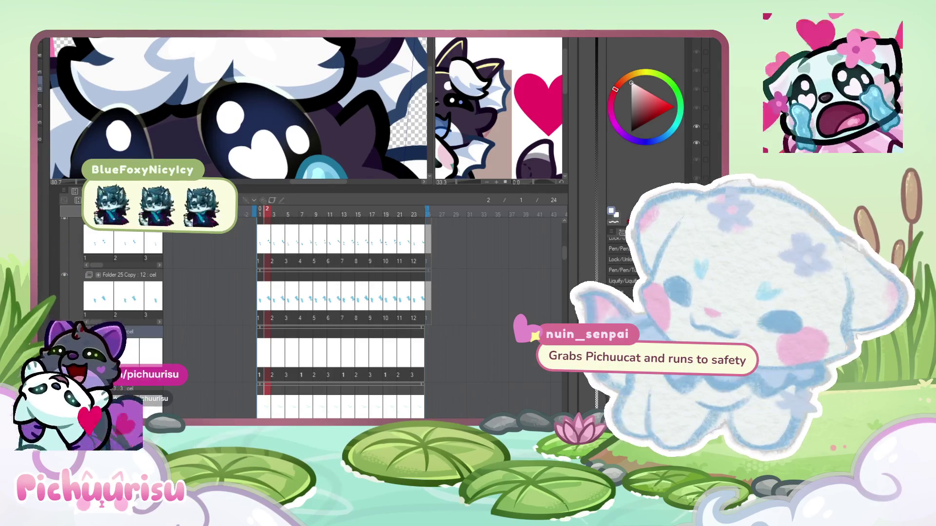
scroll(239, 108, "down", 2)
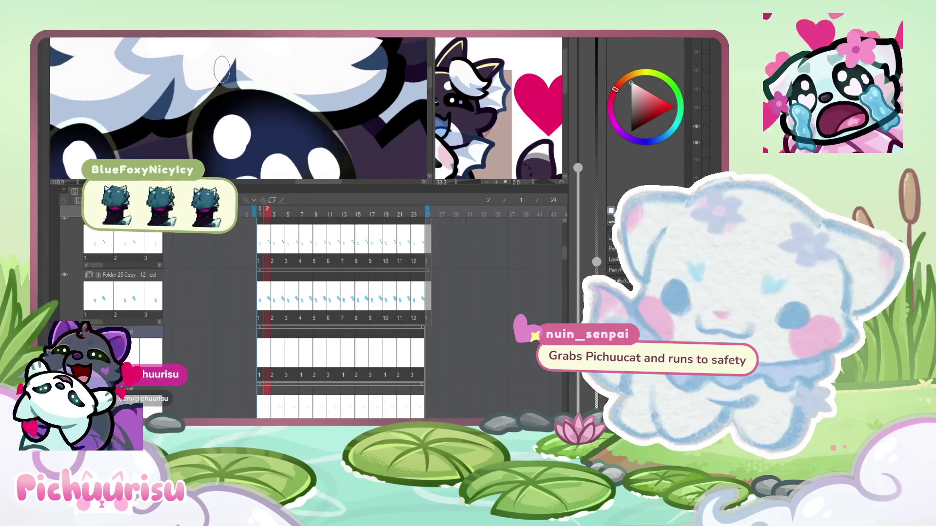
scroll(193, 70, "up", 3)
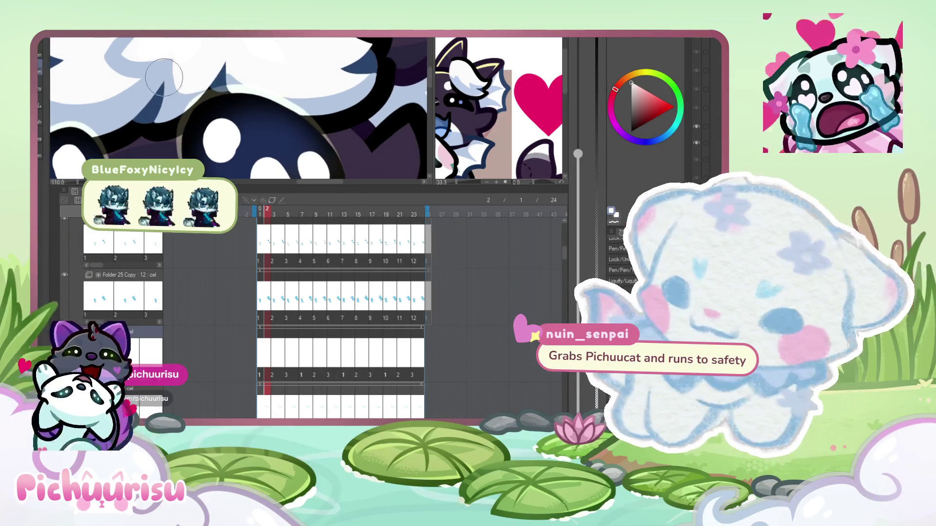
scroll(193, 71, "down", 1)
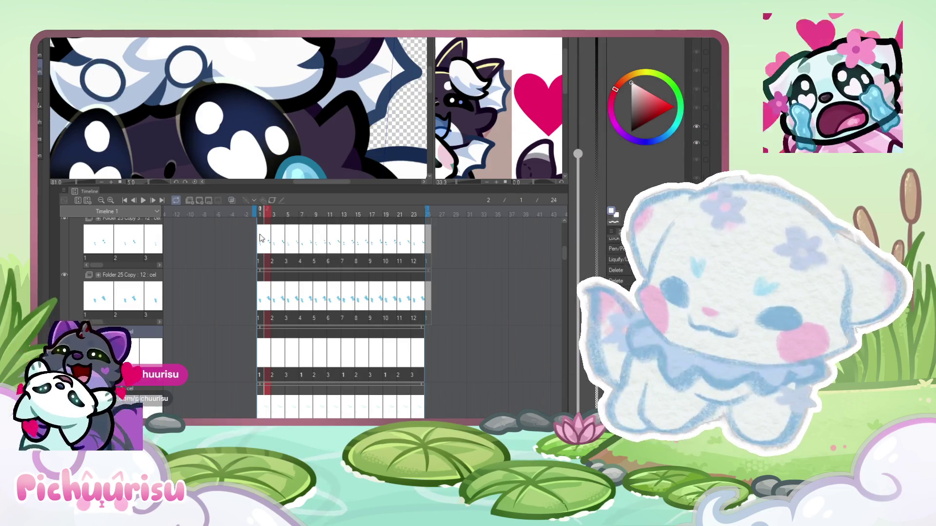
left_click(232, 201)
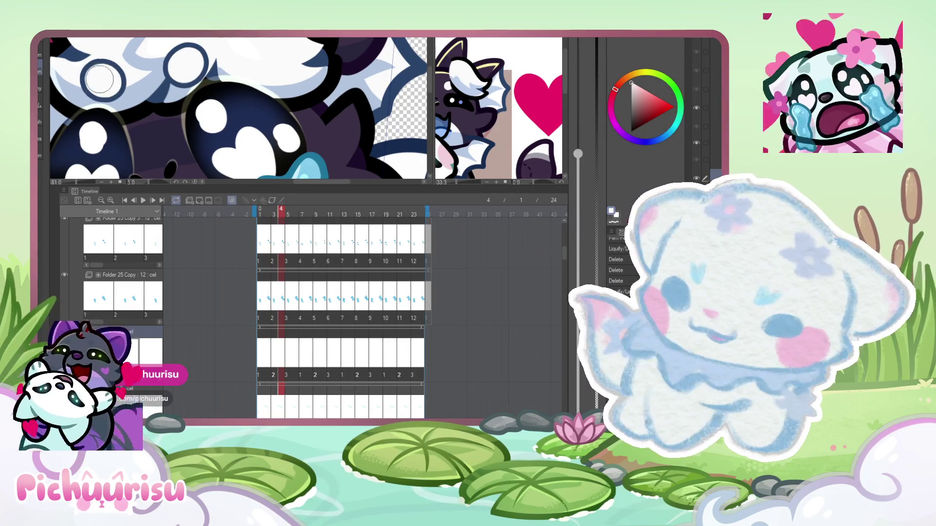
left_click(288, 361)
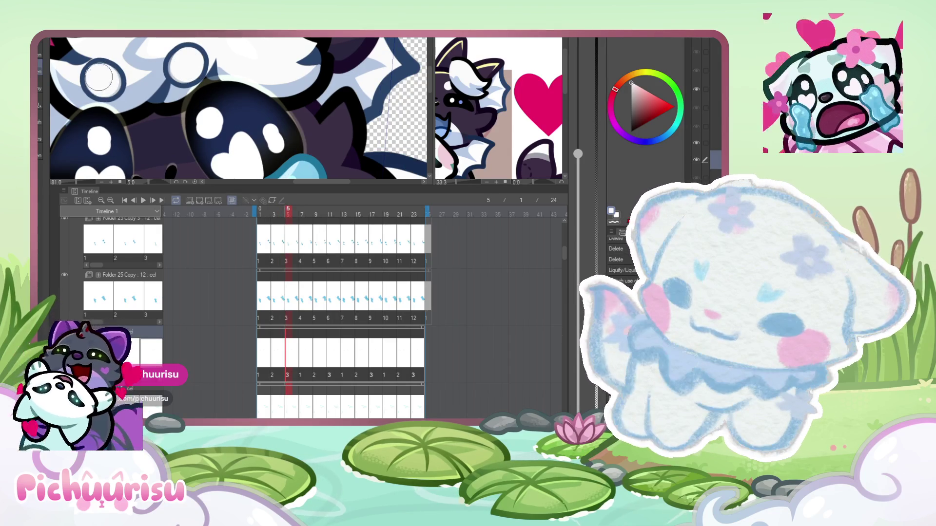
scroll(107, 79, "down", 5)
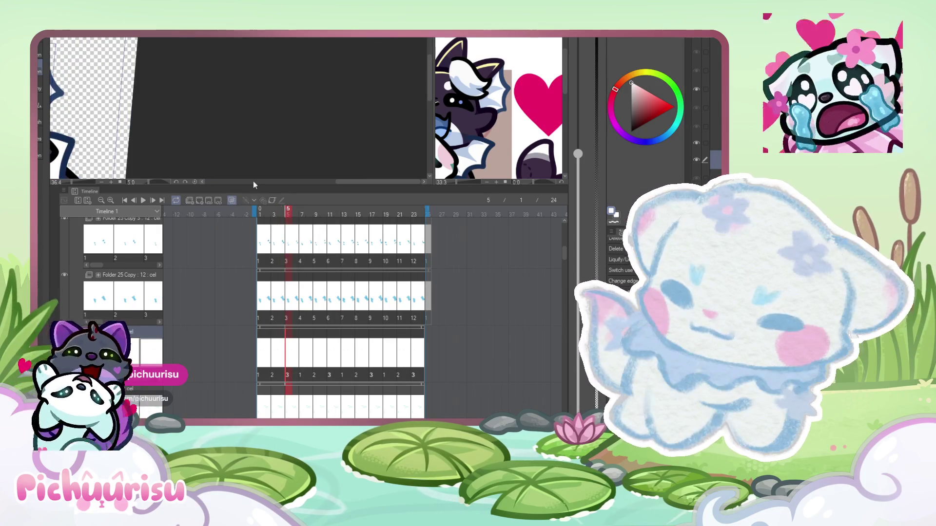
- Play, stop and replay the crying emote loop zoomed out, then zoom back in on the hair
scroll(296, 174, "down", 2)
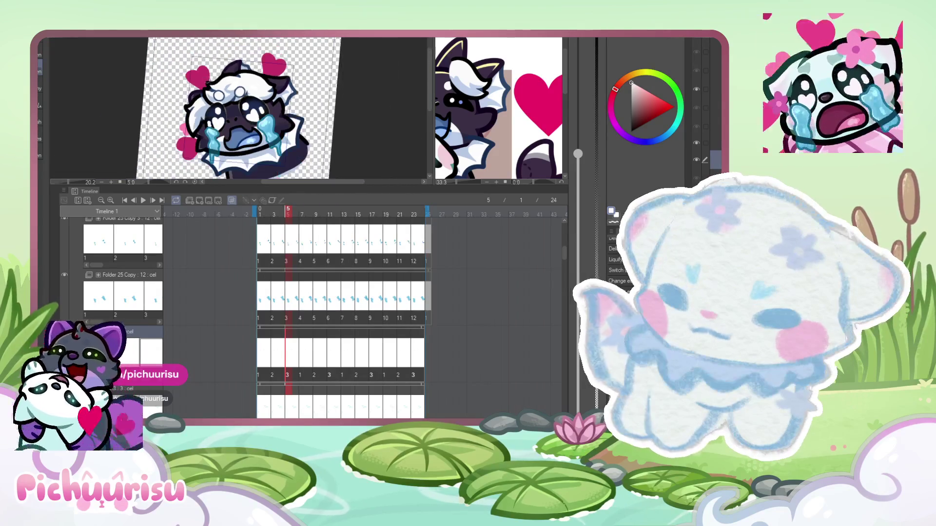
left_click(143, 201)
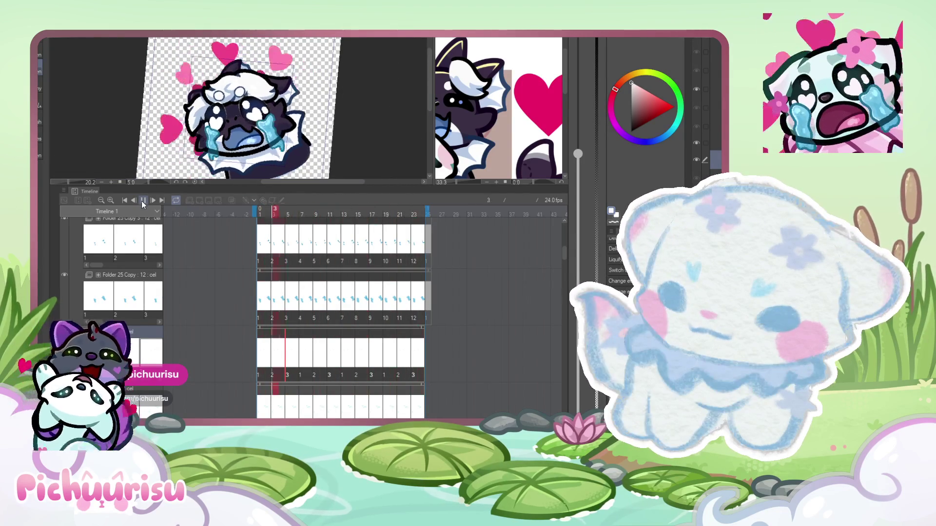
left_click(142, 200)
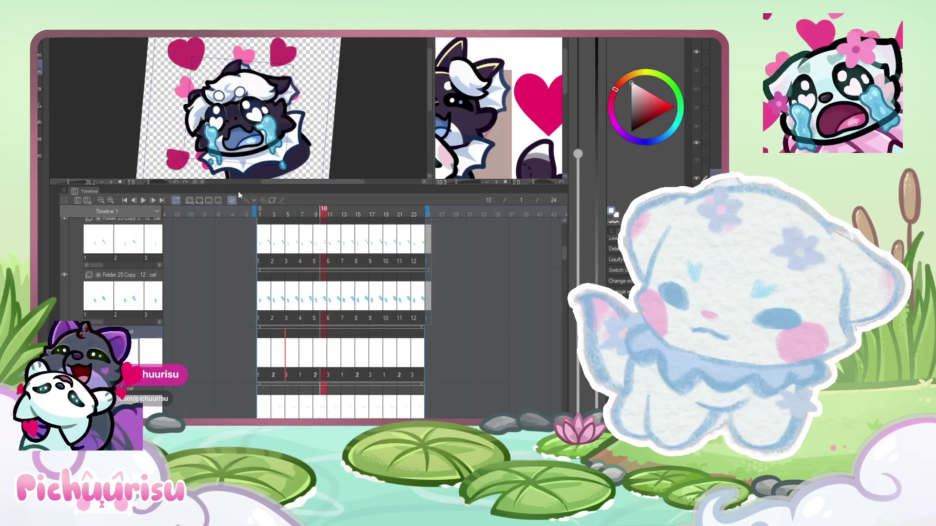
left_click(144, 201)
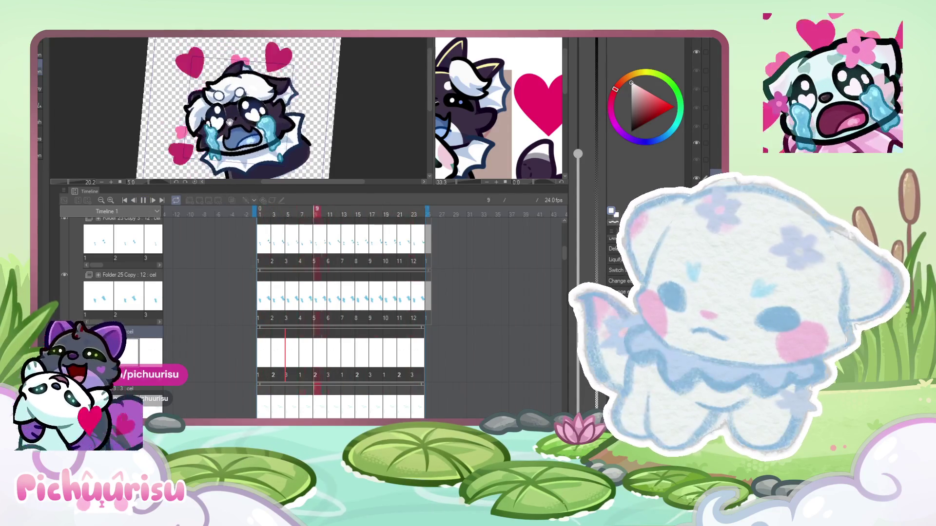
scroll(228, 115, "up", 1)
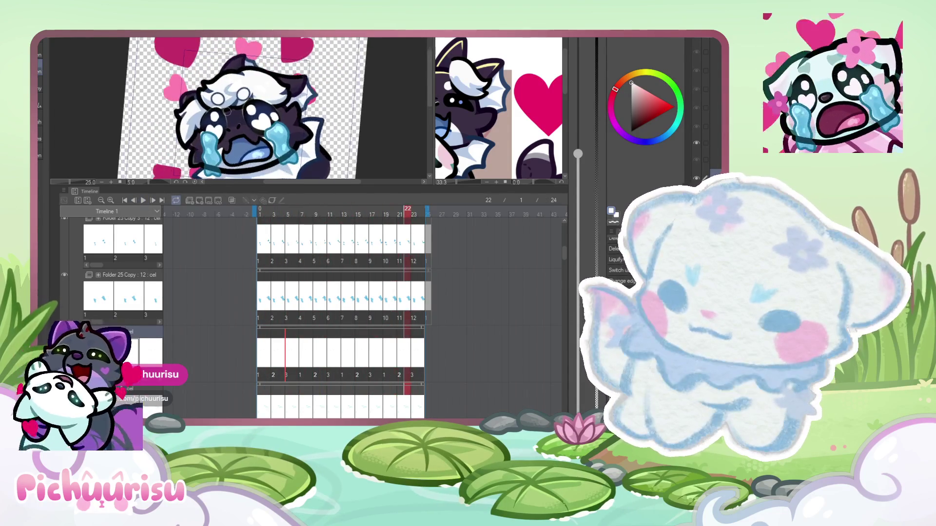
scroll(227, 111, "up", 3)
scroll(252, 72, "up", 1)
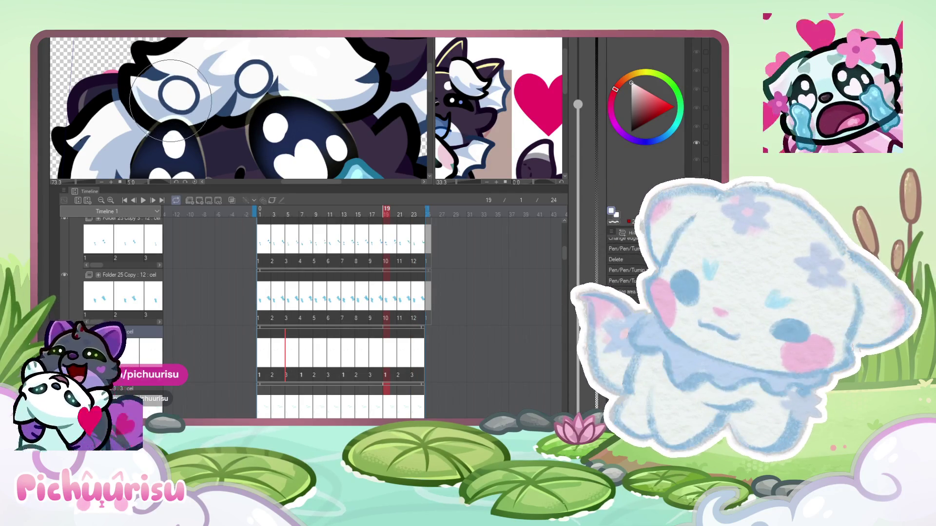
- Zoom the canvas out from 73.3% to 12.5% to show the whole heart-ringed sheet
scroll(159, 85, "down", 2)
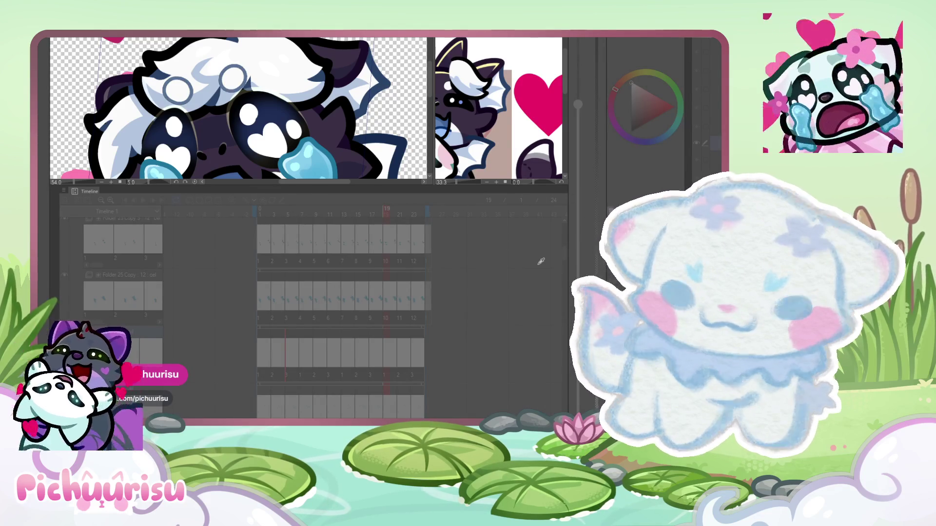
scroll(416, 135, "down", 1)
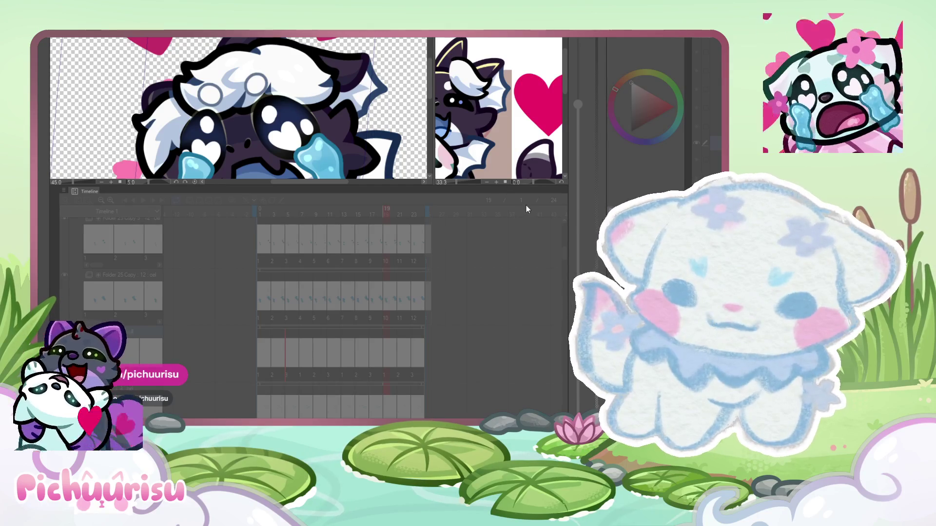
scroll(315, 97, "down", 2)
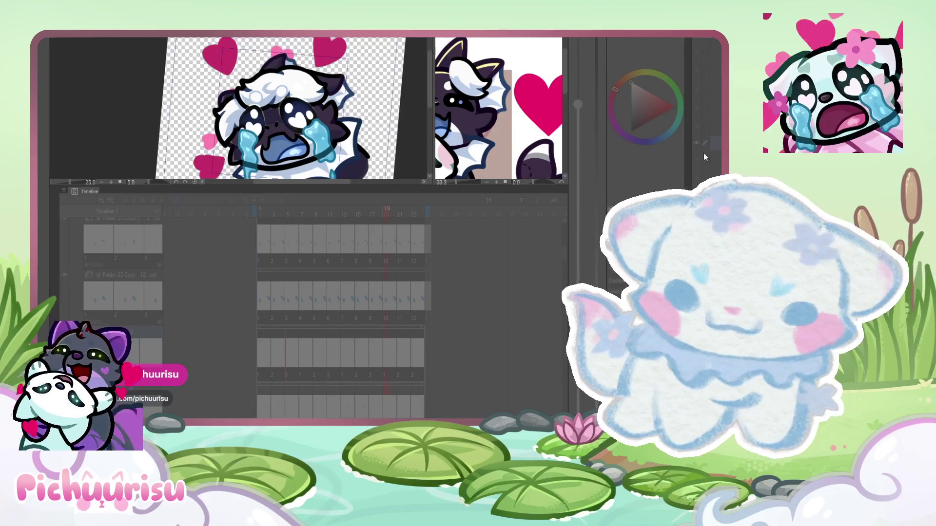
scroll(288, 107, "down", 2)
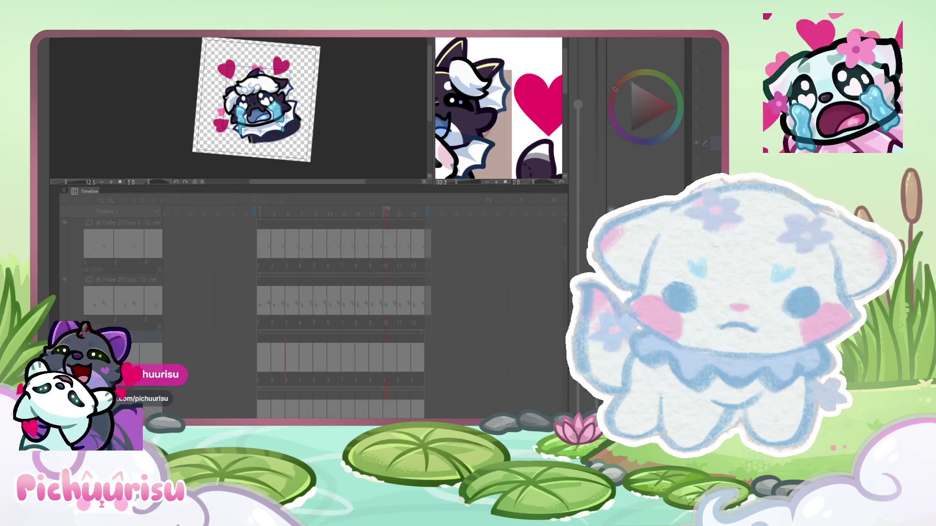
- Play the loop zoomed out, stop at frame 18, and scroll the layer list to the top
left_click(69, 192)
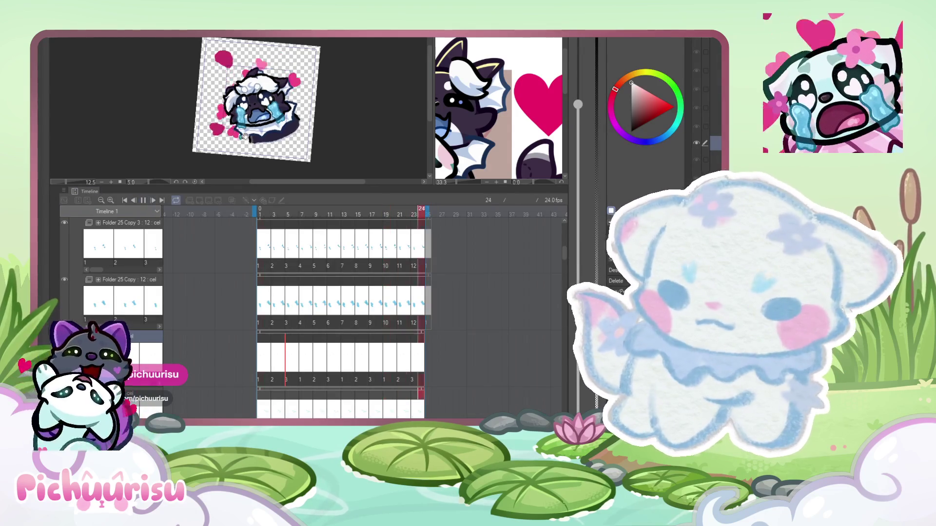
scroll(244, 135, "down", 3)
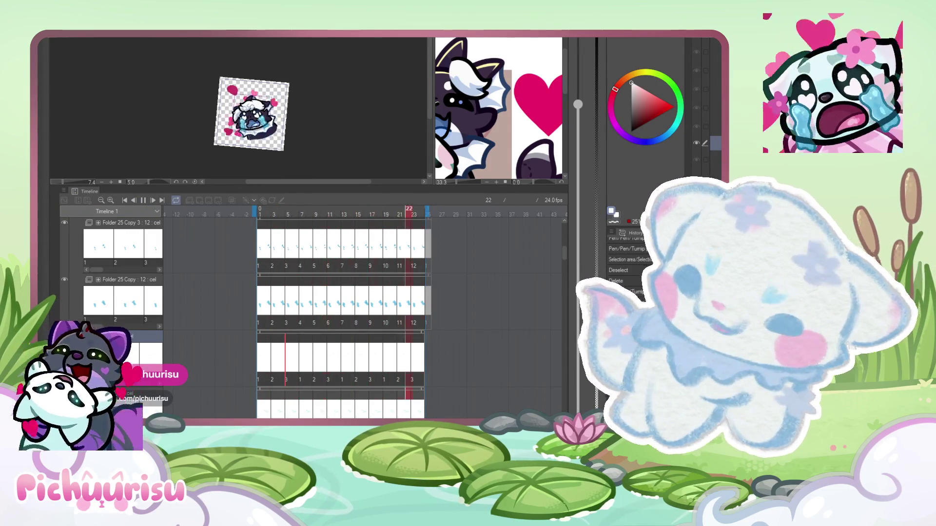
left_click(144, 200)
left_click_drag(563, 254, 567, 218)
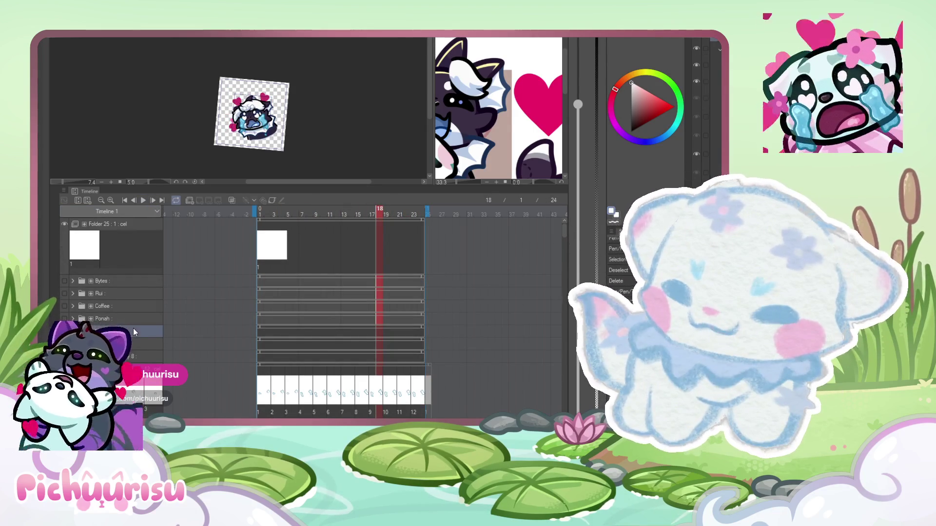
- Reveal the layer's Transform track, return to frame 1, and select the layer above
left_click(263, 328)
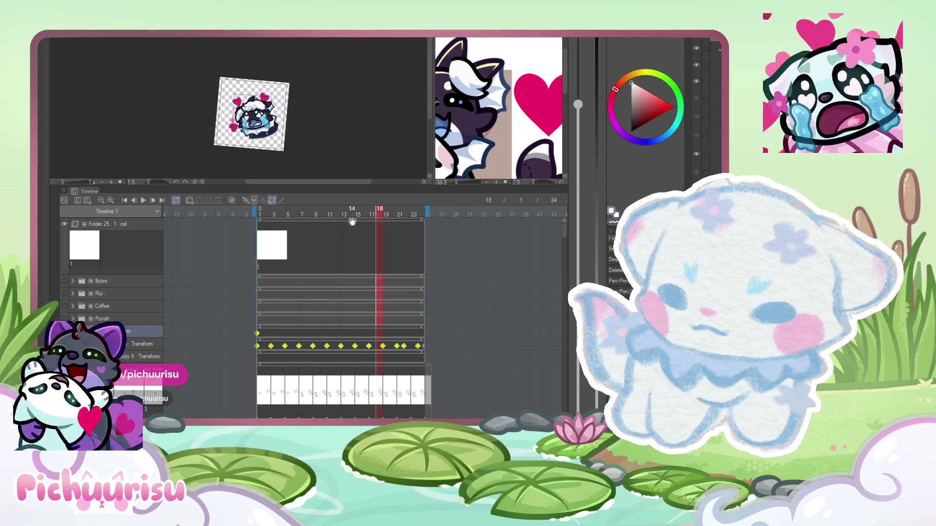
left_click(262, 347)
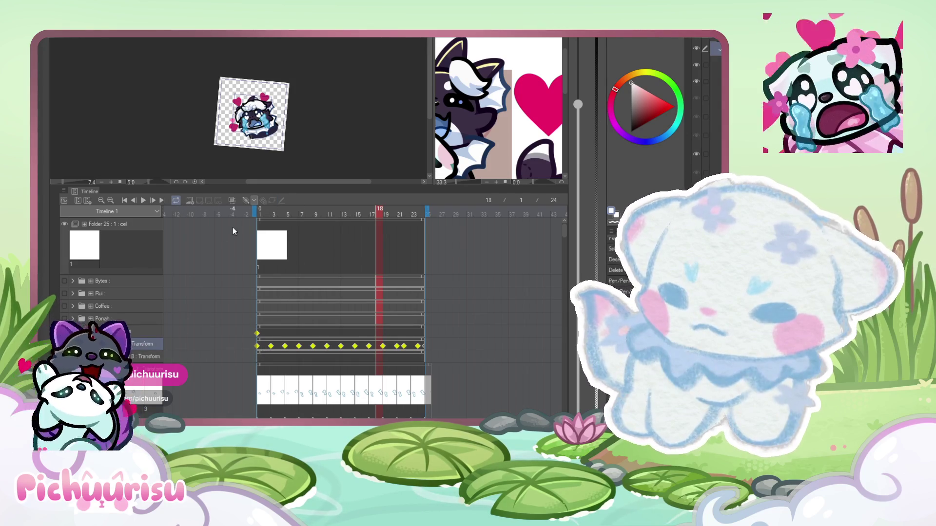
left_click(260, 214)
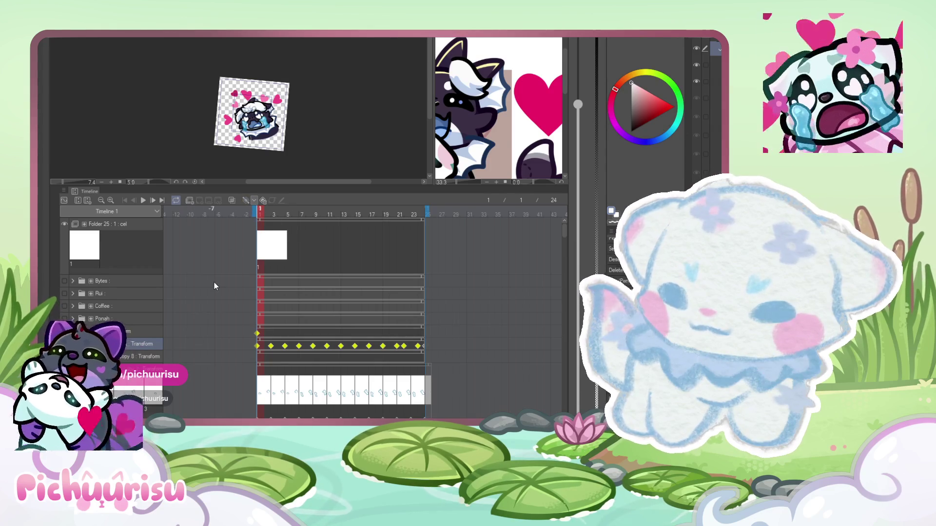
key("ctrl+t")
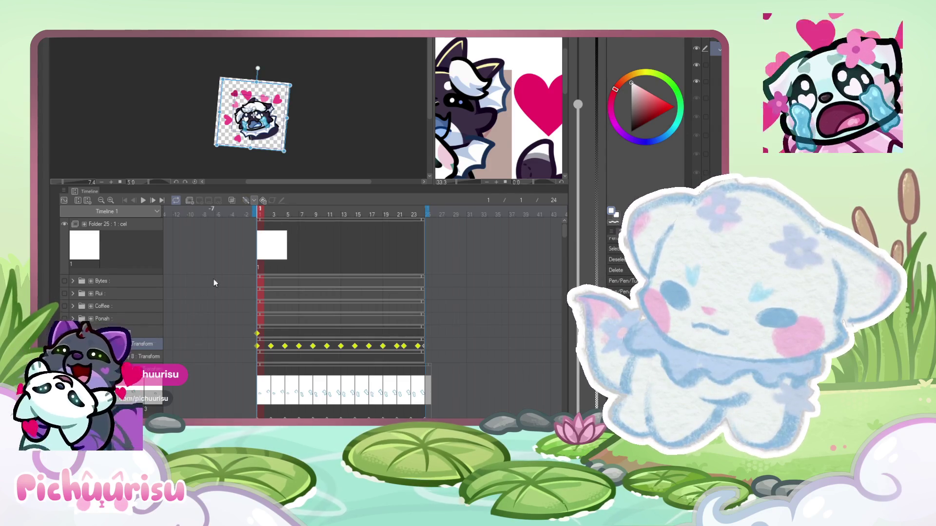
left_click(141, 332)
scroll(280, 107, "up", 2)
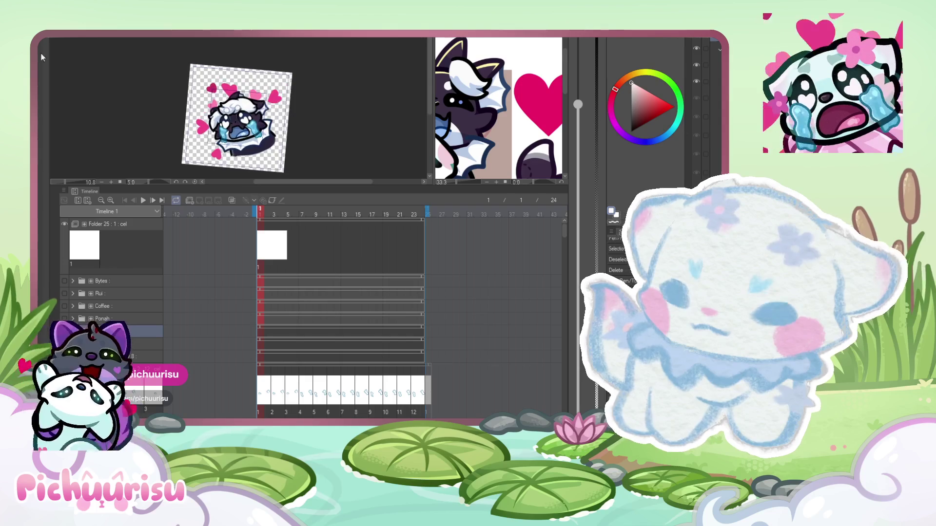
scroll(236, 117, "up", 1)
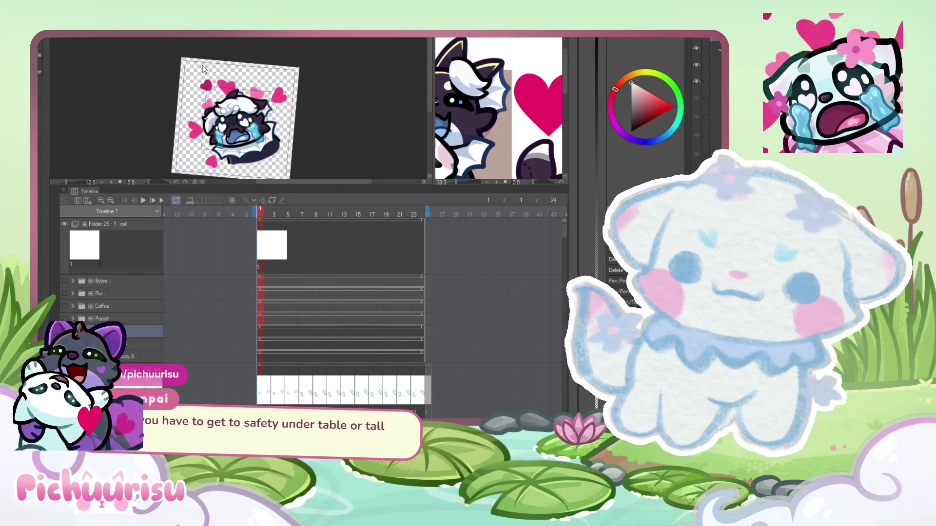
- Shrink the emote artwork slightly from its top-left corner with Free Transform and apply it
key("ctrl+t")
scroll(199, 78, "up", 3)
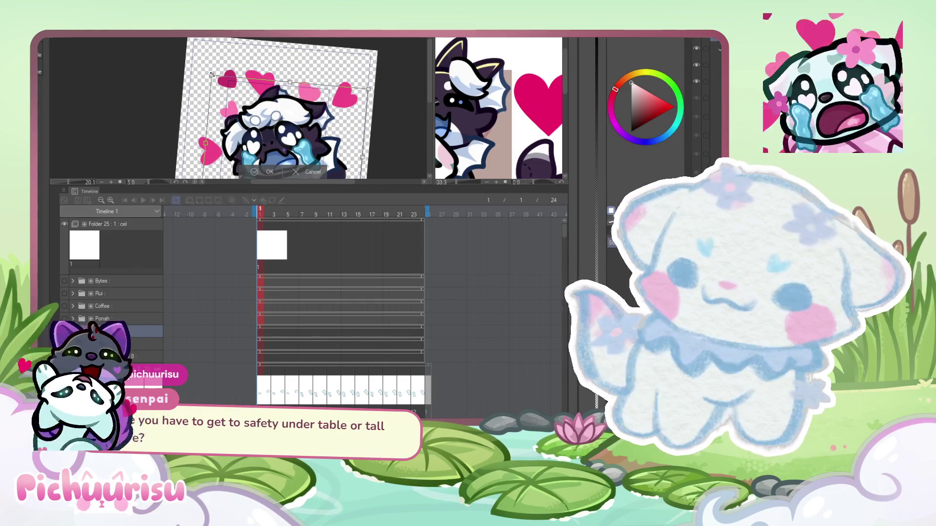
left_click_drag(219, 75, 223, 79)
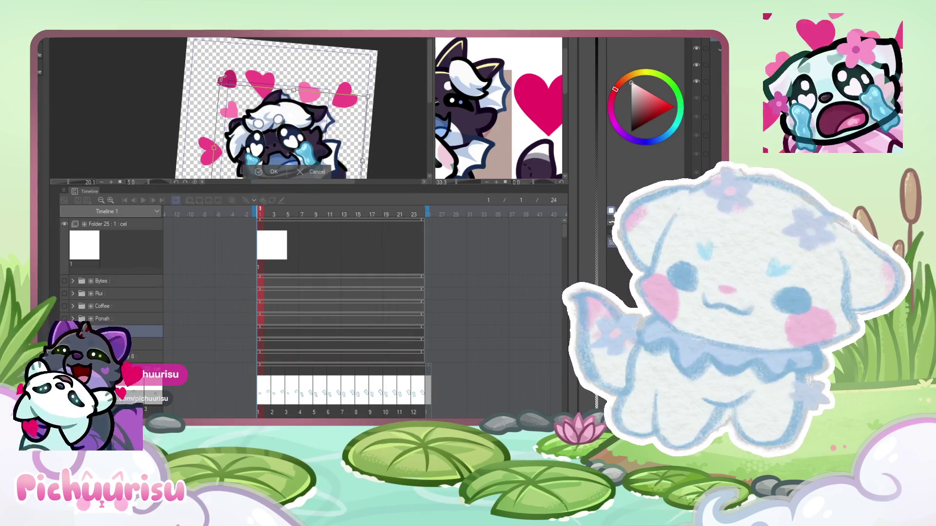
scroll(289, 155, "down", 2)
scroll(266, 154, "up", 2)
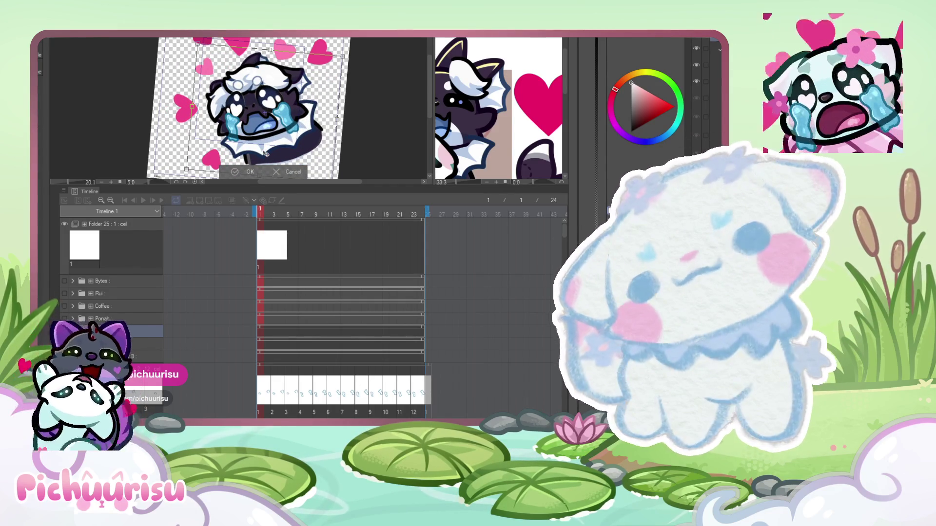
left_click_drag(266, 154, 263, 154)
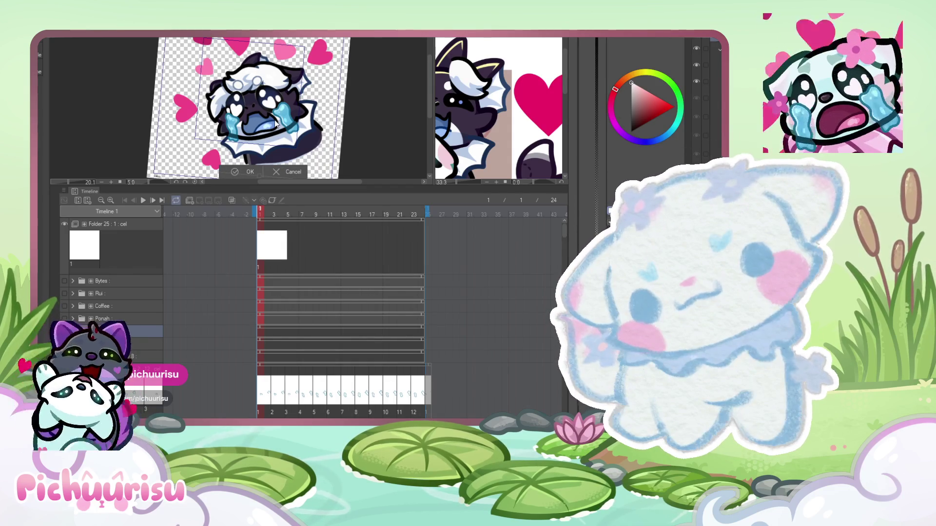
key("Return")
scroll(274, 120, "down", 2)
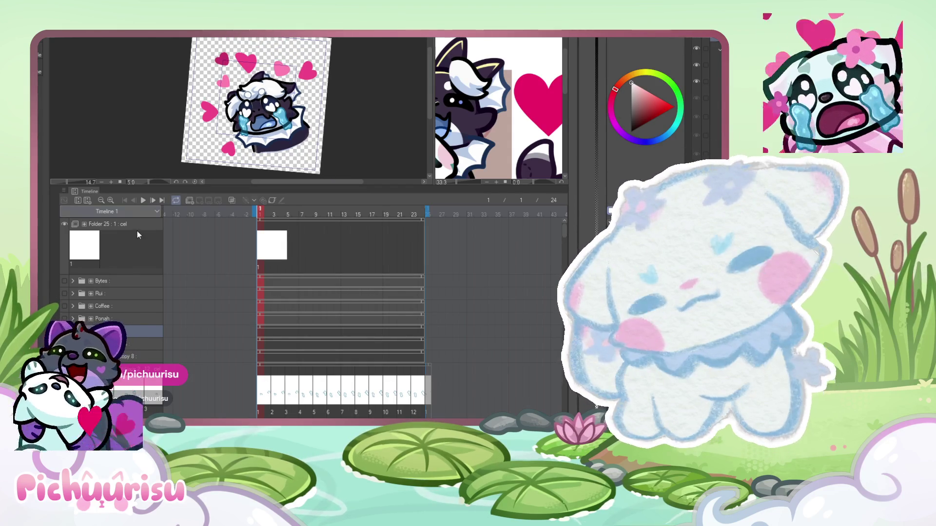
left_click(141, 202)
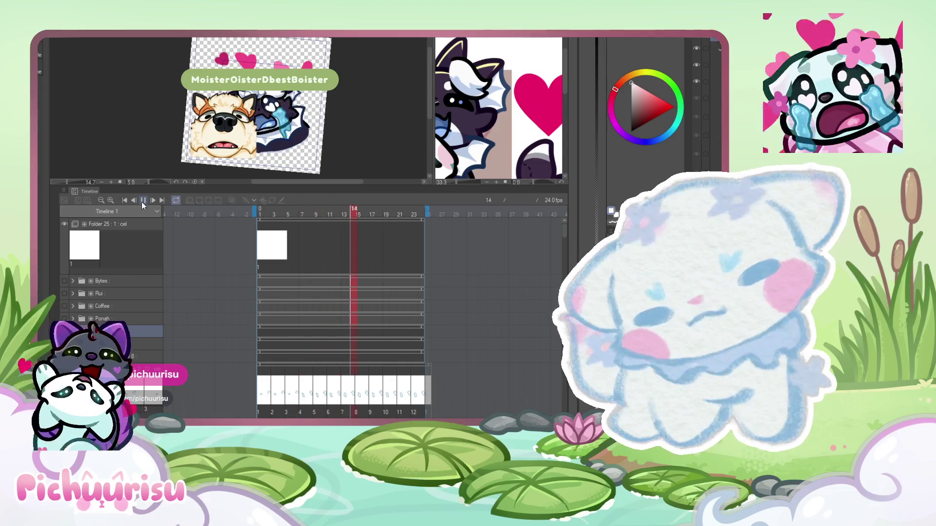
left_click(142, 200)
scroll(300, 159, "down", 2)
scroll(304, 259, "down", 5)
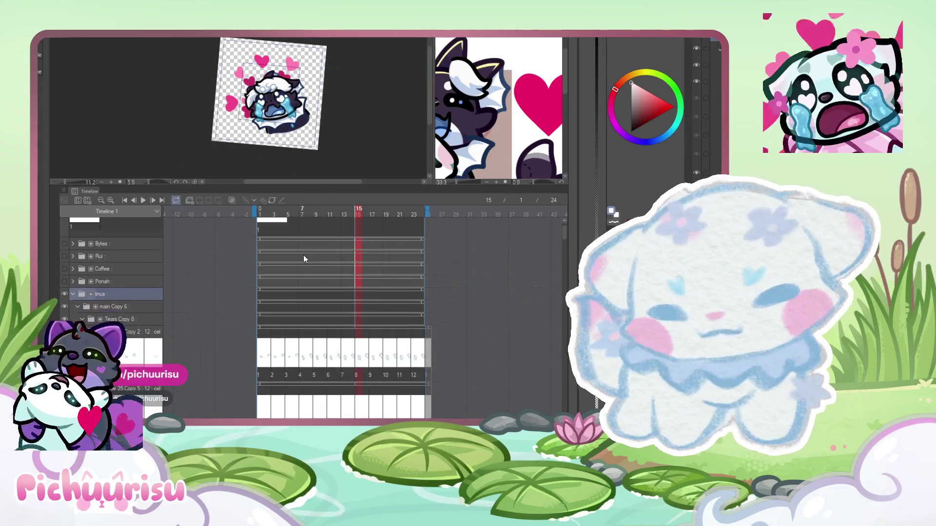
scroll(304, 255, "down", 1)
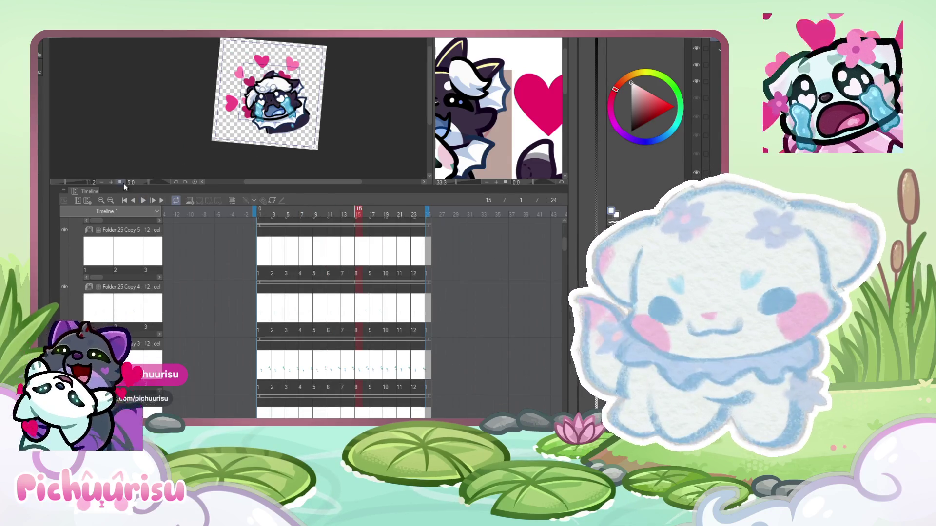
left_click(142, 200)
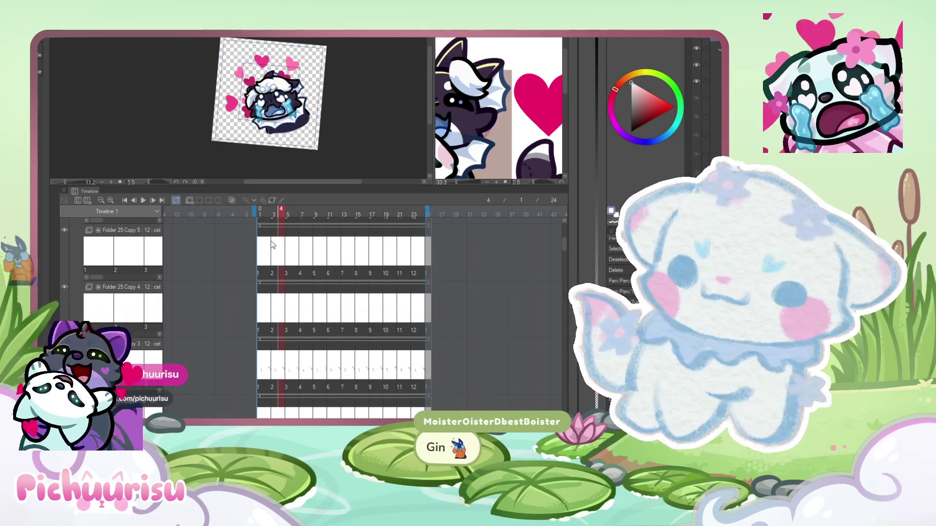
- Select the Coffee emote folder and duplicate it with Ctrl+J
scroll(190, 272, "up", 1)
scroll(119, 303, "up", 5)
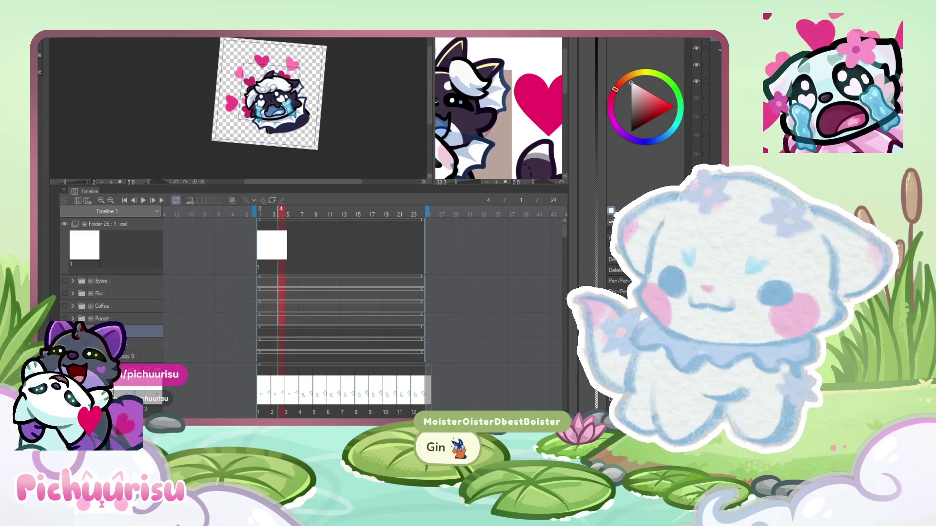
left_click(66, 308)
left_click(65, 308)
left_click(101, 308)
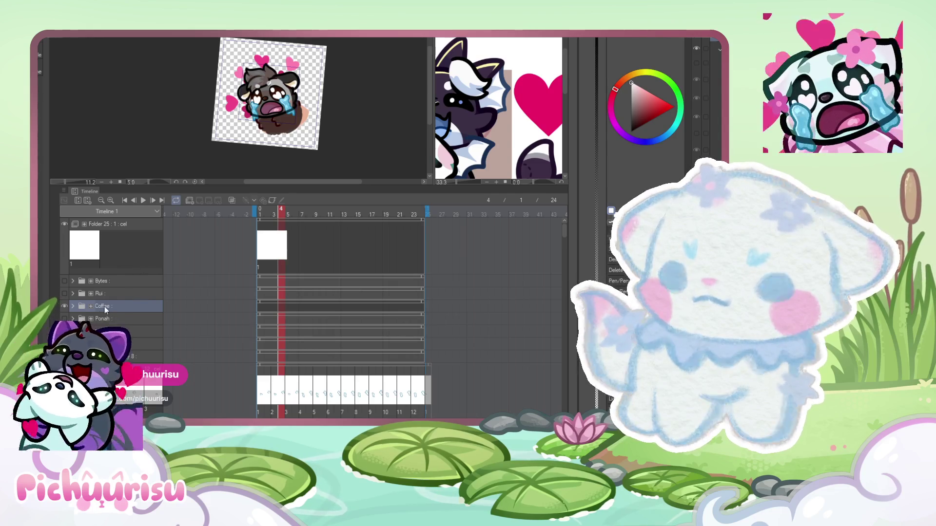
key("ctrl+j")
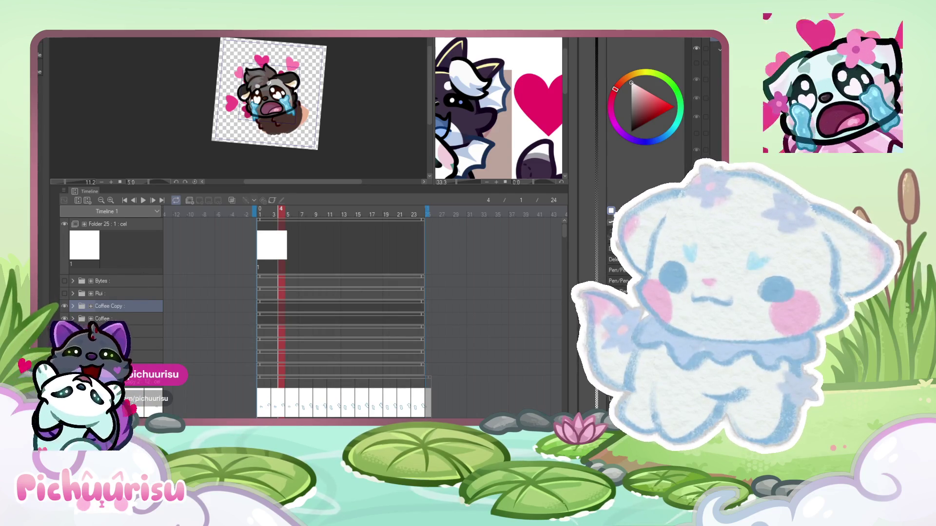
- Compare the copy against the Rui emote via visibility, then rename the copy 'Gin'
left_click(64, 319)
left_click(64, 306)
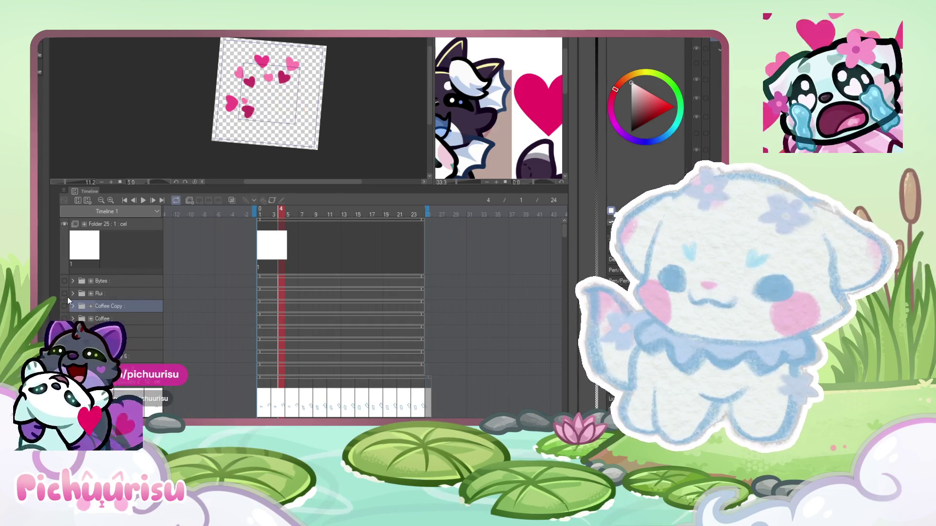
left_click(63, 294)
left_click(66, 297)
left_click(66, 305)
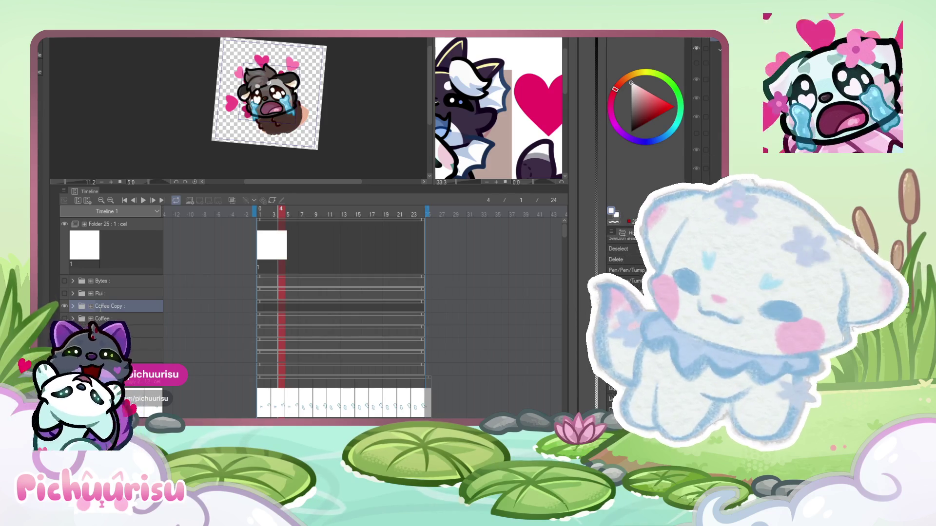
double_click(100, 306)
type("Gin")
key("Return")
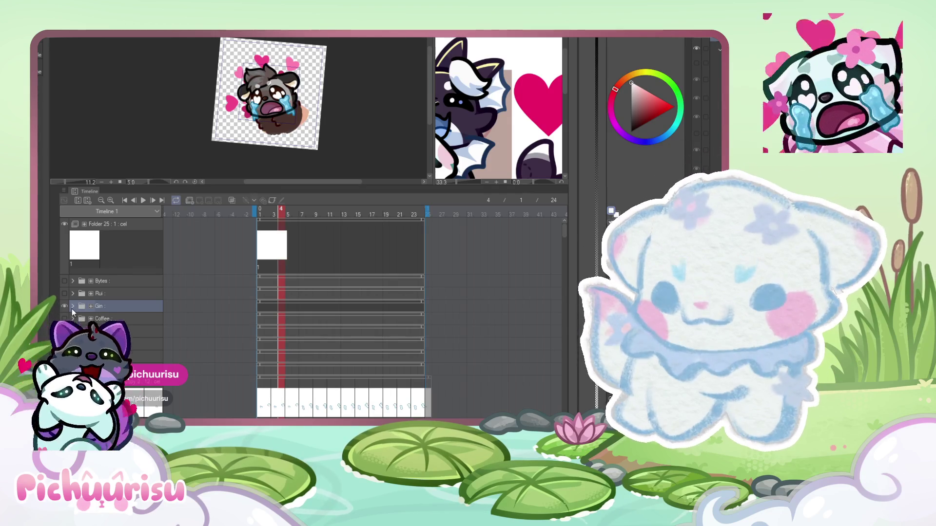
- Expand then collapse the Gin folder, and select the Coffee layer for Free Transform
left_click(72, 307)
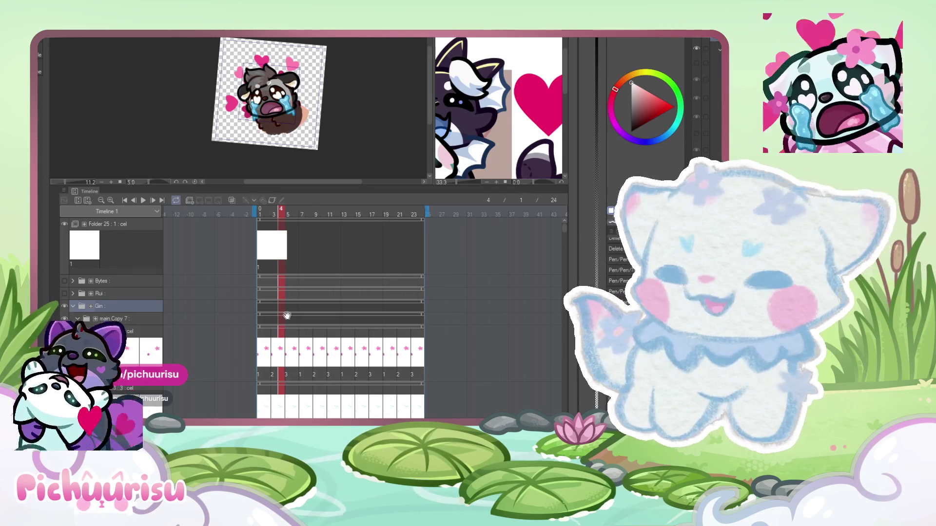
scroll(288, 338, "down", 5)
scroll(277, 327, "up", 2)
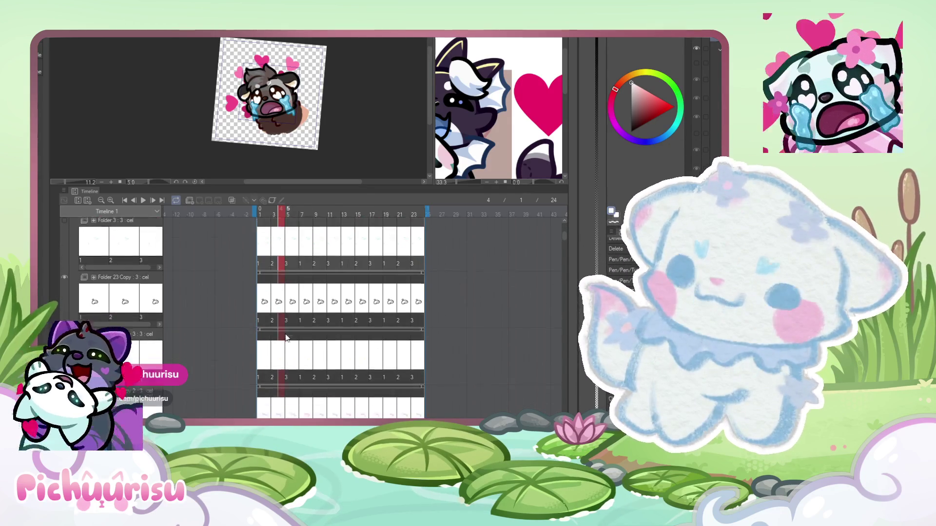
scroll(268, 318, "up", 2)
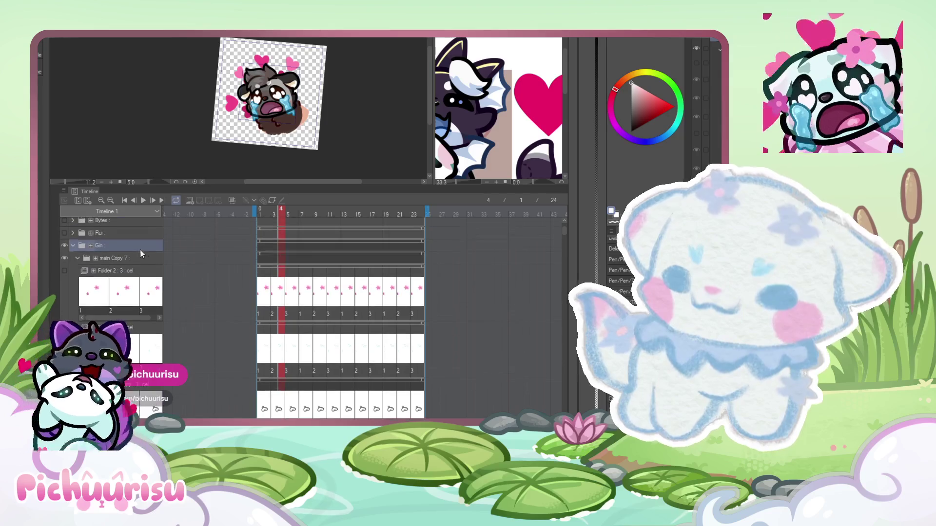
left_click(73, 246)
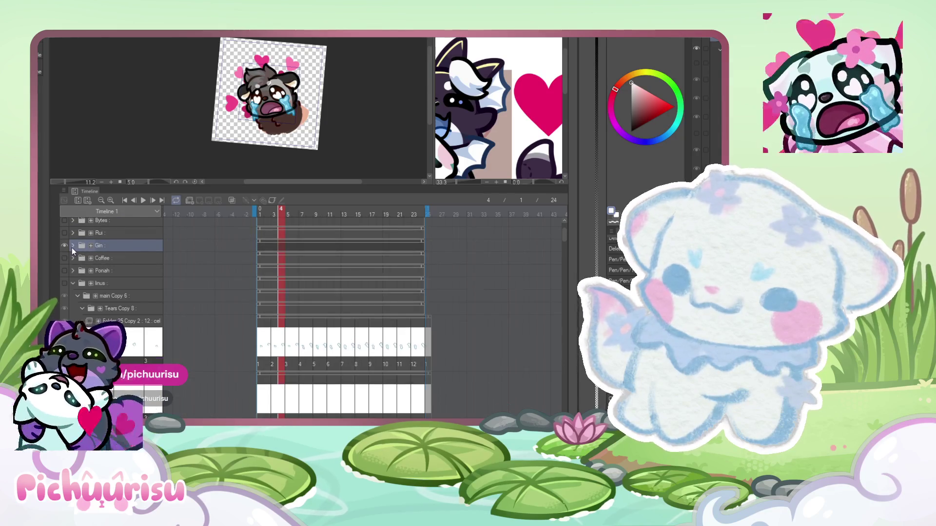
left_click(77, 258)
scroll(260, 97, "up", 4)
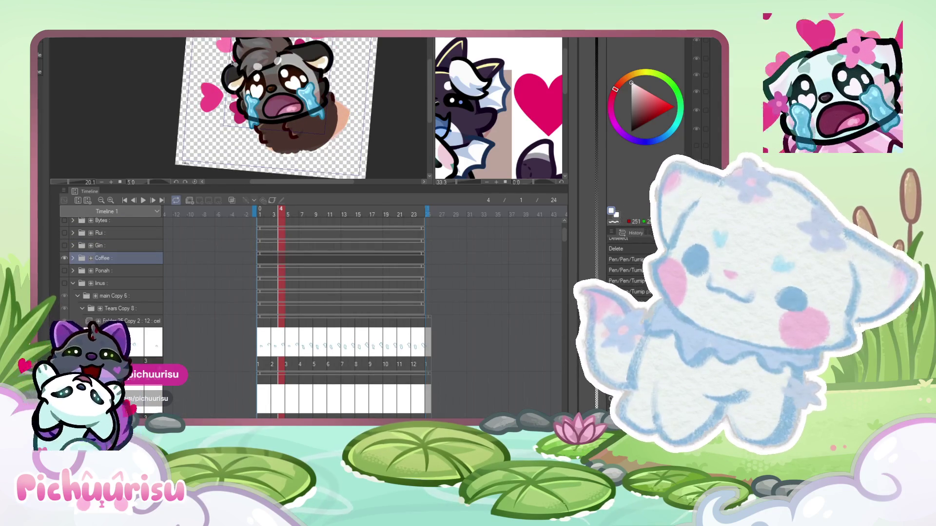
scroll(232, 63, "down", 1)
key("ctrl+t")
- Shrink the Coffee crying emote slightly, then switch to the february_giddy_gin illustration
left_click_drag(214, 84, 220, 89)
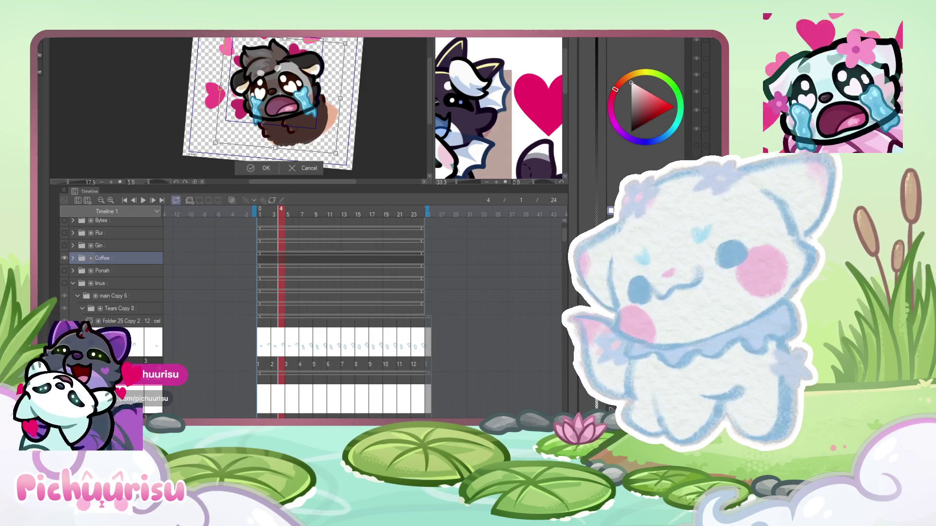
key("Return")
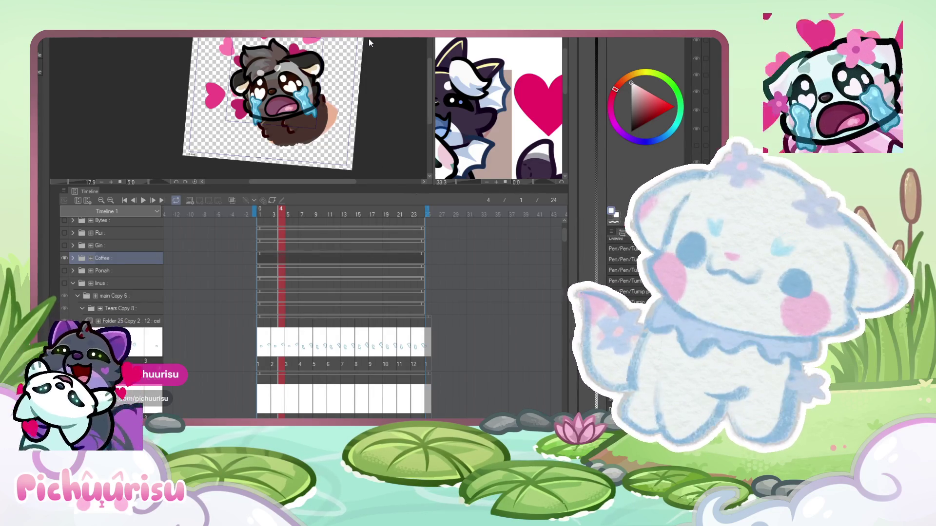
left_click(368, 39)
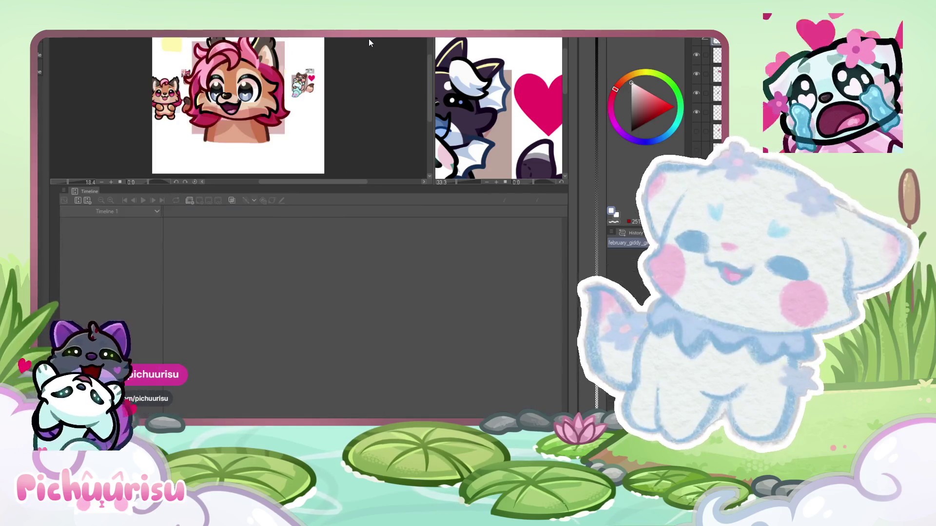
- Back on the crying emote, hide Coffee and show the Gin version, with february in the second view
scroll(368, 39, "down", 1)
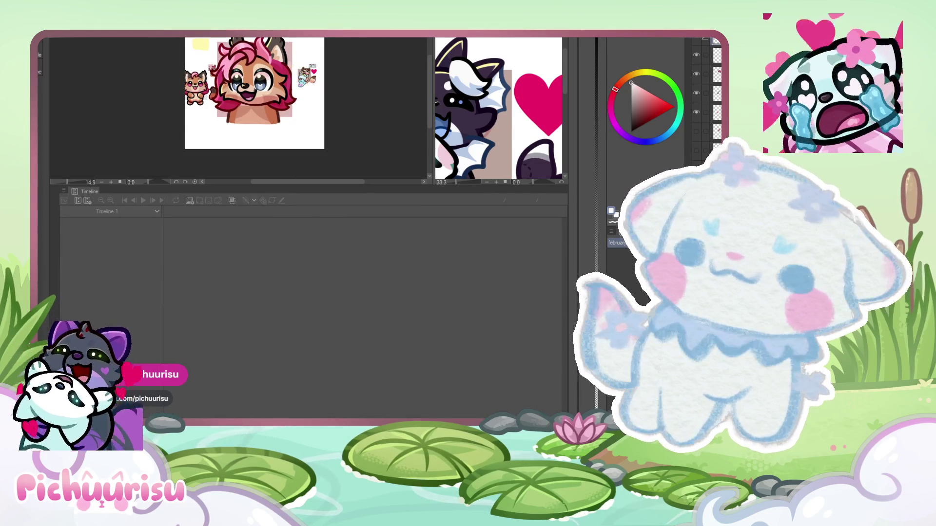
left_click(369, 34)
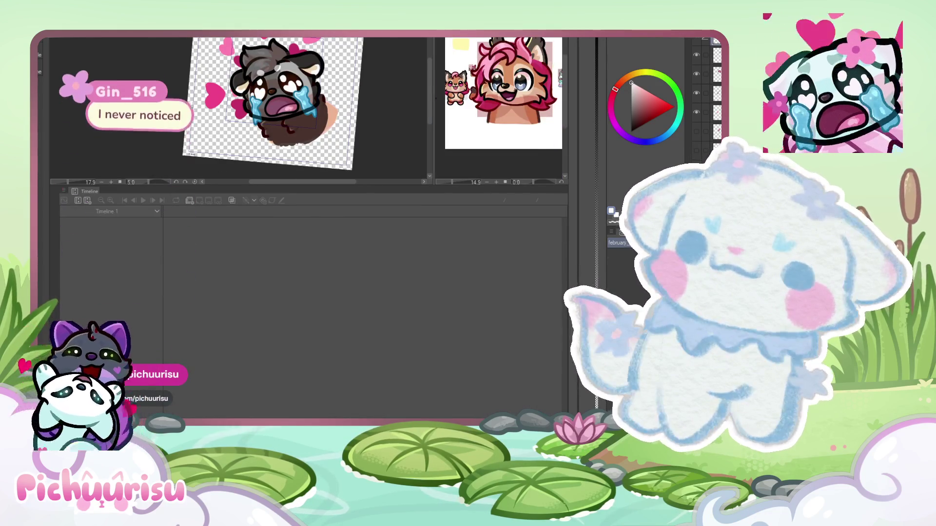
key("ctrl+Tab")
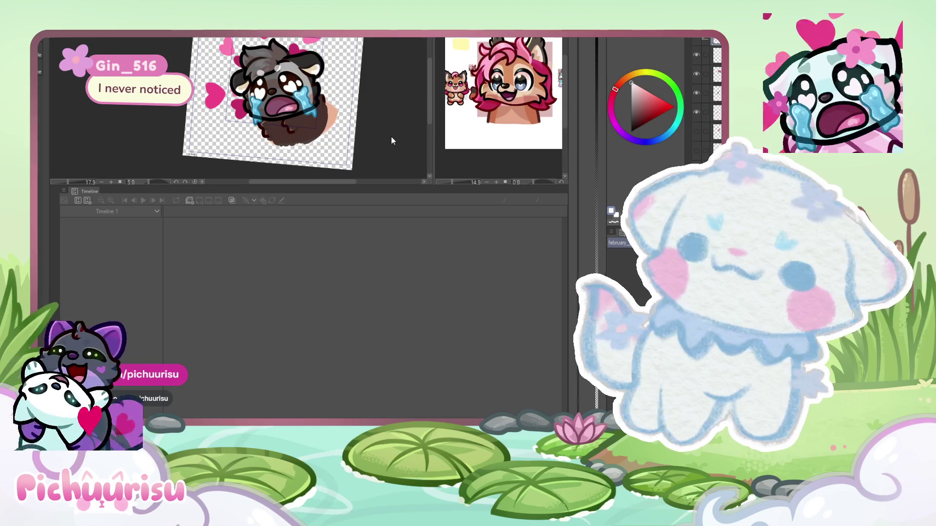
left_click(368, 113)
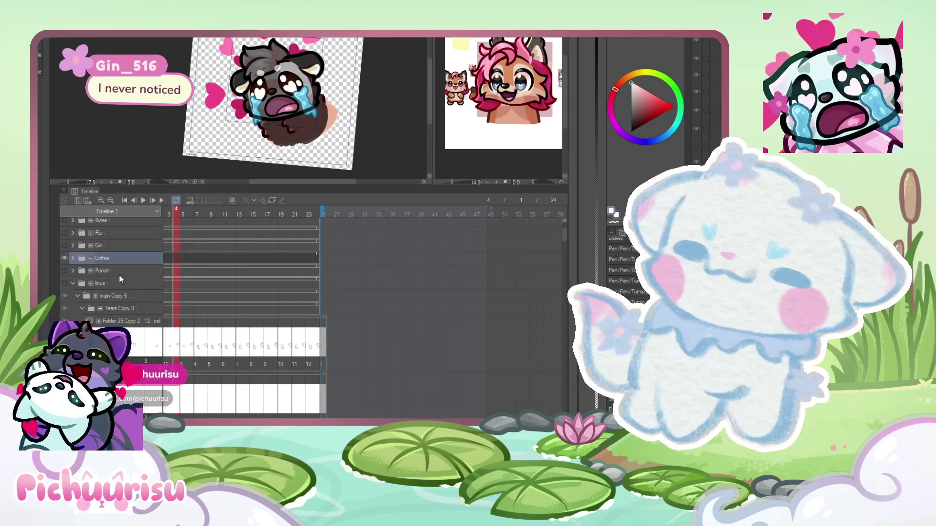
left_click(65, 258)
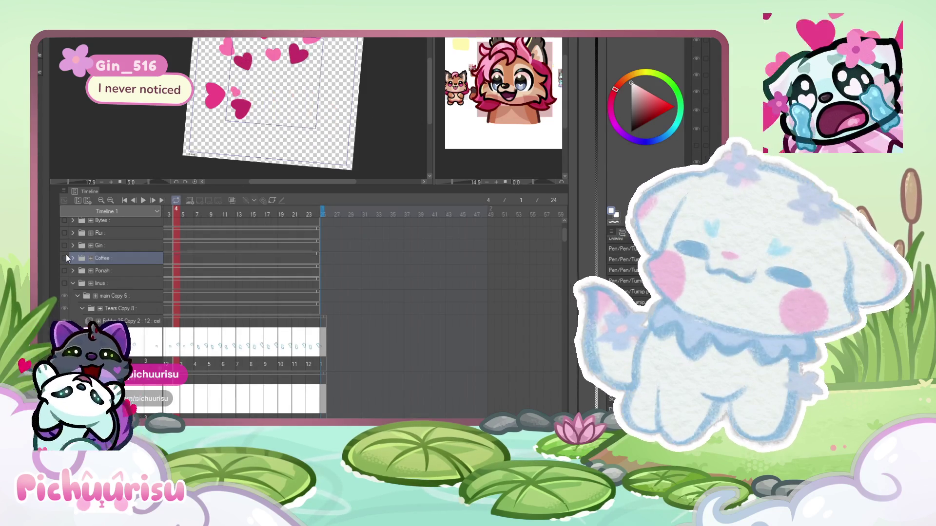
left_click(64, 245)
left_click(103, 242)
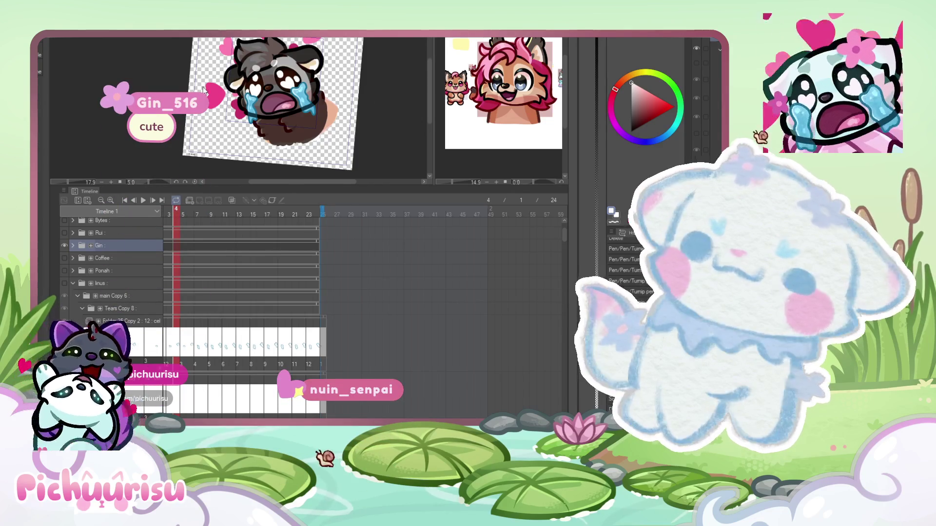
- Zoom into the chin and swap the dark red chin fluff lineart for the lighter tan version
scroll(289, 107, "up", 2)
scroll(289, 107, "up", 2)
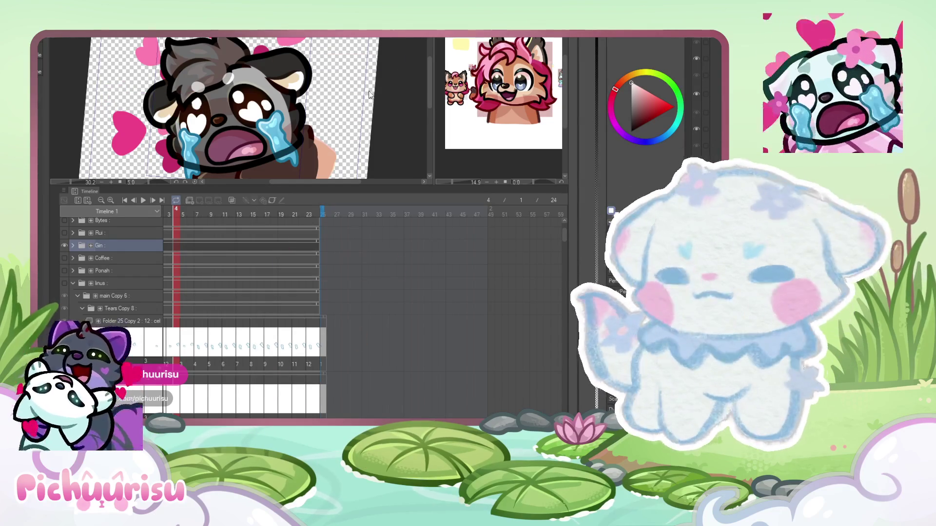
scroll(285, 140, "up", 3)
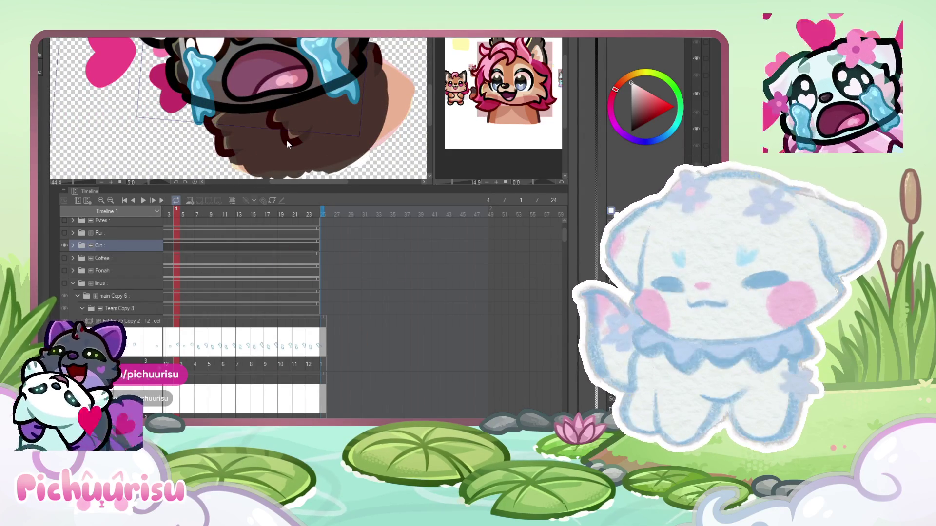
scroll(287, 141, "down", 3)
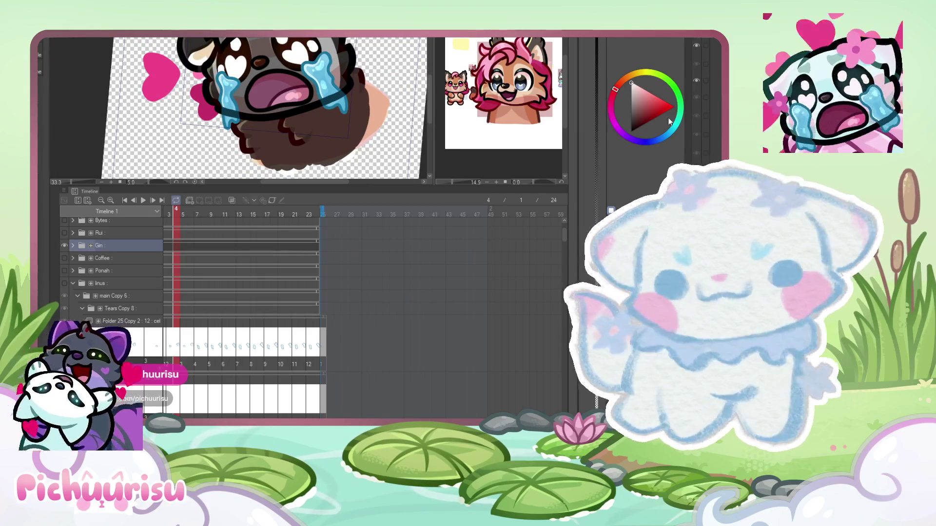
scroll(304, 127, "up", 4)
scroll(276, 139, "up", 1)
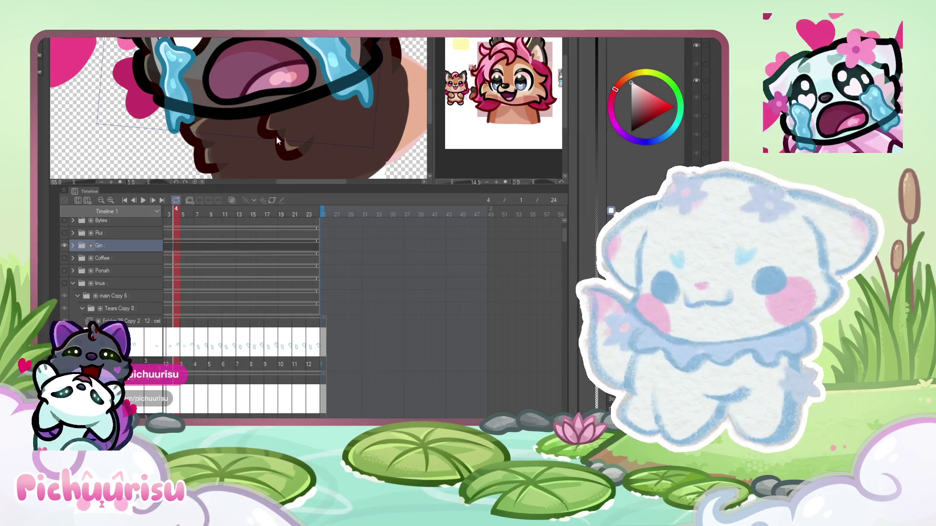
left_click(697, 165)
- Check the new chin fluff across the animation on frames 5, 7 and 2
key("Right")
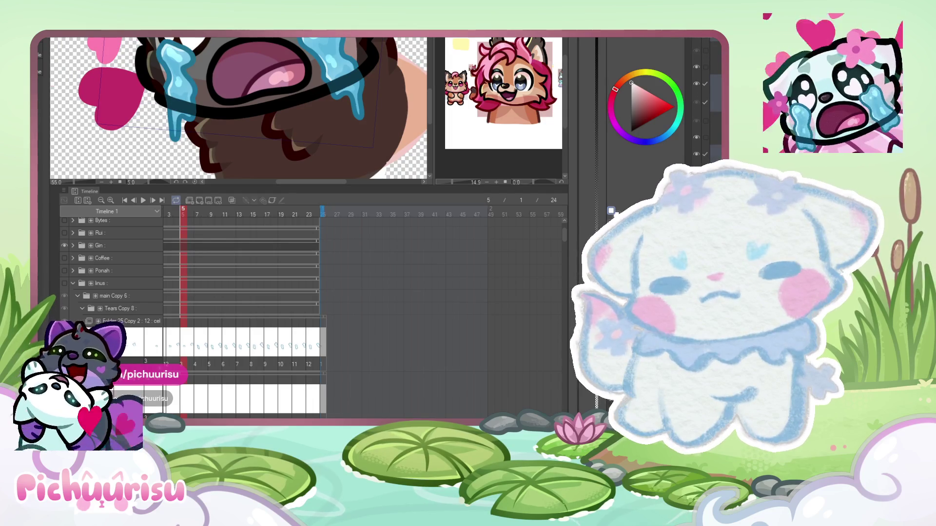
scroll(702, 98, "down", 1)
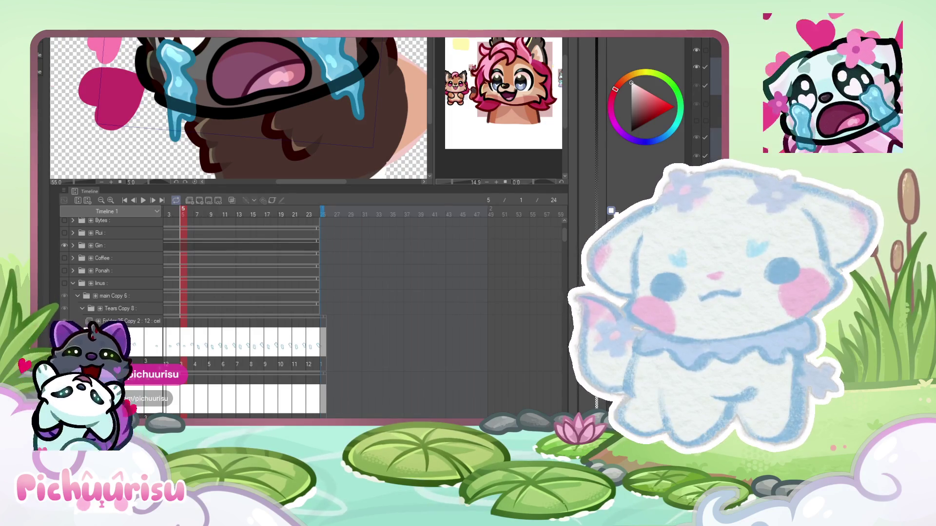
scroll(239, 107, "down", 2)
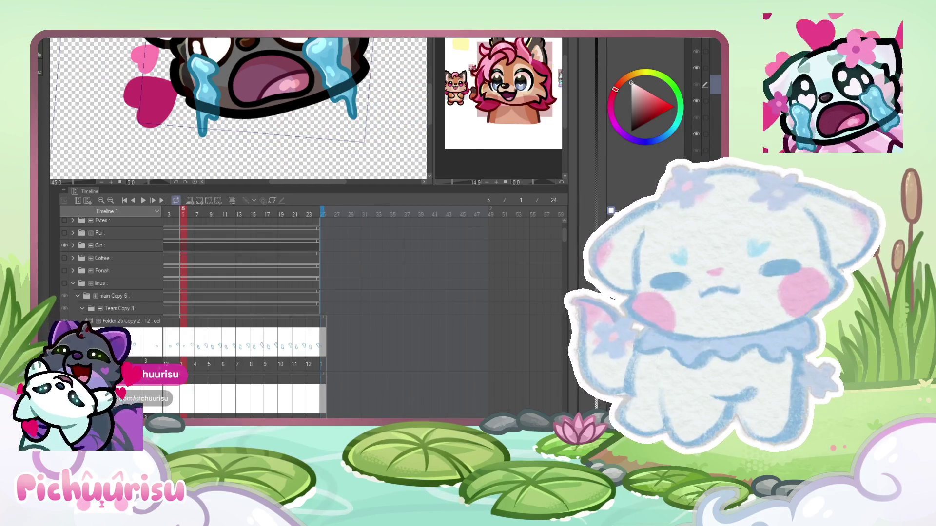
left_click_drag(197, 213, 211, 215)
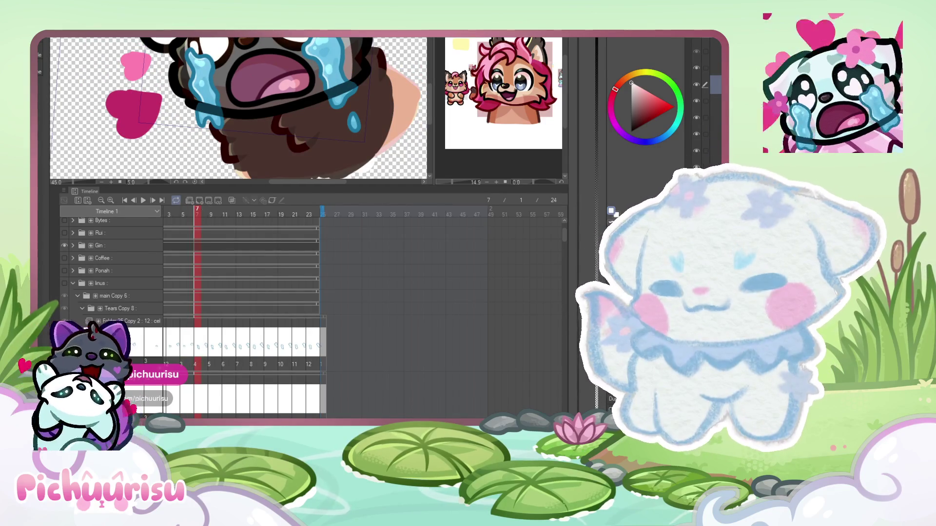
scroll(198, 374, "left", 3)
left_click(266, 332)
scroll(340, 106, "down", 1)
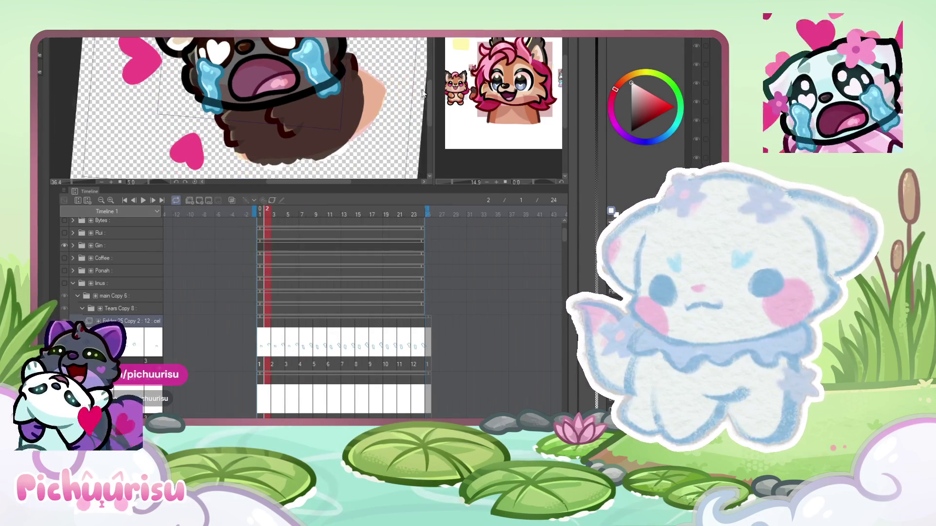
scroll(344, 55, "up", 2)
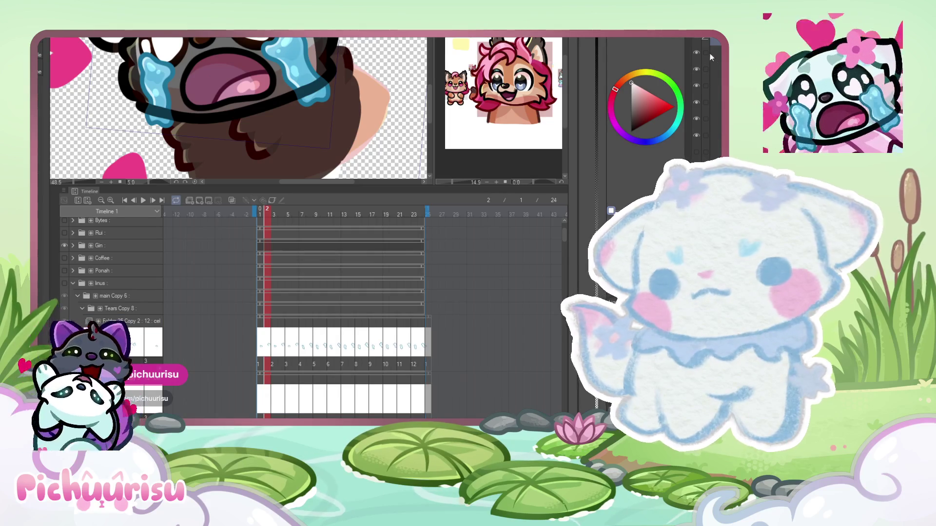
scroll(702, 98, "down", 3)
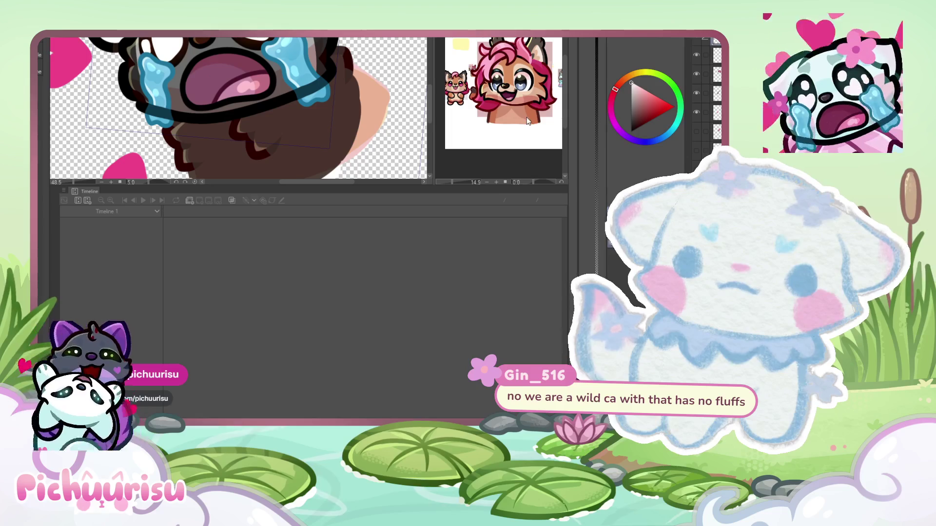
- Redraw the beard's dark brown left and right edge strokes using the sampled beard colour
scroll(561, 133, "up", 3)
scroll(537, 146, "down", 5)
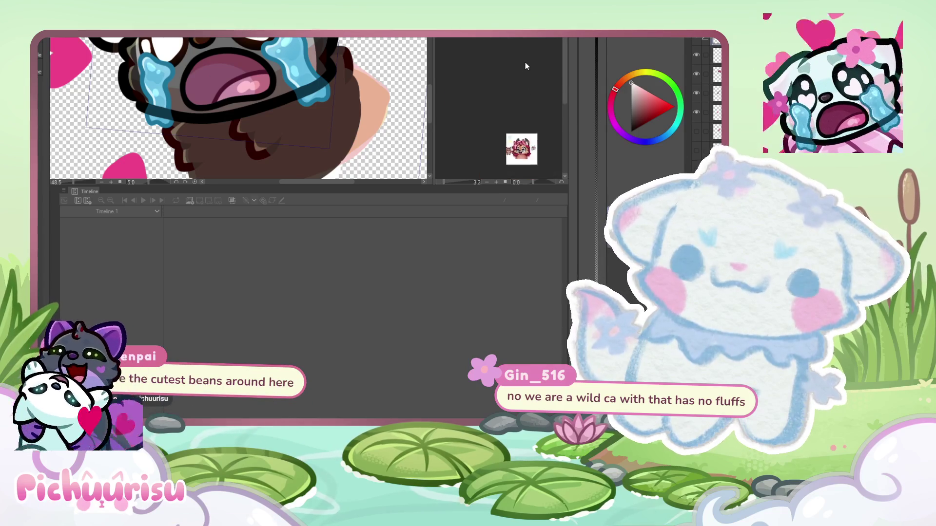
scroll(530, 163, "up", 5)
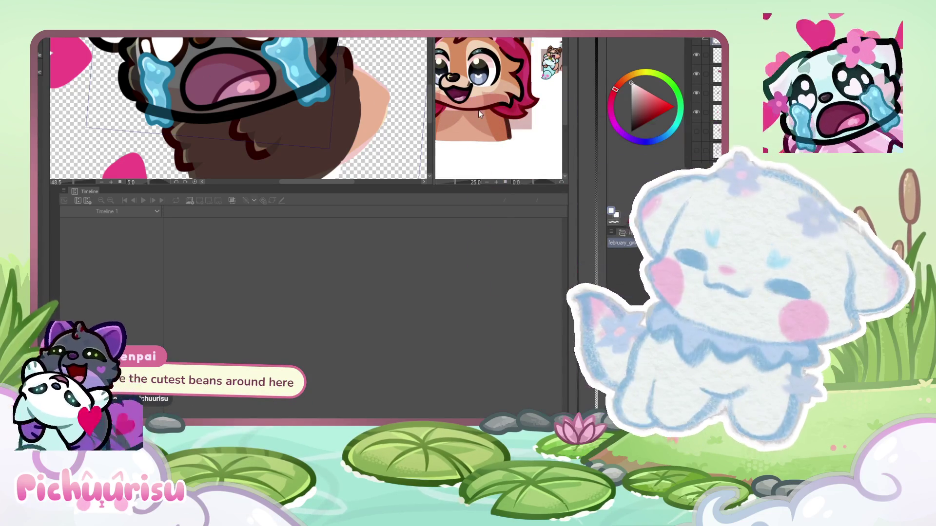
scroll(498, 107, "up", 1)
scroll(498, 107, "up", 1)
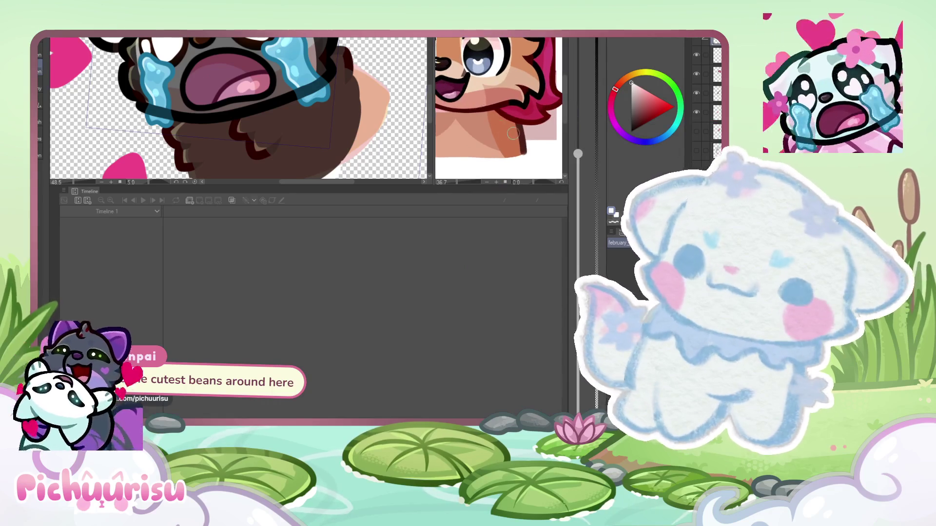
left_click(349, 98, "alt")
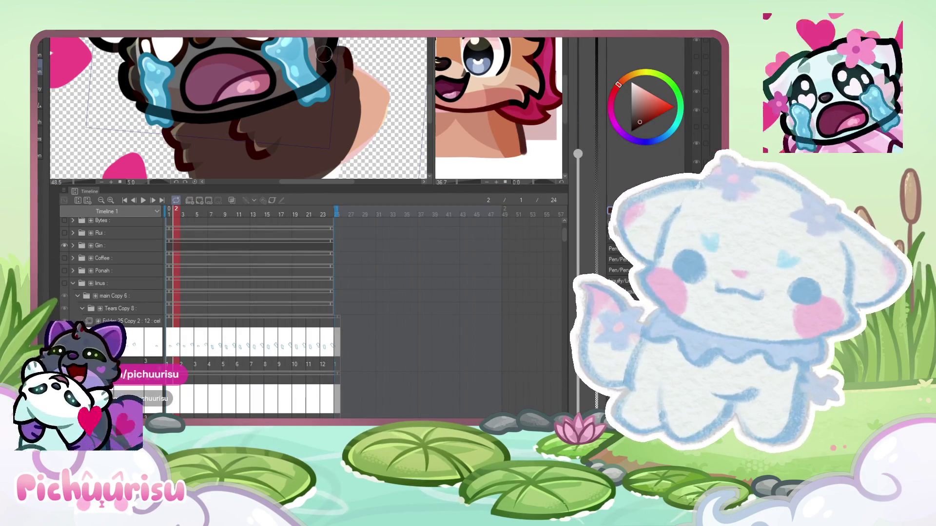
scroll(350, 65, "down", 1)
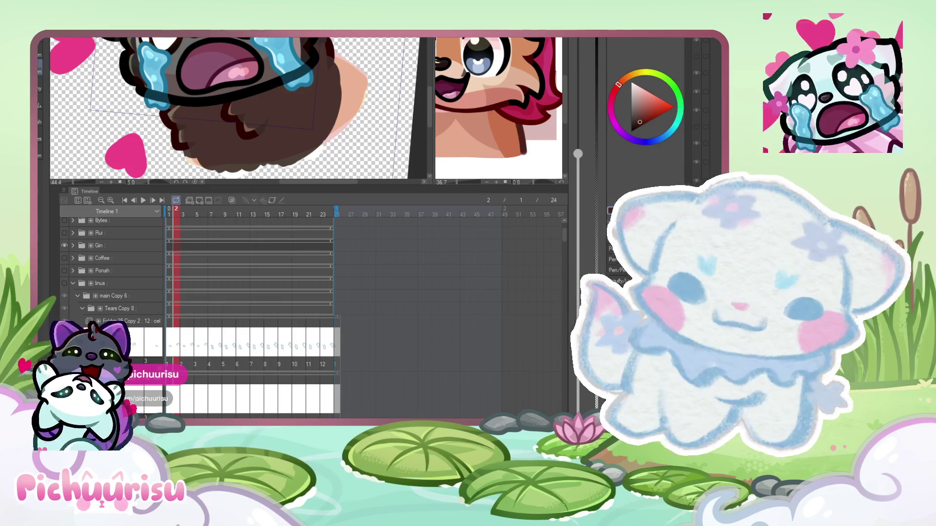
key("ctrl+z")
left_click_drag(179, 112, 166, 117)
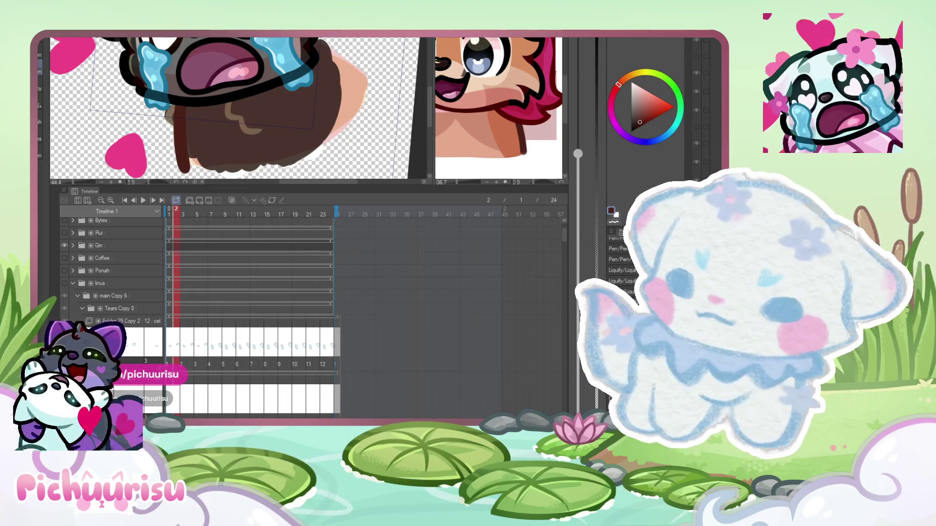
key("ctrl+z")
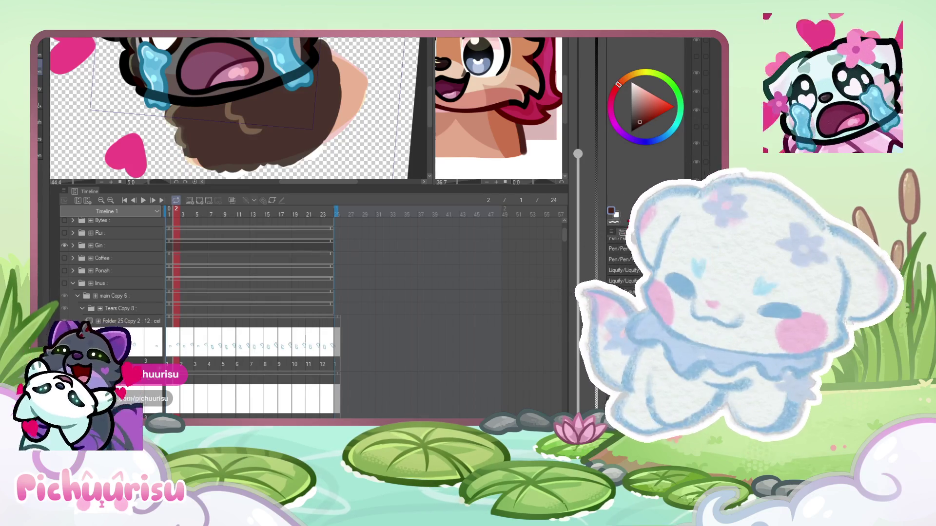
key("ctrl+y")
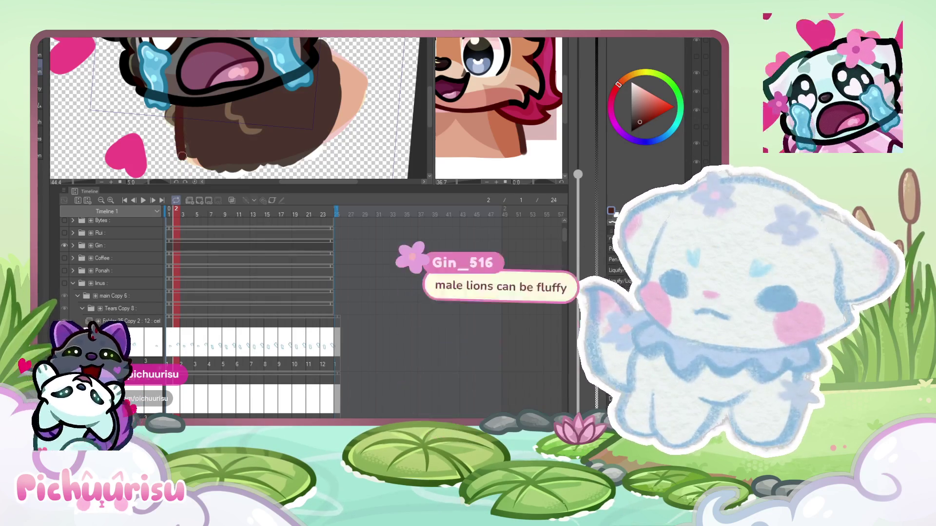
left_click_drag(339, 68, 358, 89)
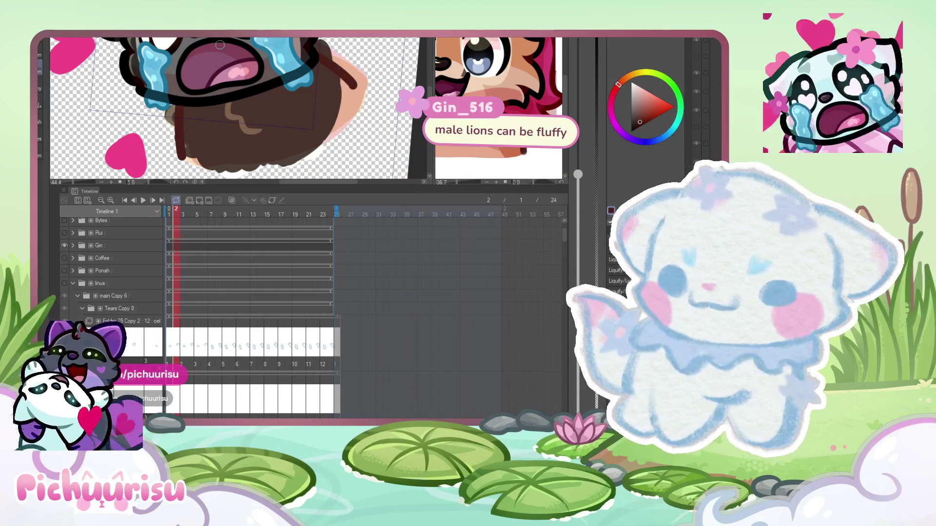
- Touch up the brown shading on frame 3 of Folder 27
scroll(108, 100, "down", 3)
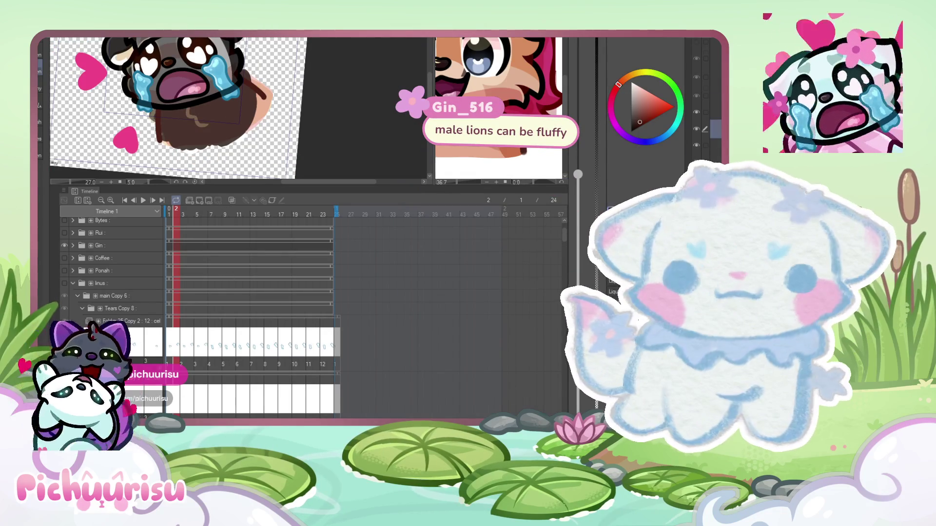
scroll(702, 98, "down", 3)
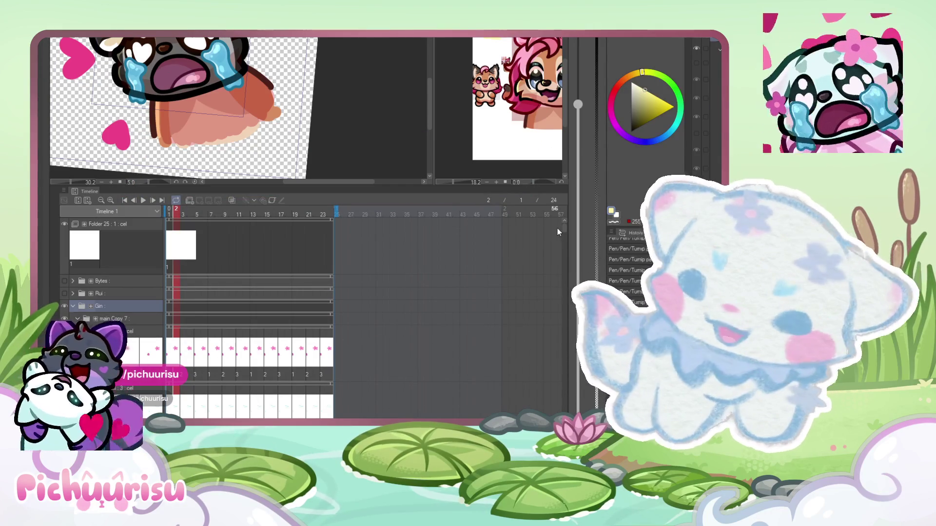
left_click_drag(564, 234, 576, 357)
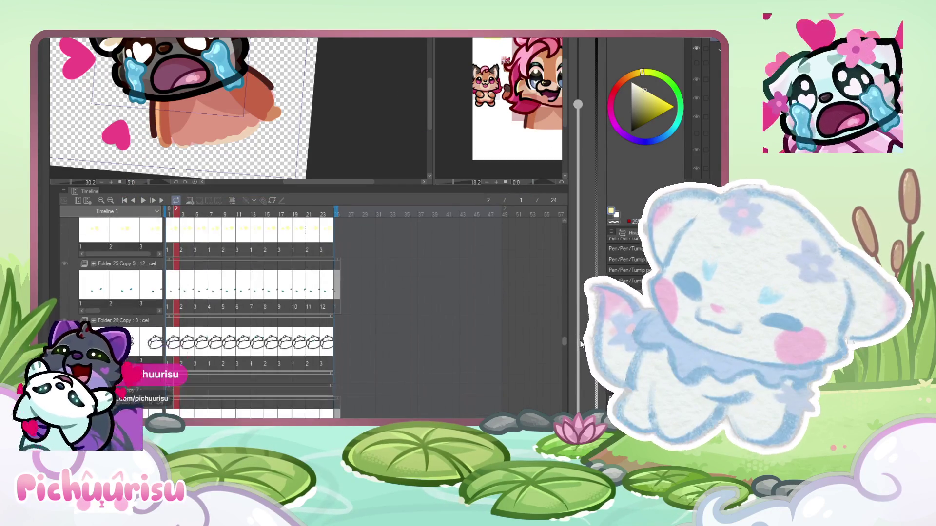
scroll(560, 342, "up", 5)
scroll(556, 312, "up", 5)
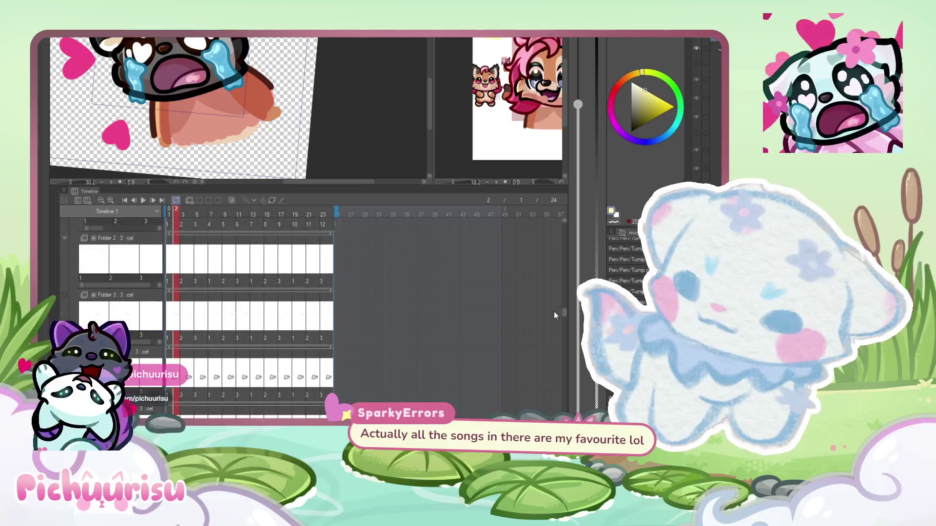
scroll(551, 290, "up", 3)
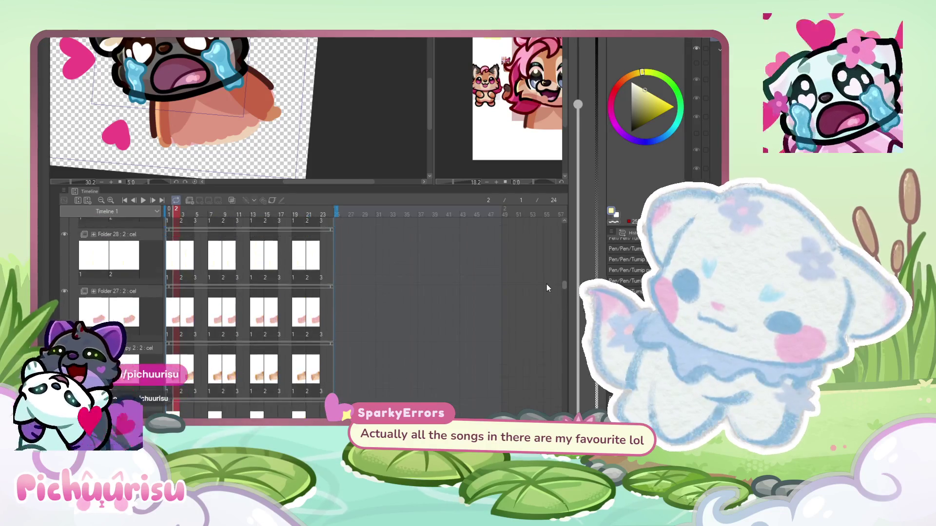
left_click(182, 322)
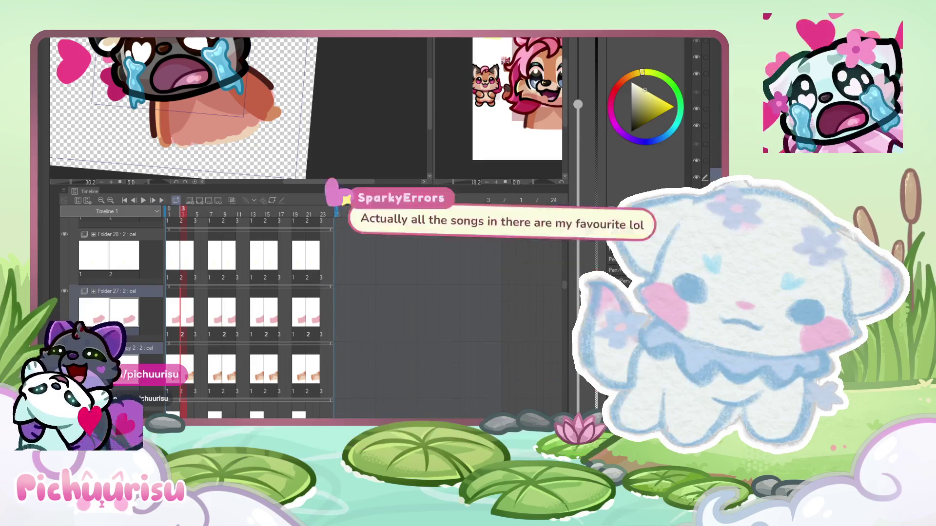
scroll(238, 88, "up", 2)
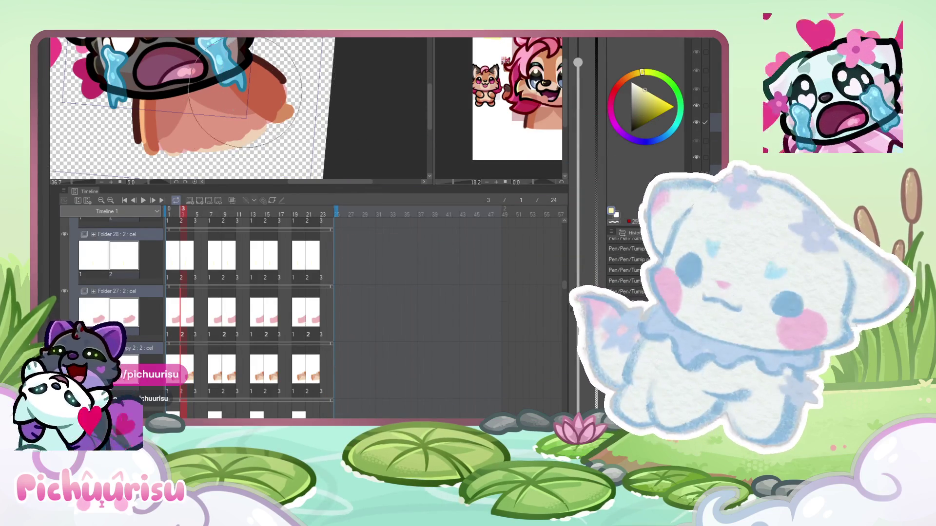
scroll(135, 124, "up", 1)
left_click_drag(134, 124, 131, 124)
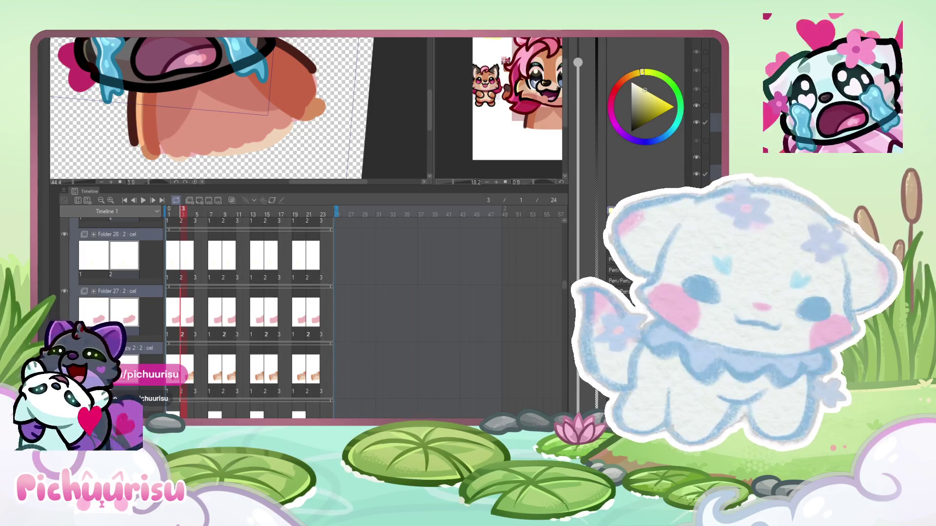
- Add second and third cels to Folders 27 and 28, assign their layers, and play the loop
key("ctrl+shift+alt+n")
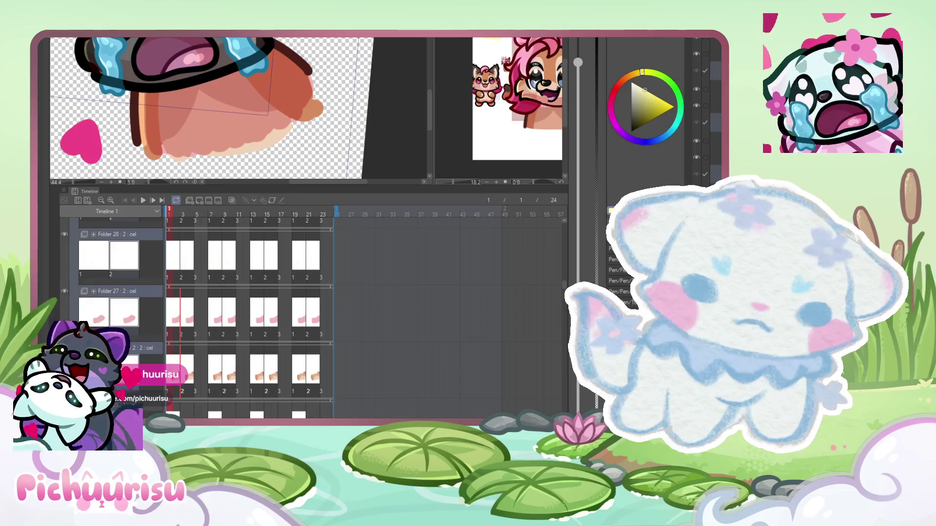
key("ctrl+shift+alt+n")
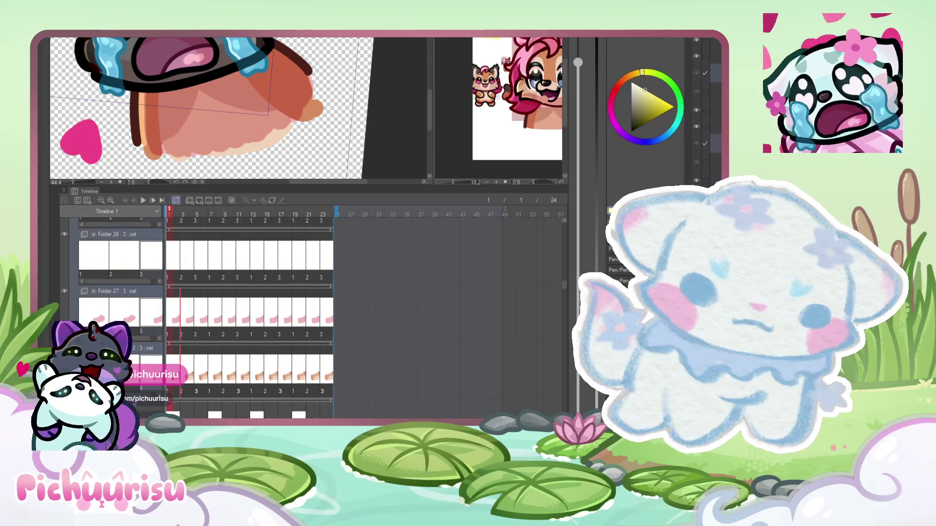
left_click(202, 323)
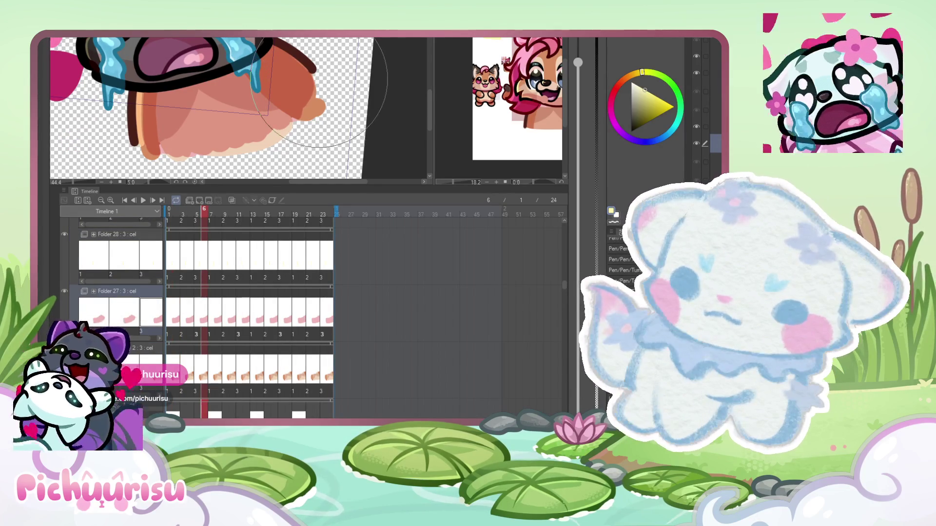
scroll(702, 107, "down", 2)
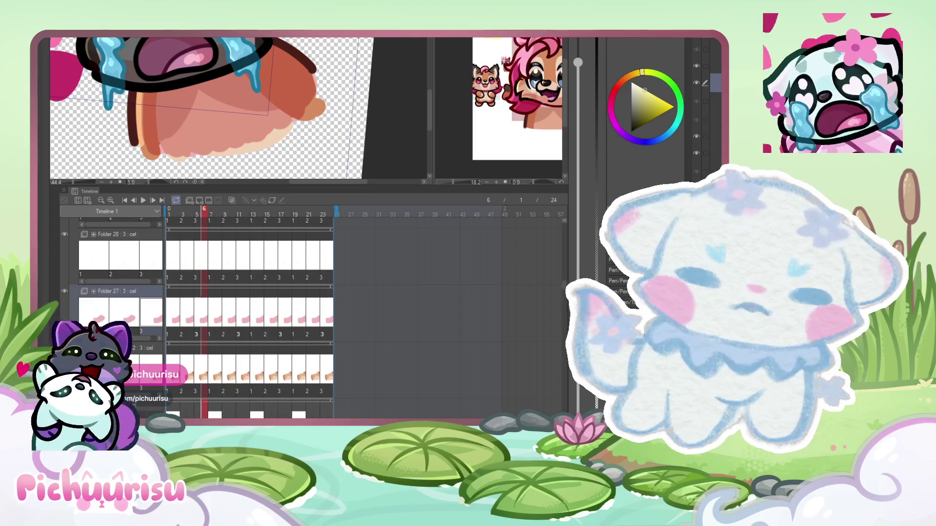
scroll(702, 107, "down", 2)
left_click(705, 121)
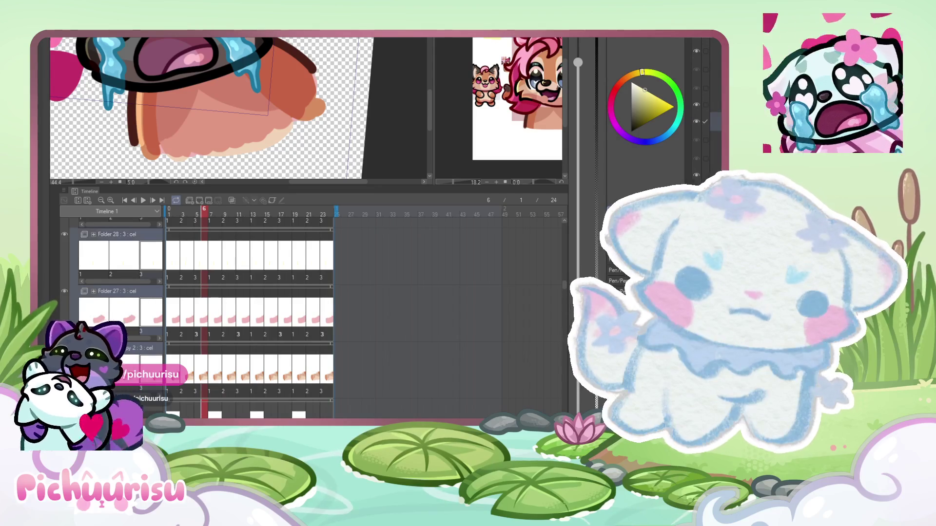
left_click(705, 51)
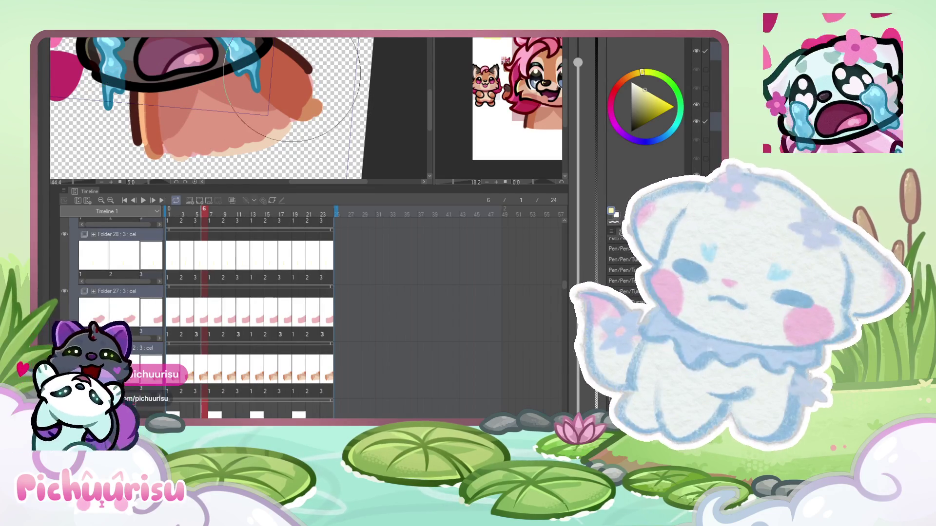
scroll(312, 95, "down", 4)
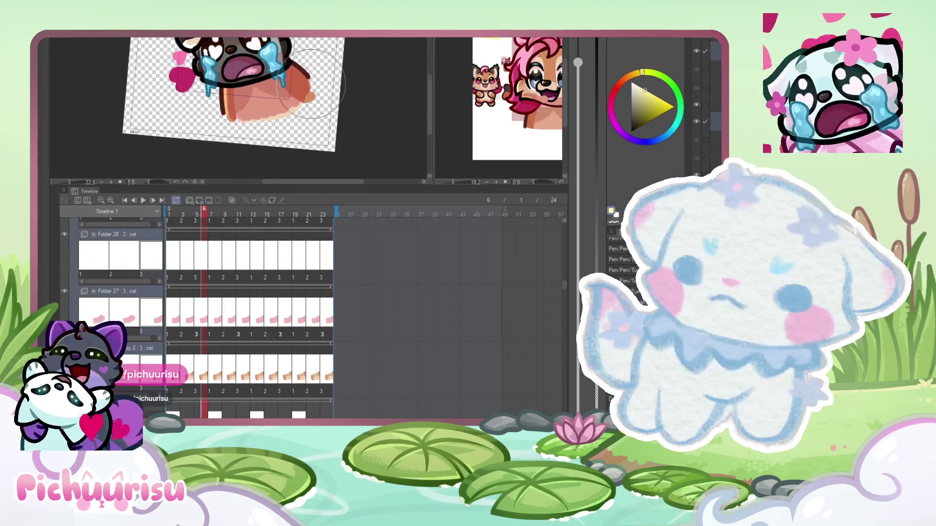
left_click(143, 201)
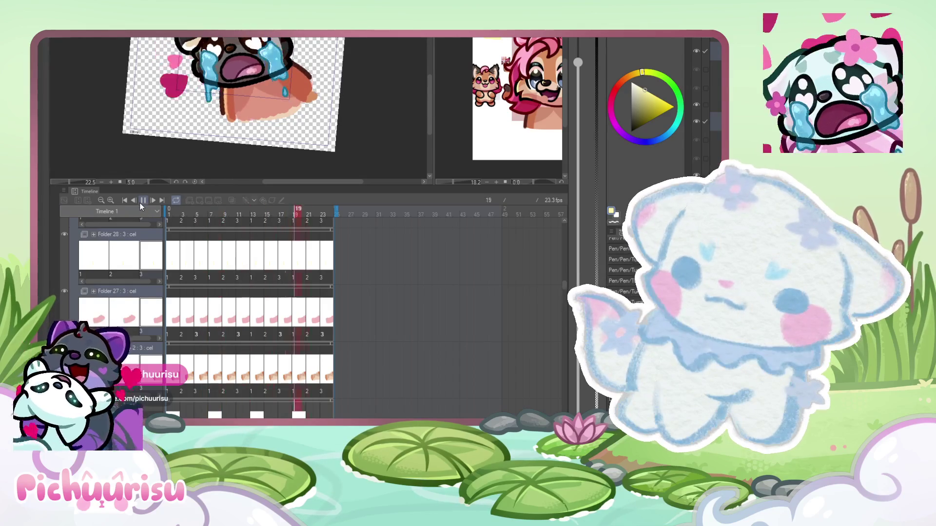
- Pause playback on frame 4, check Folder 27's hearts-only cel, and go back to frame 1
scroll(319, 68, "down", 2)
scroll(253, 73, "up", 1)
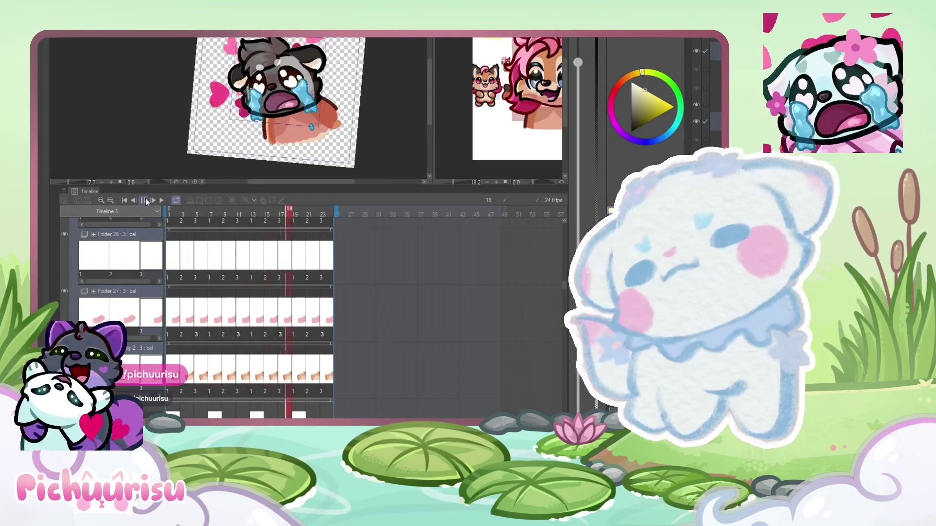
left_click(146, 198)
scroll(268, 107, "up", 1)
scroll(307, 97, "up", 2)
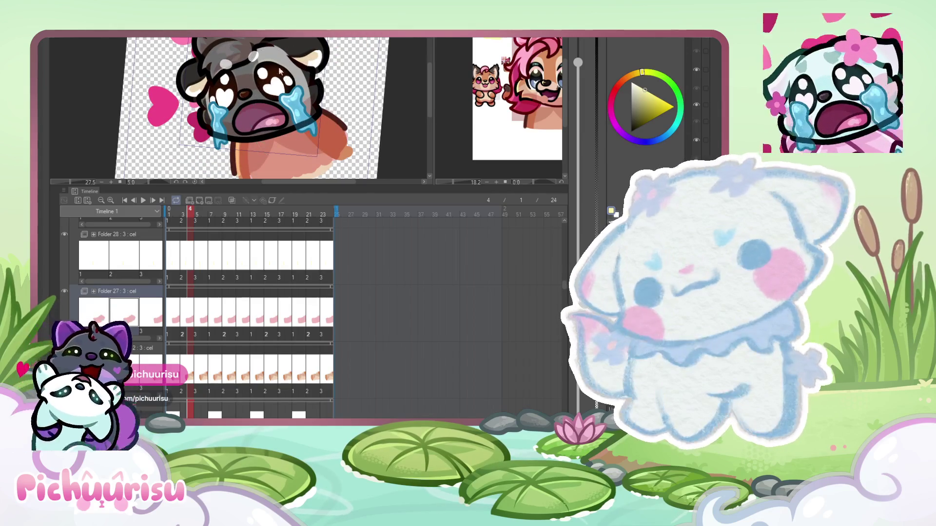
left_click(714, 132)
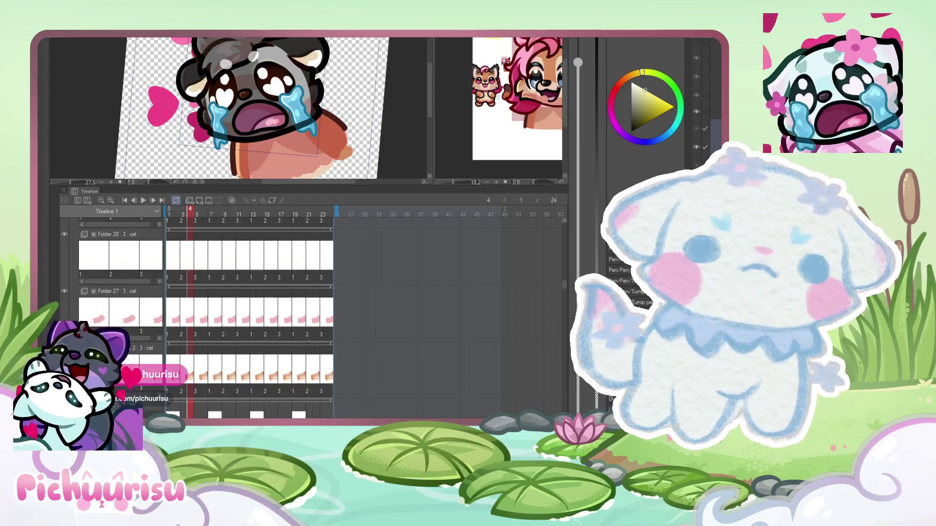
left_click(159, 318)
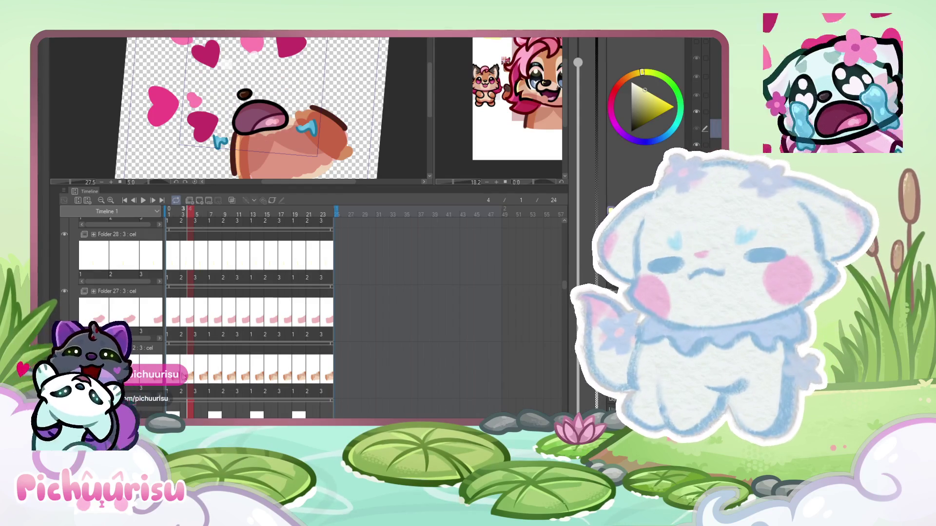
mouse_move(189, 218)
left_mouse_down()
mouse_move(152, 217)
mouse_move(226, 215)
left_mouse_up()
left_click(209, 220)
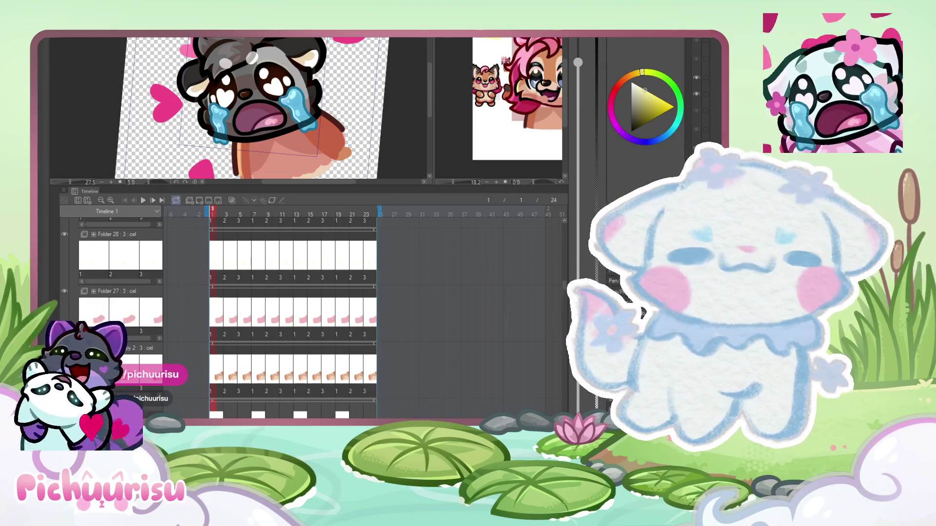
- Hide the crying face layer and lasso-delete the upper head outline from the lineart
left_click(696, 111)
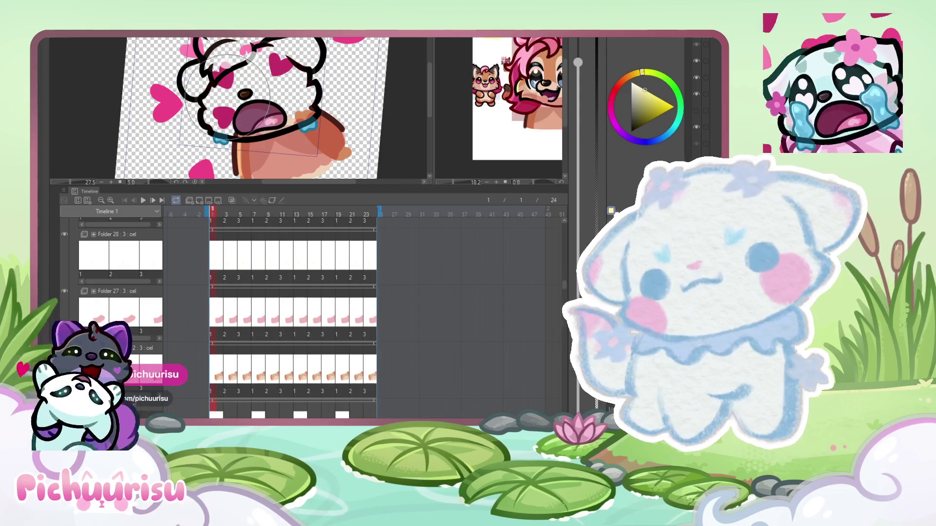
scroll(272, 102, "up", 3)
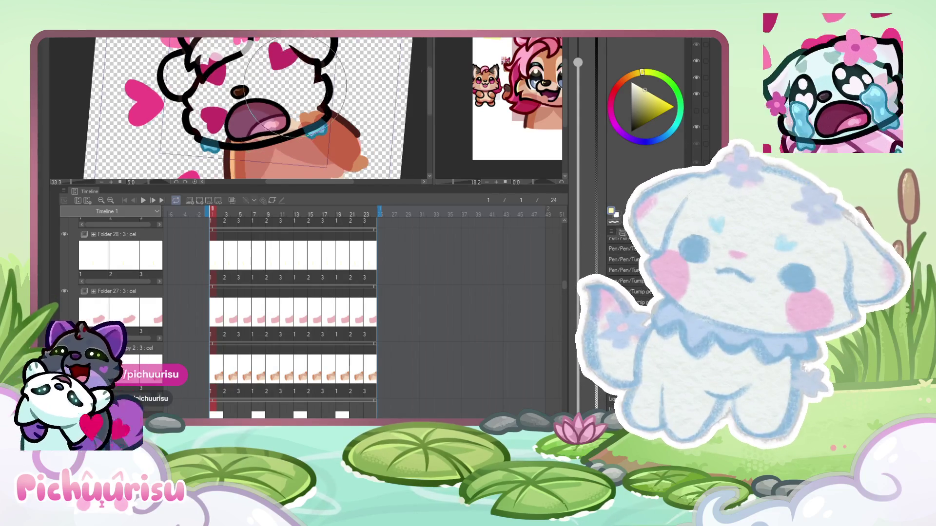
left_click(324, 73, "alt")
scroll(318, 77, "down", 2)
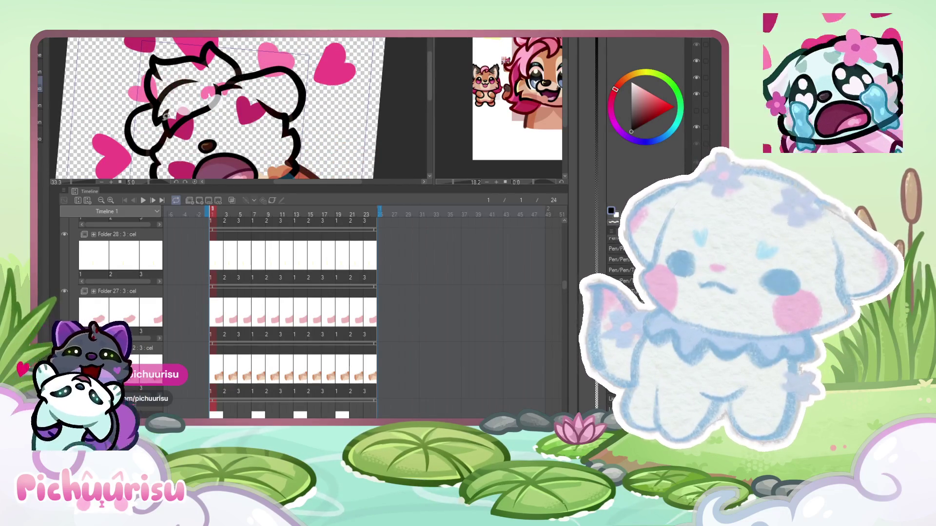
scroll(153, 148, "down", 1)
mouse_move(155, 136)
left_mouse_down()
mouse_move(195, 140)
mouse_move(256, 107)
left_mouse_up()
key("e")
key("Delete")
- Select and delete the stroke left of the mouth and the right horn stroke, then deselect
scroll(146, 122, "down", 2)
scroll(177, 104, "up", 1)
scroll(178, 104, "up", 2)
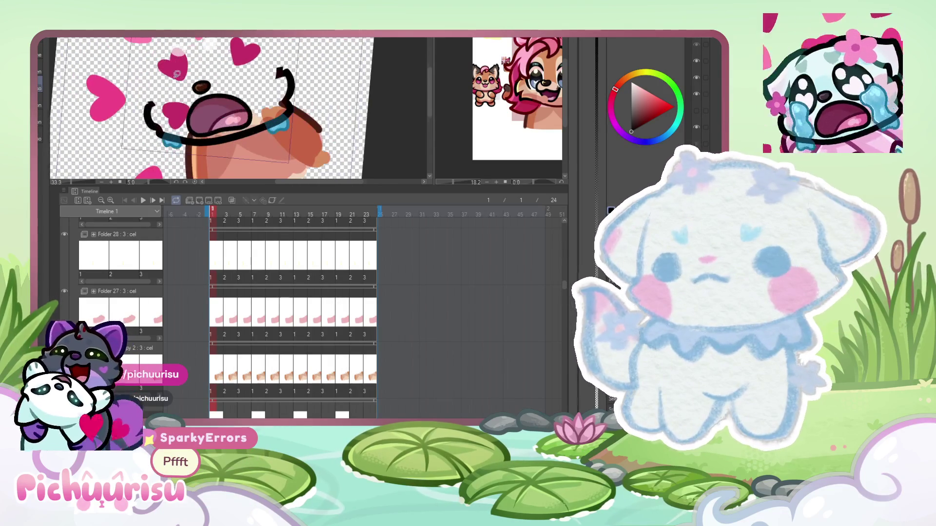
left_click_drag(167, 122, 156, 98)
mouse_move(283, 58)
left_mouse_down()
mouse_move(273, 53)
mouse_move(273, 100)
mouse_move(306, 106)
left_mouse_up()
key("Delete")
key("ctrl+d")
scroll(292, 312, "down", 5)
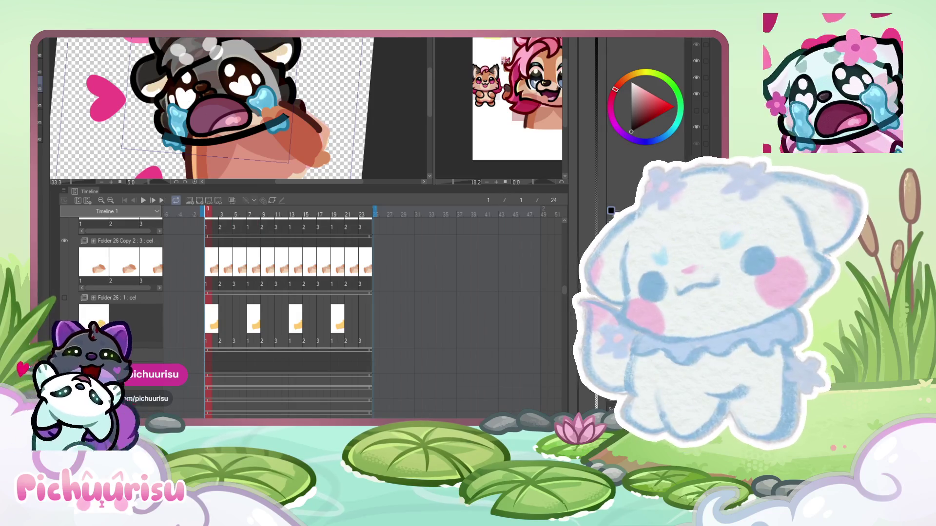
- Hide the grey crying face overlay and bring it back as a faint reference
key("ctrl+z")
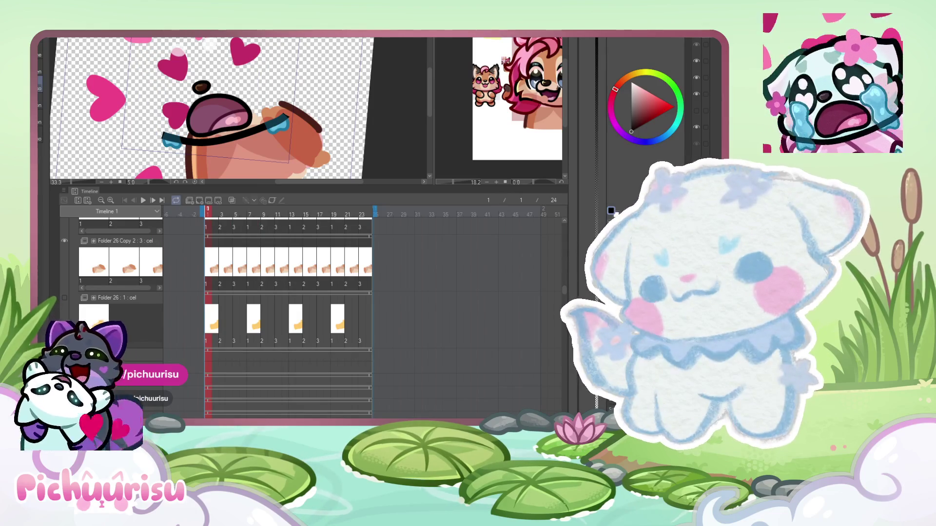
key("ctrl+v")
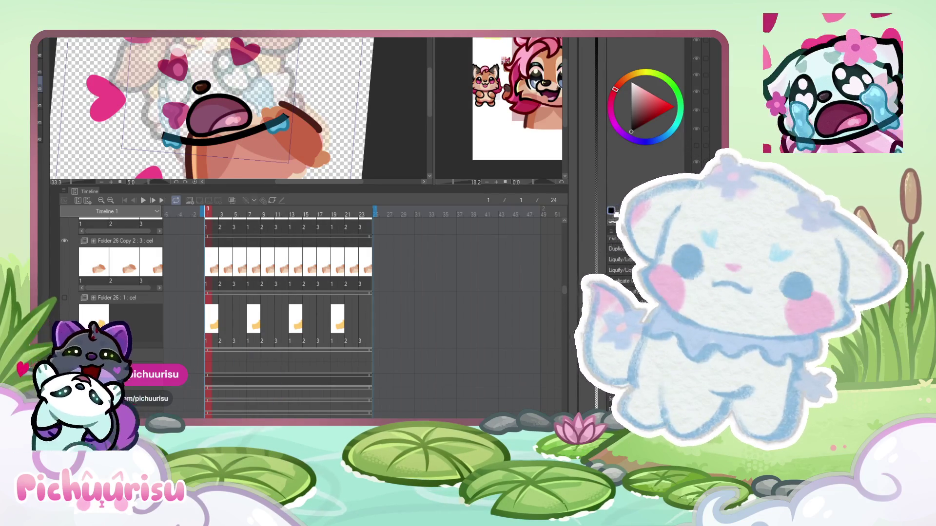
scroll(265, 57, "up", 2)
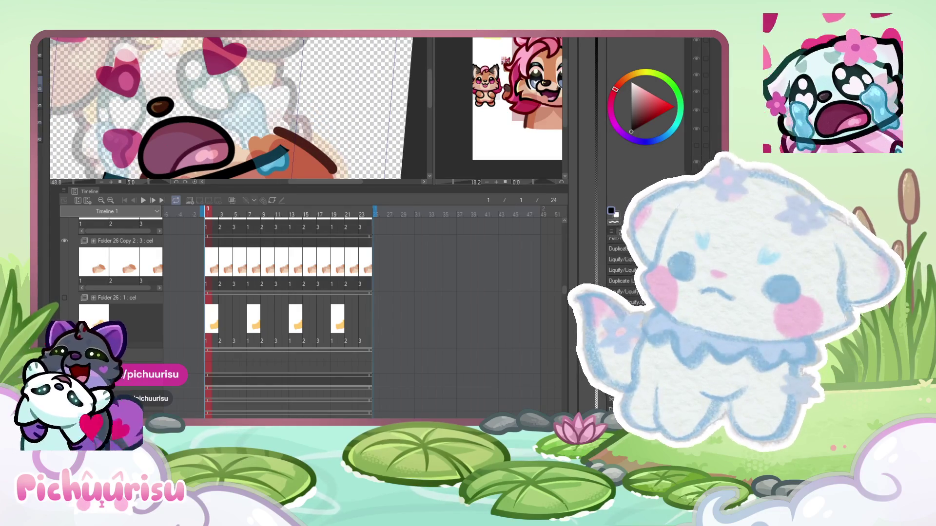
scroll(110, 68, "up", 1)
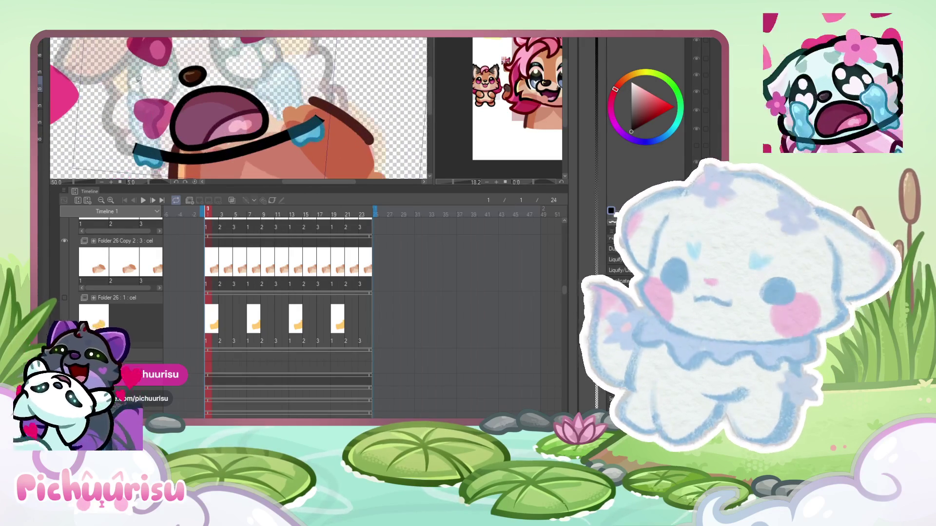
scroll(146, 78, "up", 1)
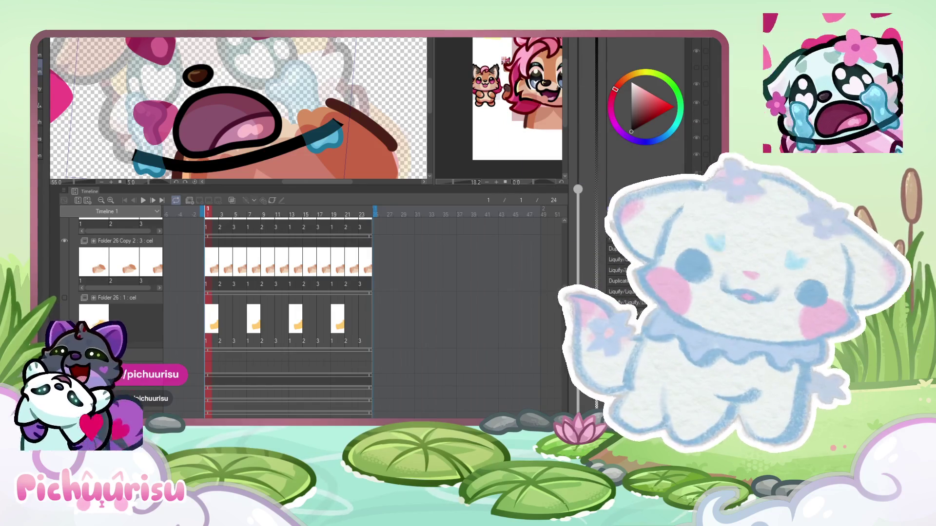
key("space")
scroll(228, 292, "up", 5)
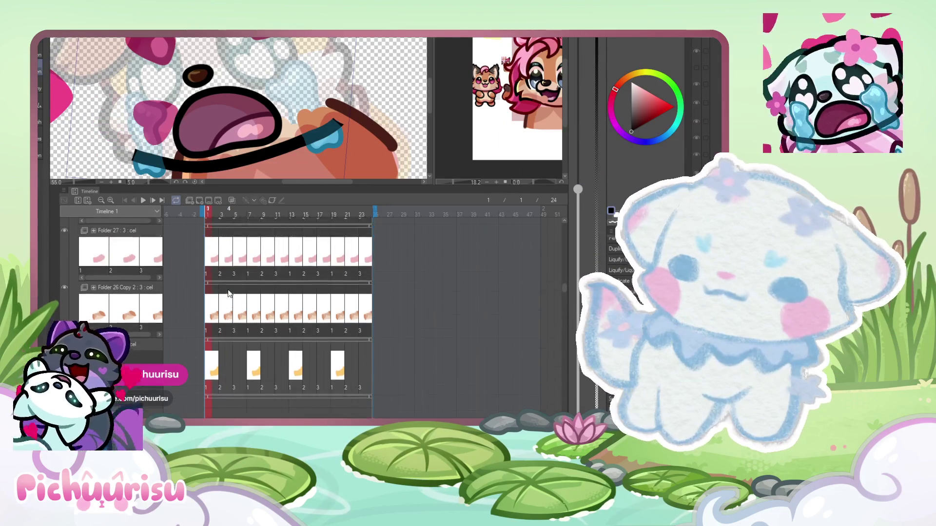
scroll(228, 288, "down", 5)
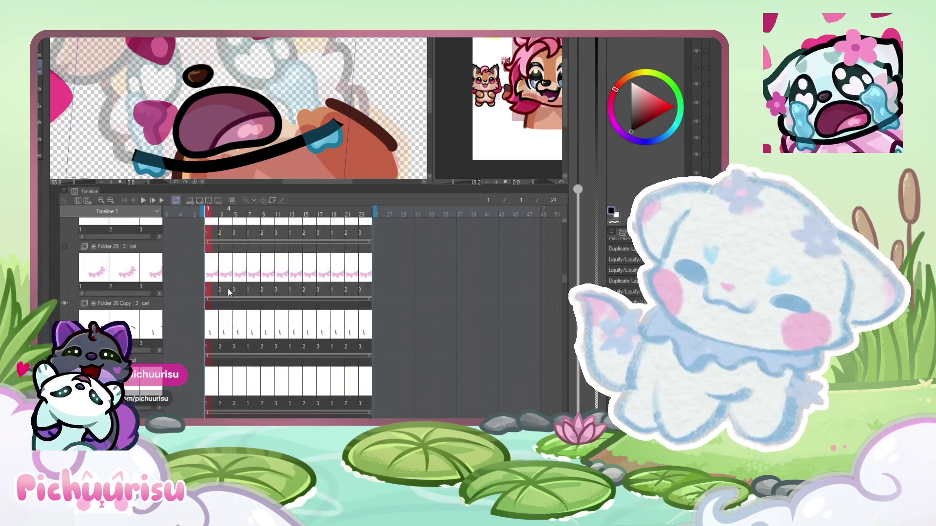
scroll(233, 284, "up", 1)
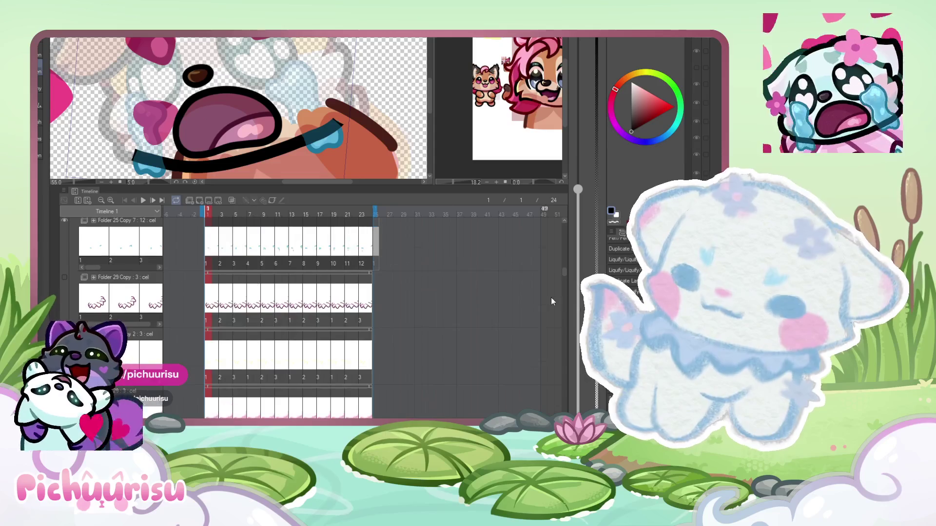
mouse_move(562, 273)
left_mouse_down()
mouse_move(569, 227)
mouse_move(585, 256)
left_mouse_up()
- Check frames 2 and 1, then draw a curved line on the emote's lineart on frame 1
left_click(213, 375)
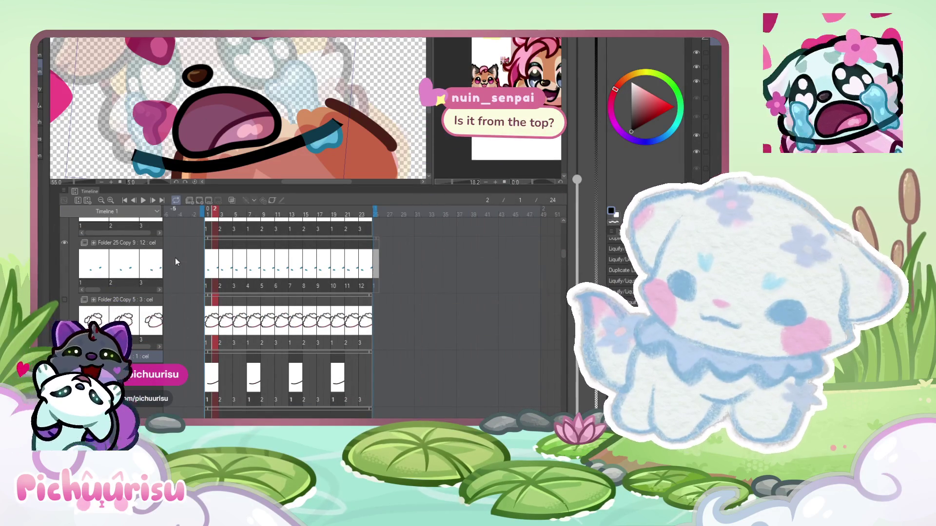
left_click(207, 378)
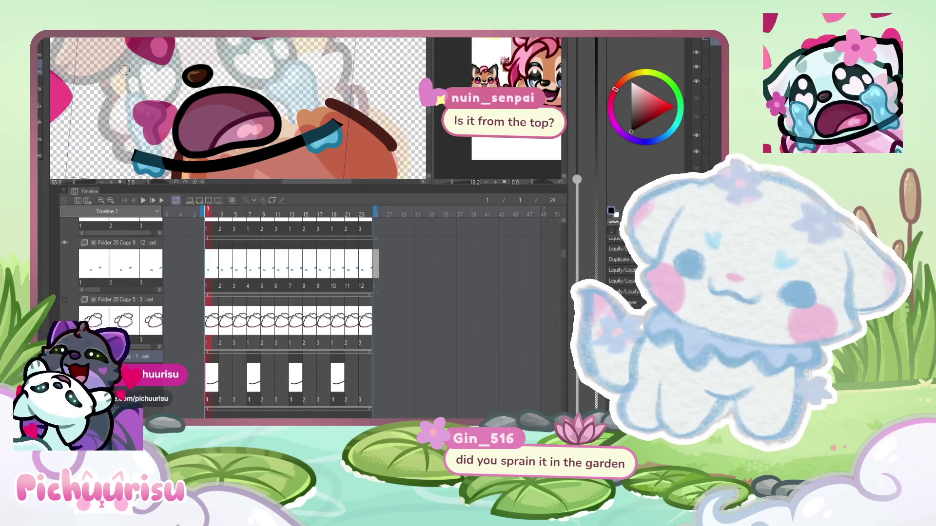
scroll(132, 75, "up", 1)
mouse_move(124, 53)
left_mouse_down()
mouse_move(95, 78)
mouse_move(131, 104)
left_mouse_up()
scroll(122, 56, "up", 3)
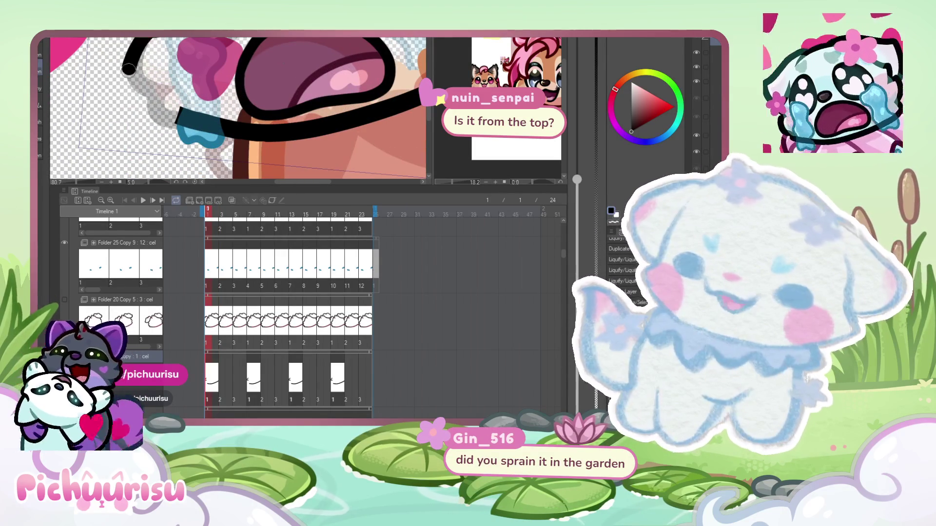
scroll(148, 97, "up", 3)
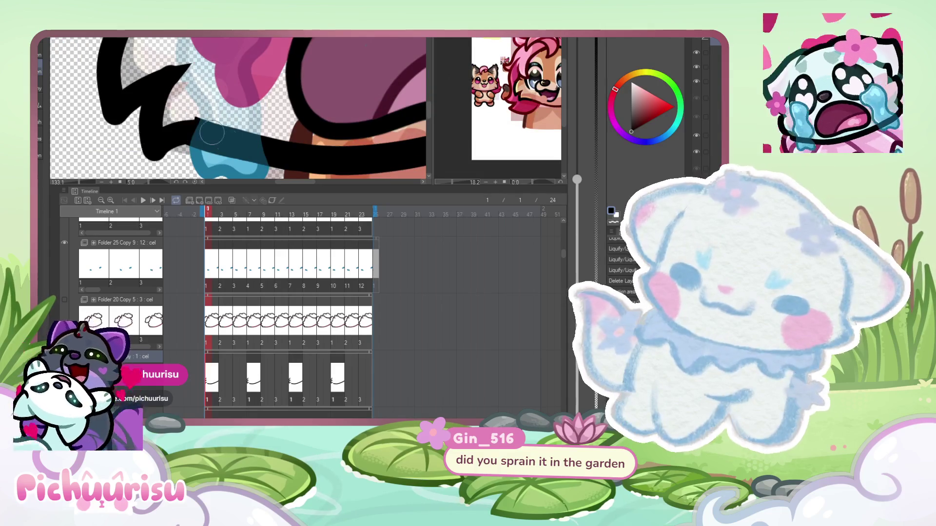
scroll(152, 114, "down", 10)
scroll(156, 64, "up", 4)
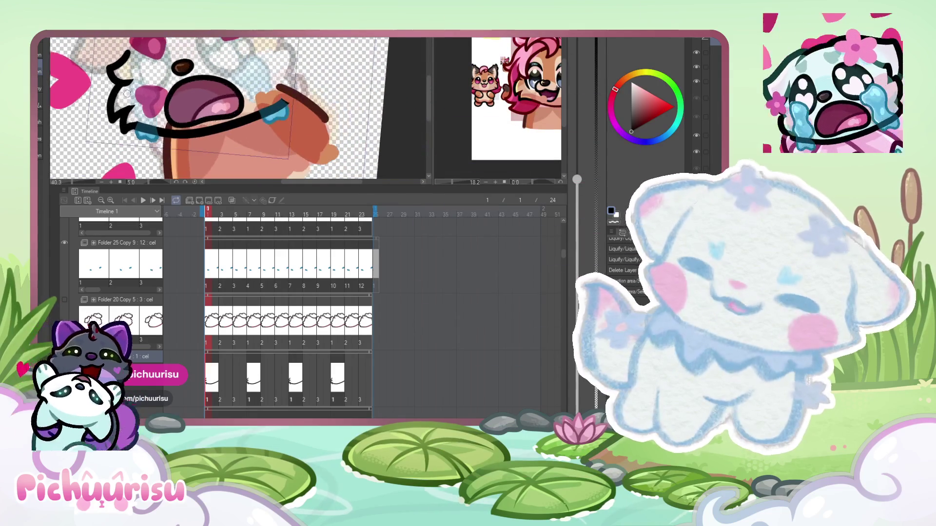
- Draw a 3-shaped cheek fluff outline with a zigzag extension beside the mouth, redrawing and thickening it
mouse_move(204, 47)
left_mouse_down()
mouse_move(232, 92)
mouse_move(236, 85)
mouse_move(285, 120)
mouse_move(241, 124)
left_mouse_up()
scroll(219, 53, "down", 1)
scroll(220, 52, "up", 2)
mouse_move(229, 83)
left_mouse_down()
mouse_move(278, 122)
mouse_move(219, 160)
left_mouse_up()
scroll(238, 92, "up", 1)
scroll(239, 91, "down", 3)
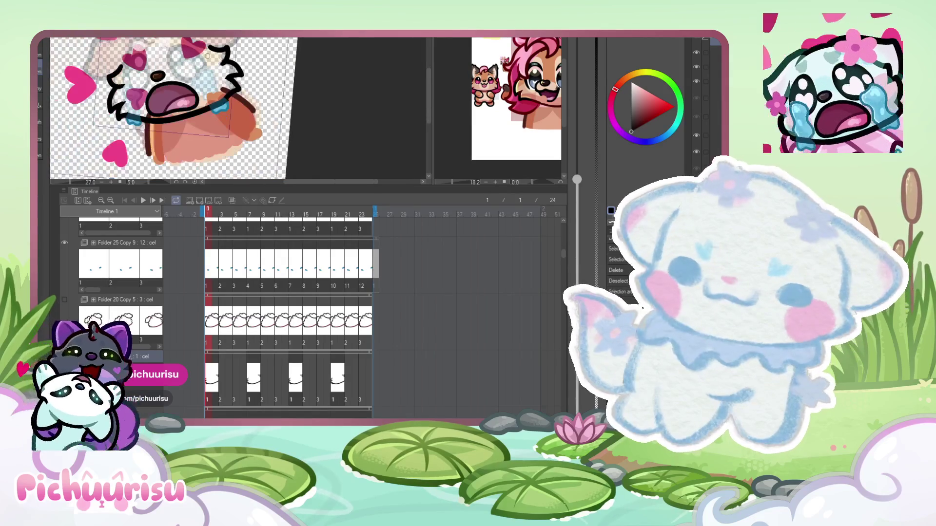
key("ctrl+z")
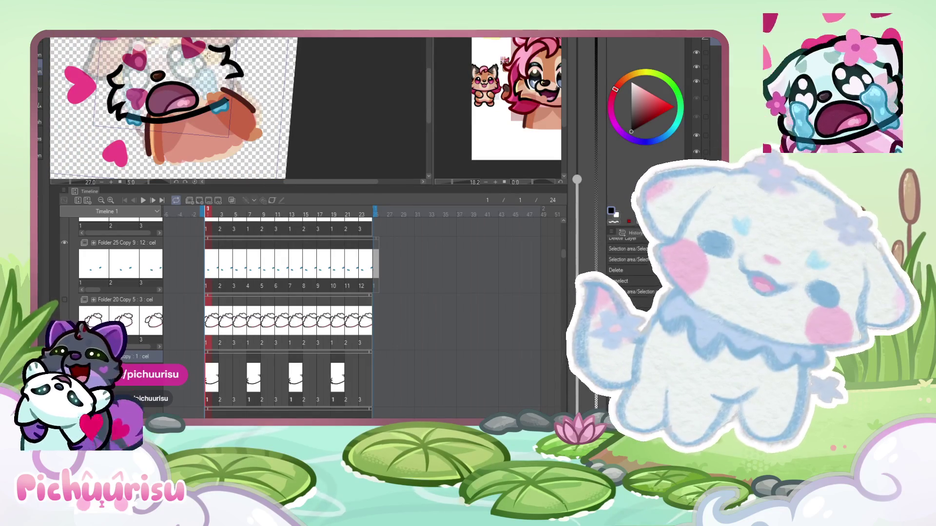
scroll(207, 56, "up", 3)
mouse_move(225, 54)
left_mouse_down()
mouse_move(256, 73)
mouse_move(217, 120)
mouse_move(249, 127)
mouse_move(225, 147)
left_mouse_up()
scroll(227, 139, "up", 5)
mouse_move(245, 72)
left_mouse_down()
mouse_move(285, 100)
mouse_move(209, 177)
left_mouse_up()
scroll(213, 77, "down", 4)
scroll(213, 77, "down", 4)
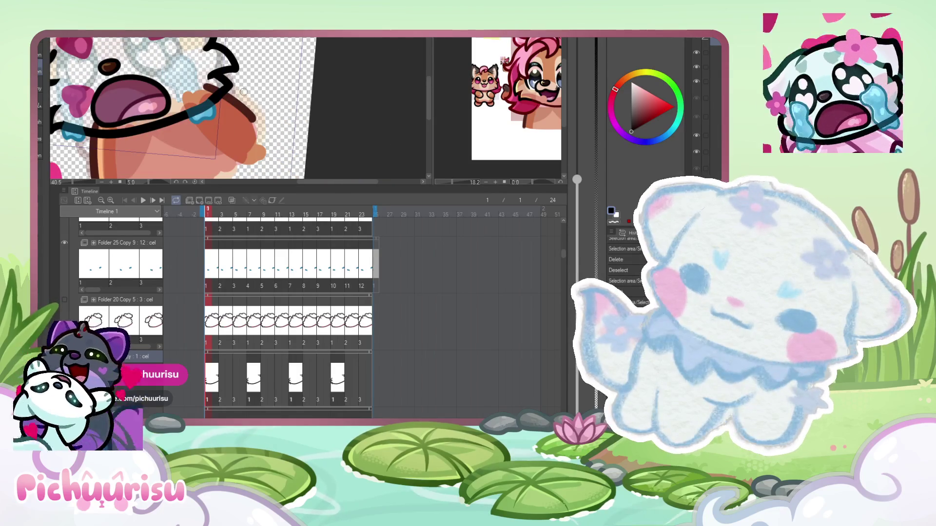
- Widen the second document's view and switch to that document
mouse_move(431, 67)
left_mouse_down()
mouse_move(278, 66)
mouse_move(385, 67)
left_mouse_up()
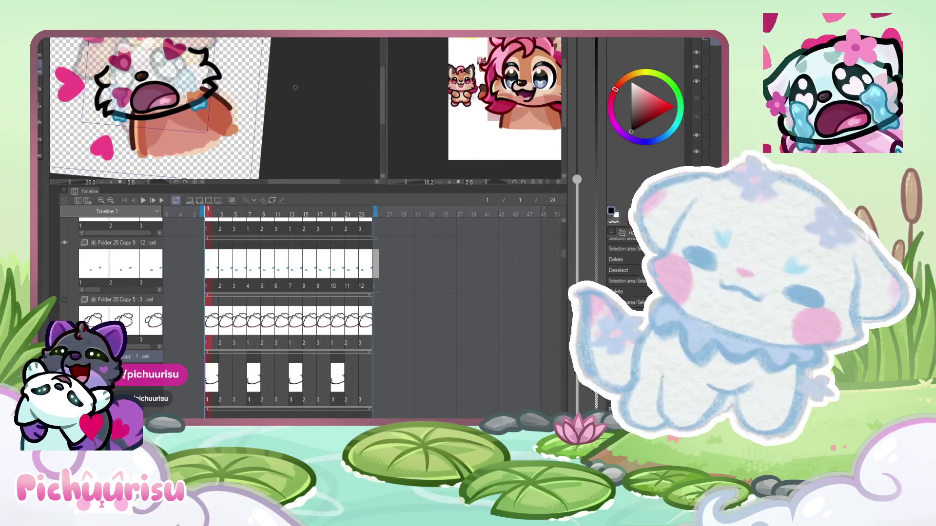
scroll(214, 78, "up", 10)
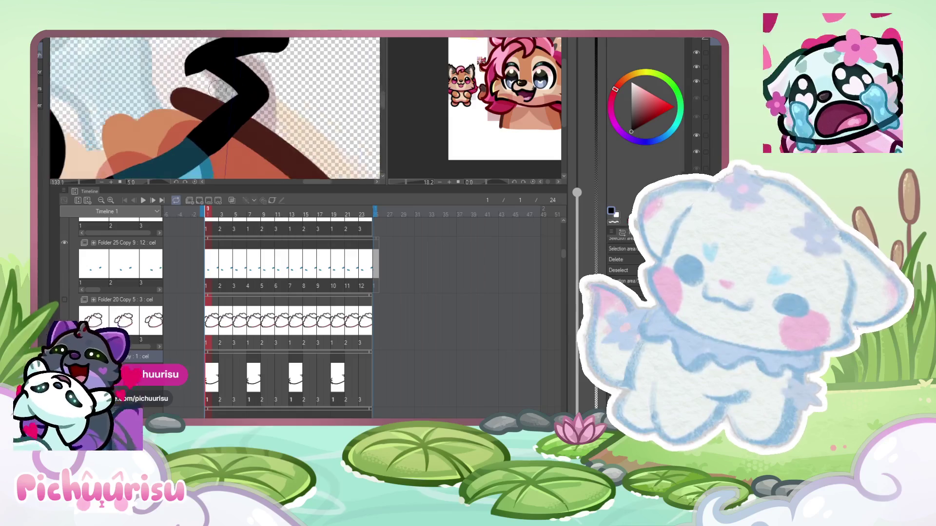
scroll(214, 78, "down", 5)
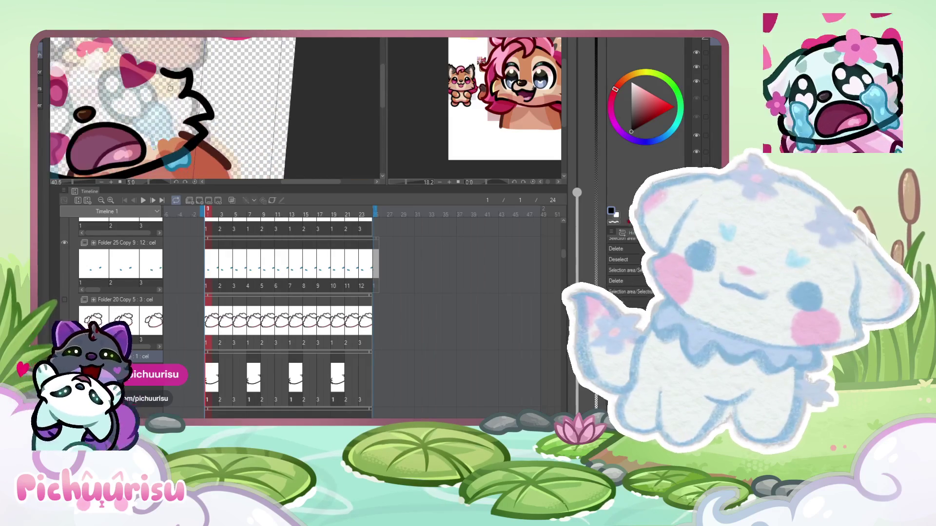
scroll(207, 114, "up", 3)
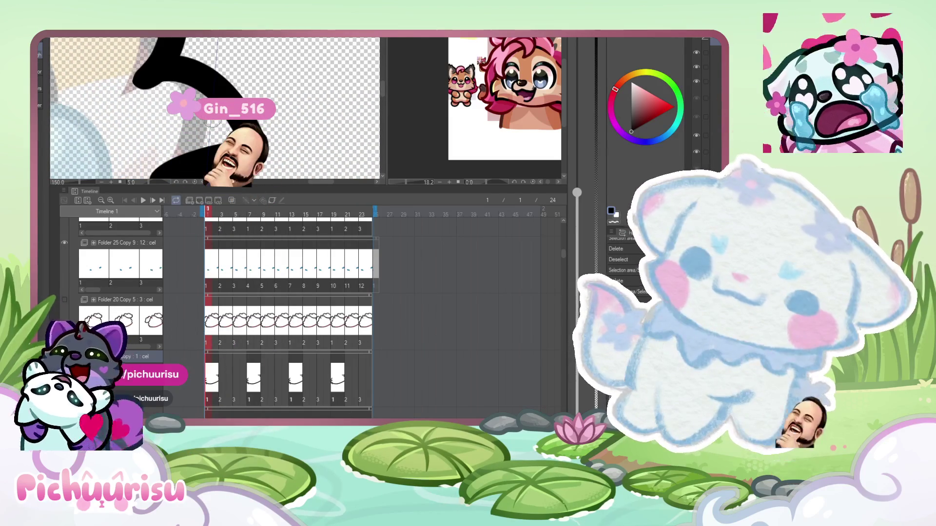
scroll(213, 124, "down", 4)
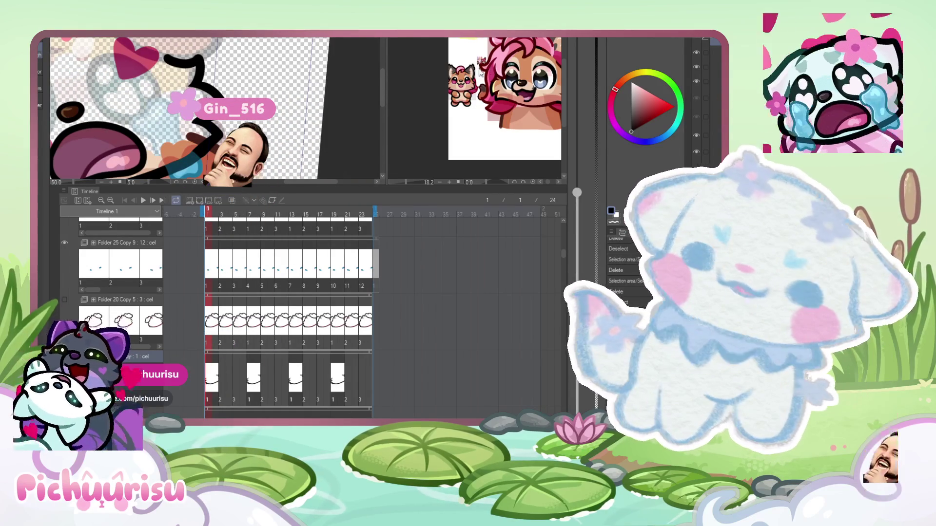
left_click(392, 78)
- In the Animation2 document, sketch a cup and a tablet beside it
left_click_drag(386, 77, 147, 77)
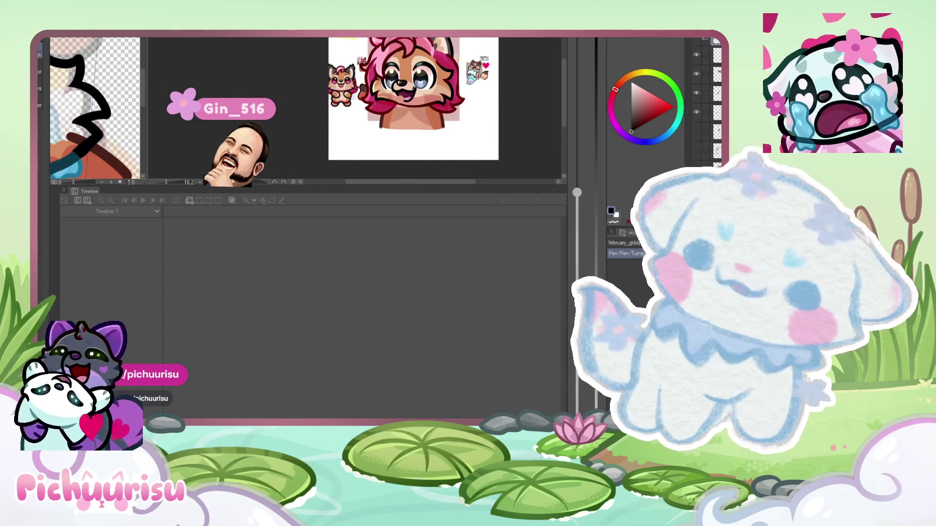
left_click(582, 35)
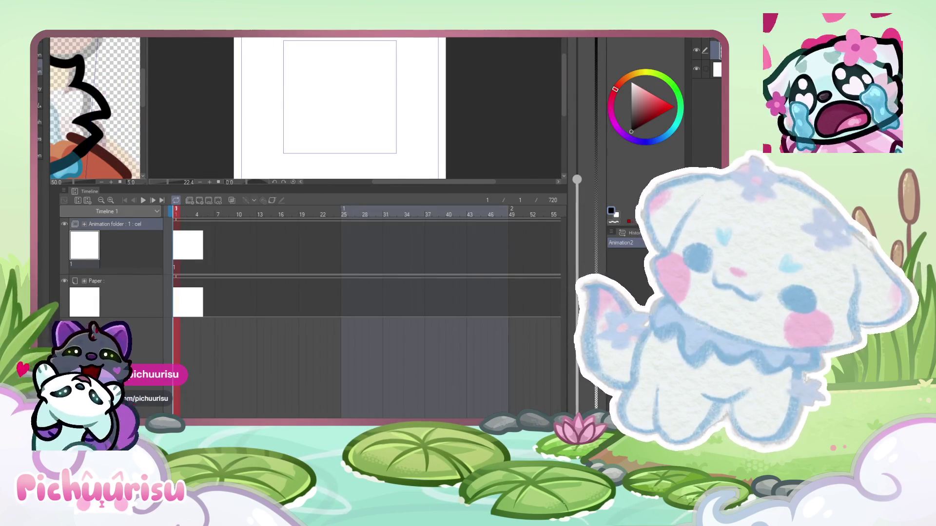
left_click_drag(371, 76, 388, 125)
mouse_move(336, 88)
left_mouse_down()
mouse_move(347, 139)
mouse_move(388, 121)
mouse_move(389, 97)
left_mouse_up()
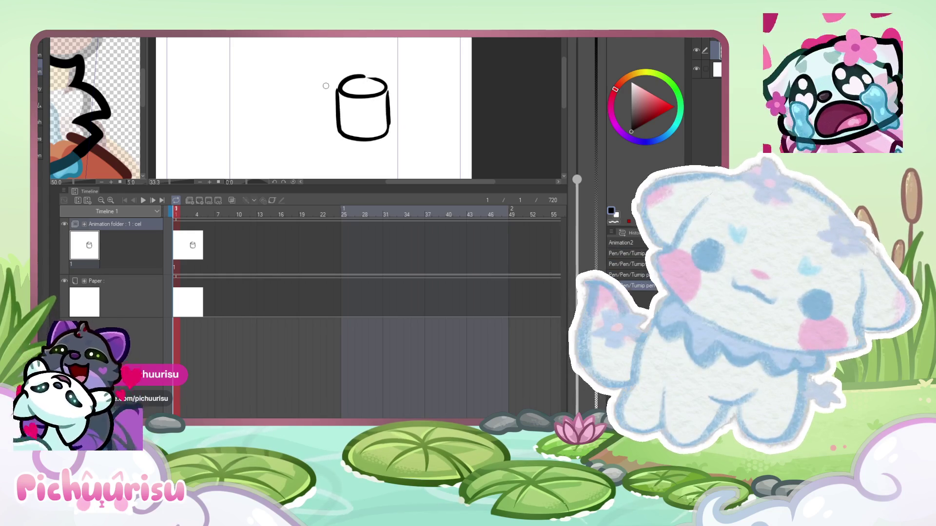
scroll(349, 62, "down", 1)
left_click_drag(293, 79, 248, 94)
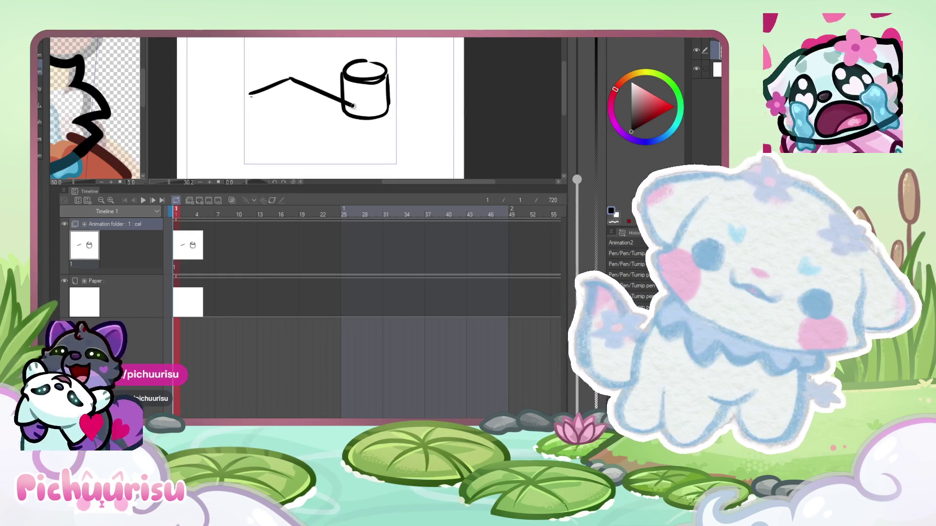
left_click_drag(266, 117, 327, 149)
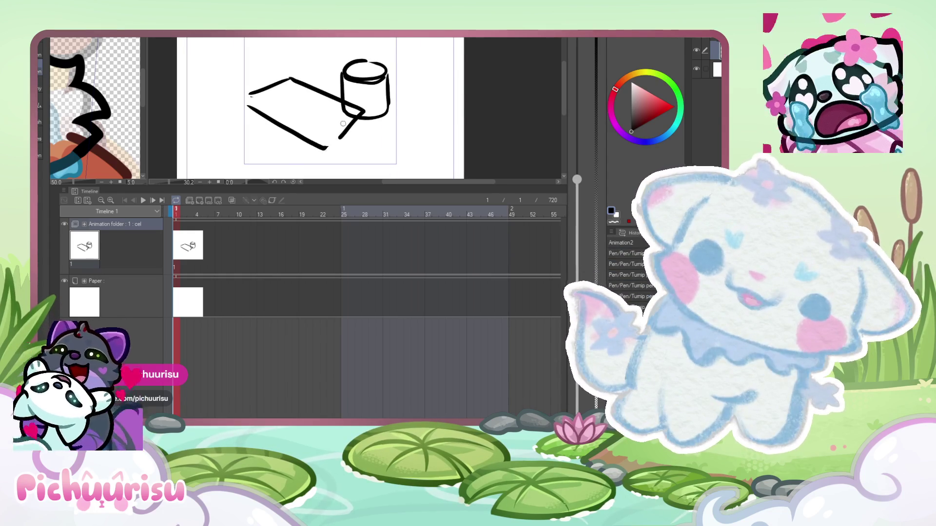
mouse_move(283, 86)
left_mouse_down()
mouse_move(312, 132)
mouse_move(303, 91)
mouse_move(344, 111)
mouse_move(305, 97)
mouse_move(277, 102)
mouse_move(330, 111)
left_mouse_up()
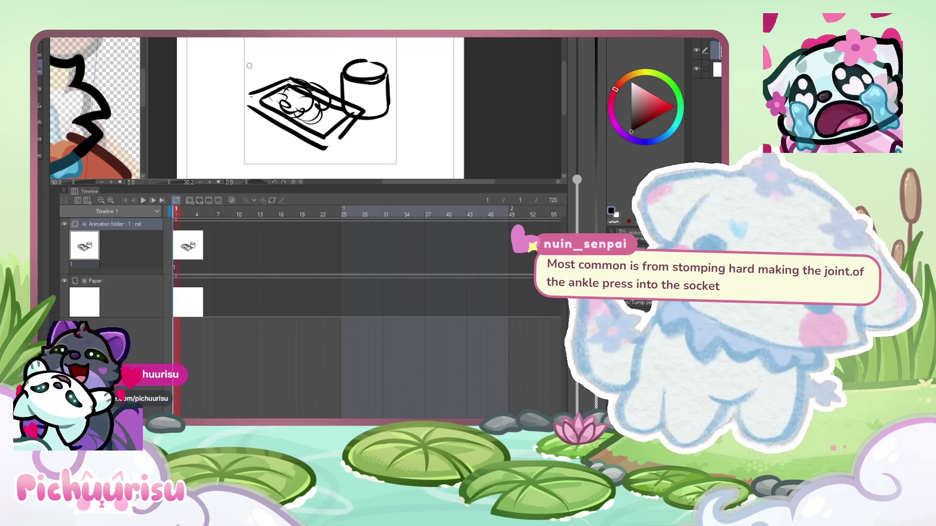
- Sketch the figure with a round head and hood, and erase stray lines near its face
left_click_drag(240, 47, 260, 72)
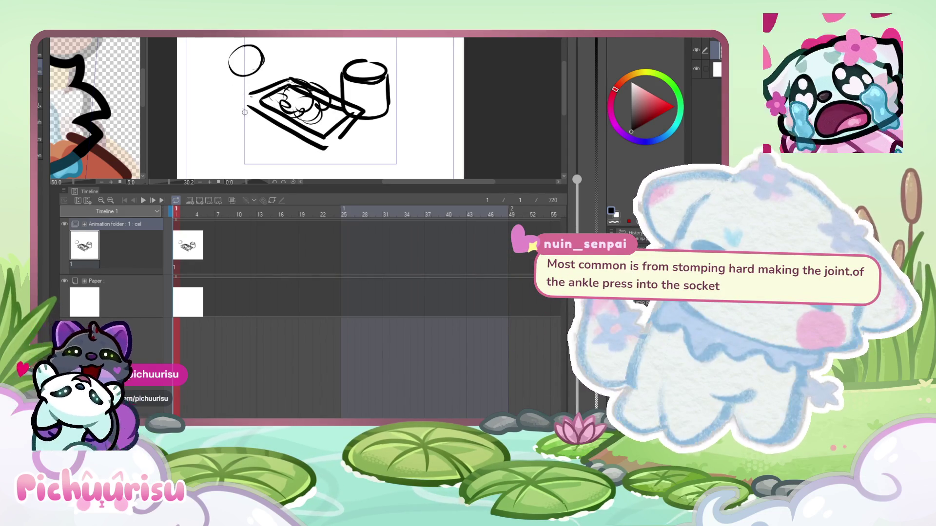
left_click_drag(234, 140, 242, 143)
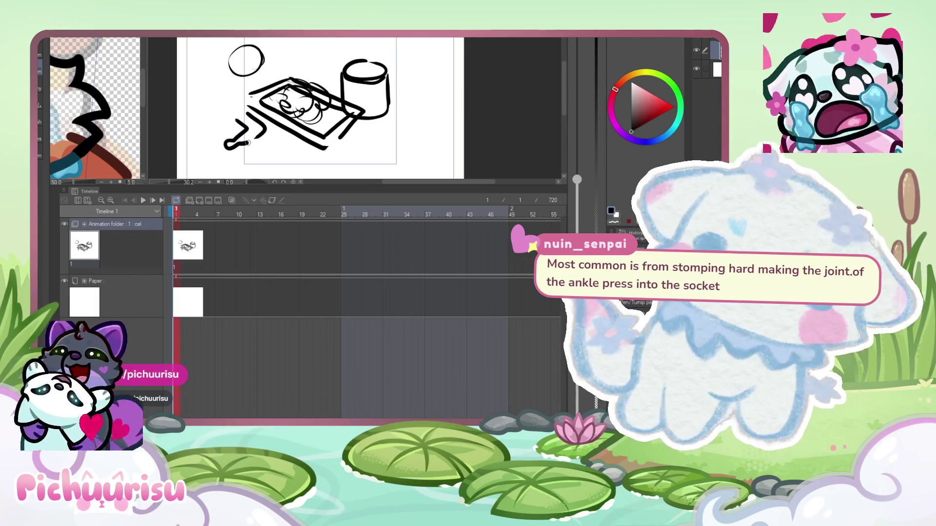
key("ctrl+z")
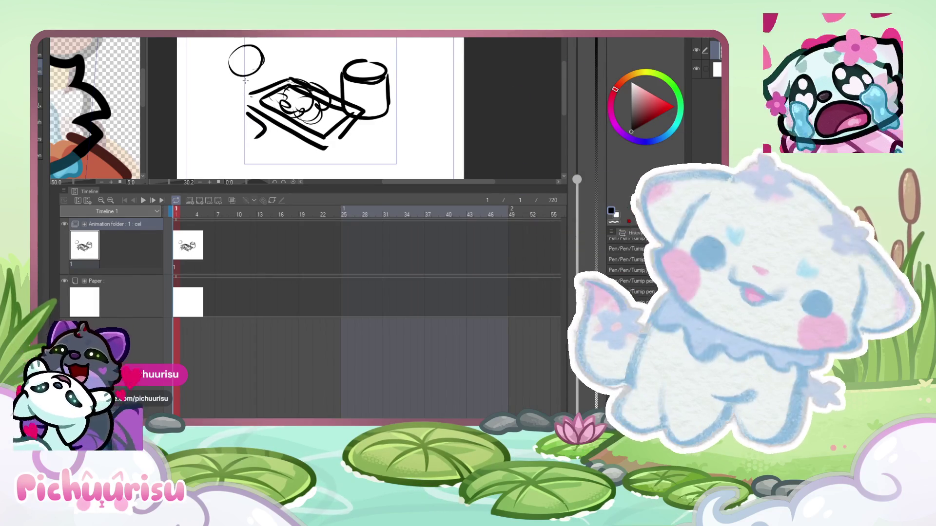
left_click_drag(248, 76, 256, 138)
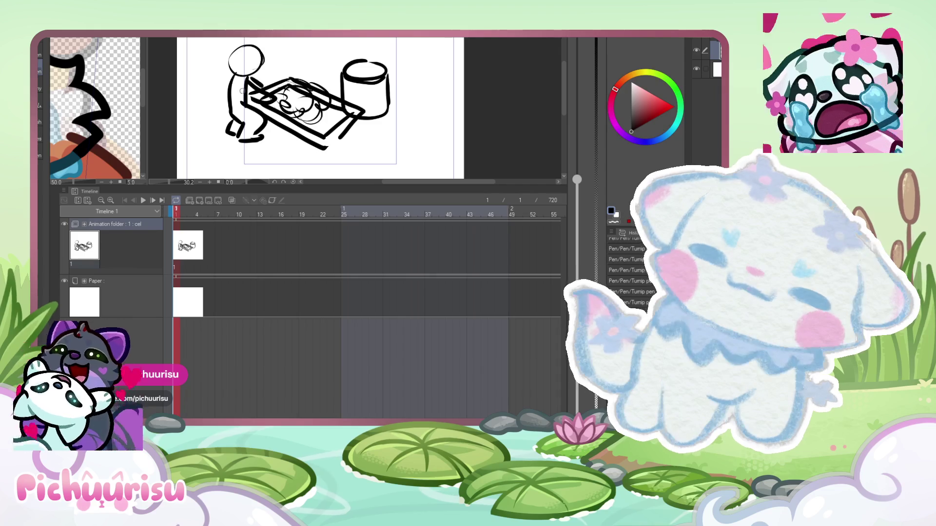
key("ctrl+z")
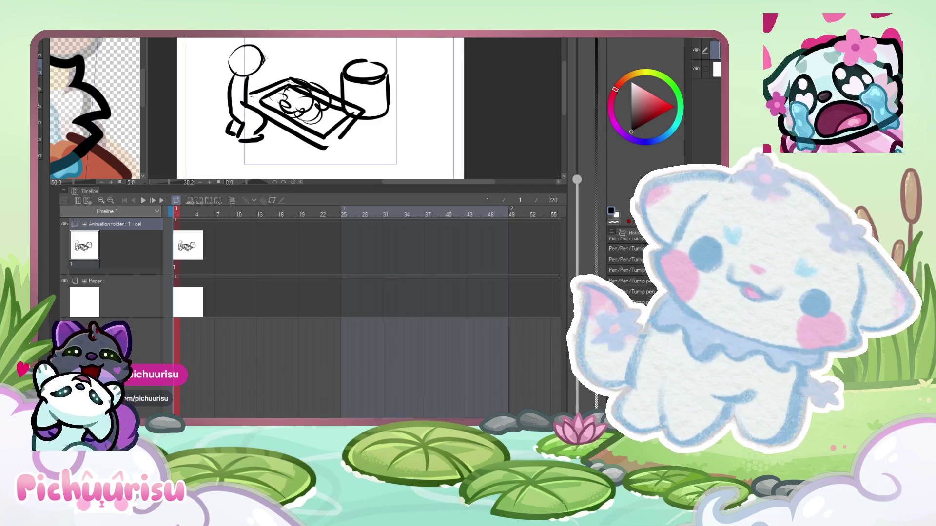
key("ctrl+z")
key("ctrl+z")
key("ctrl+z")
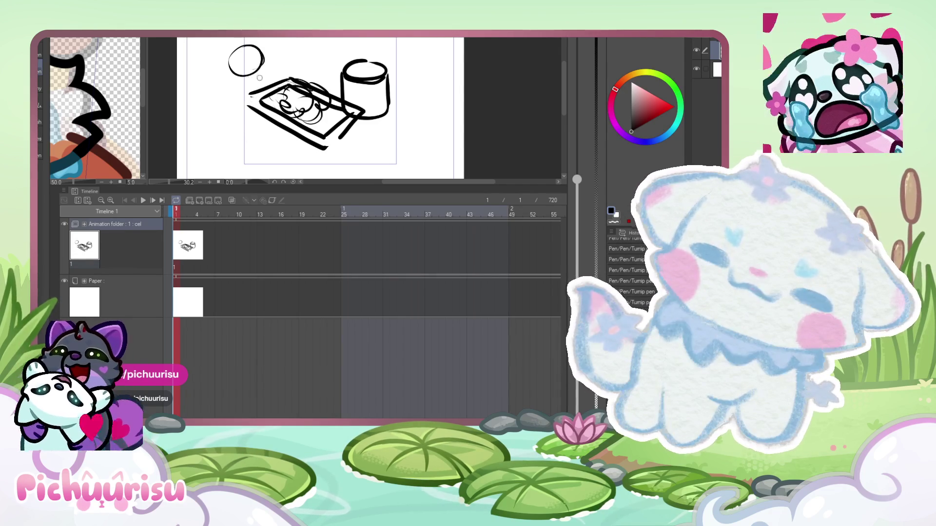
mouse_move(266, 61)
left_mouse_down()
mouse_move(280, 97)
mouse_move(234, 65)
mouse_move(265, 81)
mouse_move(238, 111)
mouse_move(274, 139)
mouse_move(210, 140)
left_mouse_up()
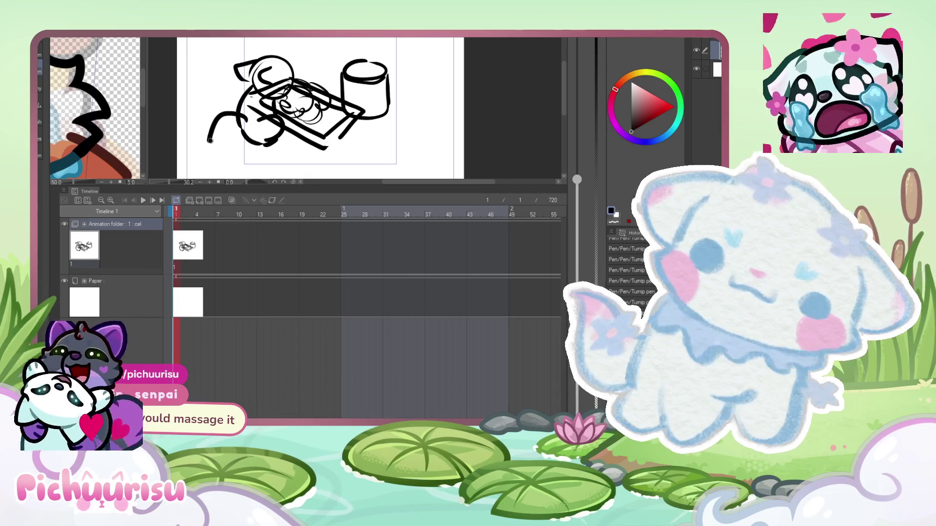
left_click_drag(254, 105, 271, 106)
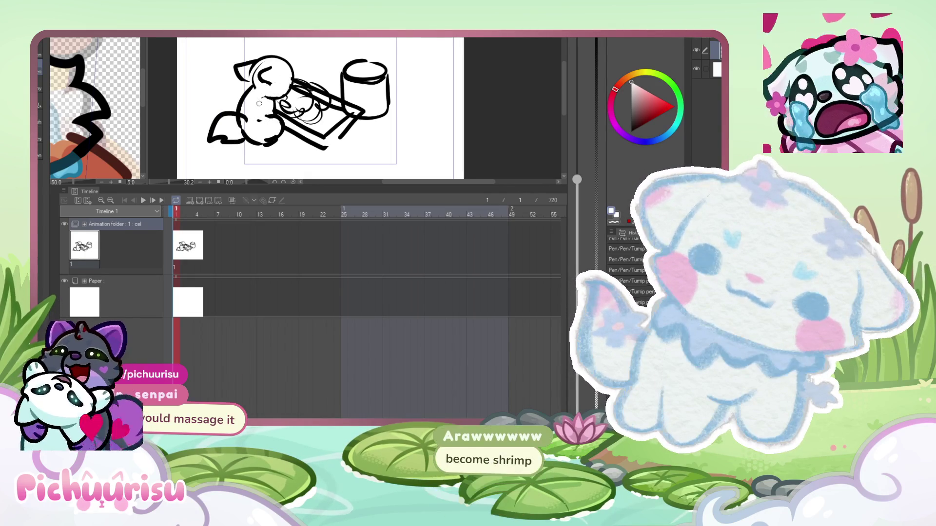
- Refine the strokes near the character's chin and paw, alternating black and white
scroll(253, 125, "up", 2)
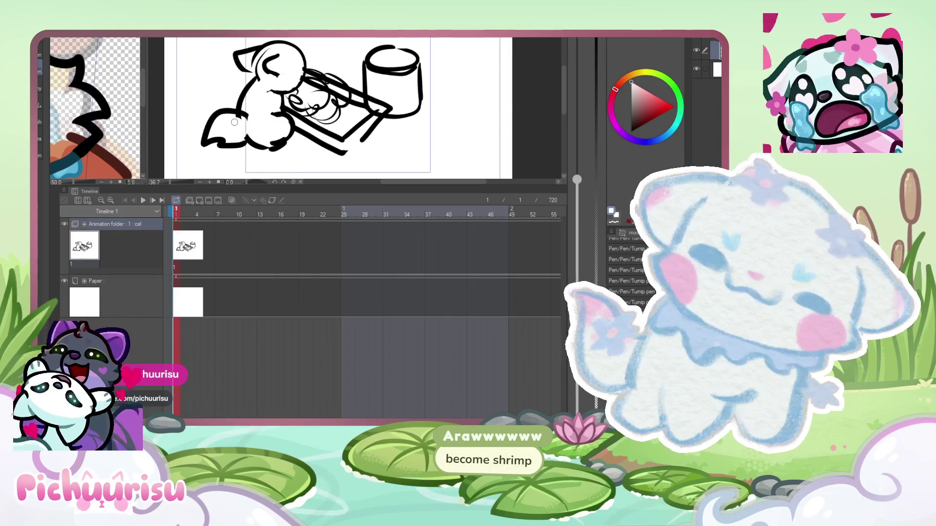
key("x")
left_click_drag(266, 91, 281, 104)
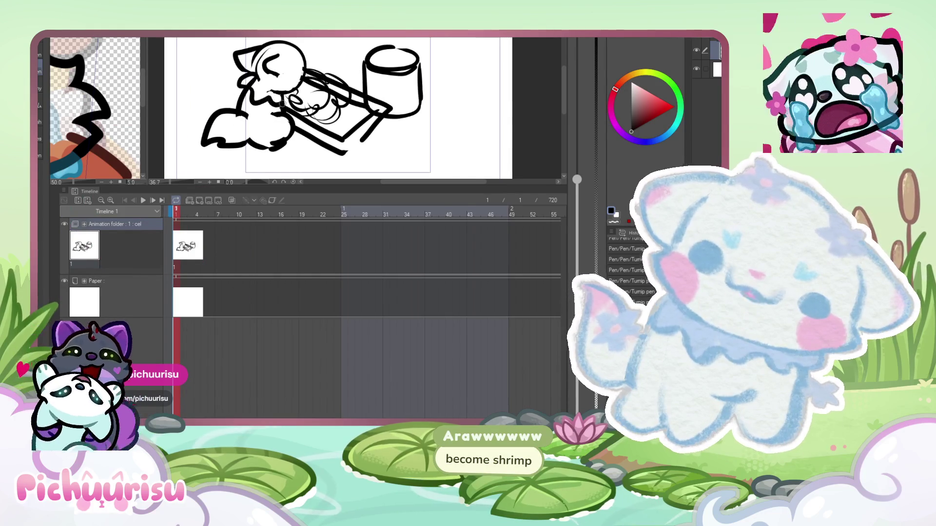
mouse_move(289, 143)
left_mouse_down()
mouse_move(271, 146)
mouse_move(279, 146)
left_mouse_up()
key("x")
scroll(279, 136, "down", 1)
scroll(279, 136, "down", 3)
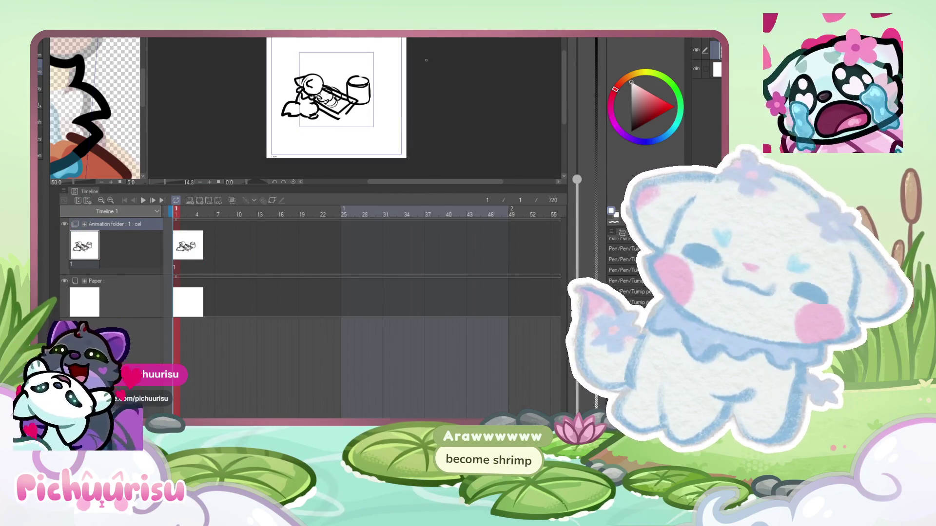
scroll(258, 128, "up", 3)
key("x")
left_click_drag(259, 117, 267, 134)
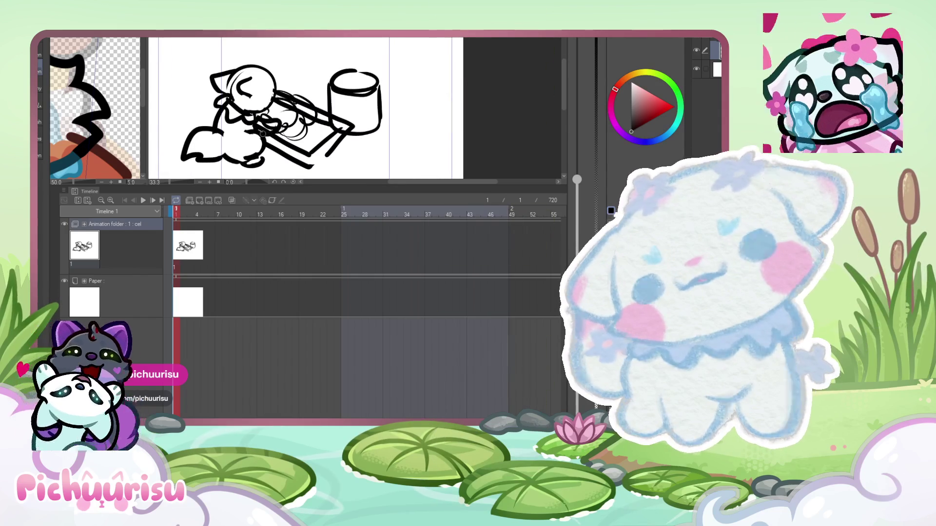
- Switch the colour to green, zoom out over the desk sketch, and widen the emote canvas pane
left_click(679, 97)
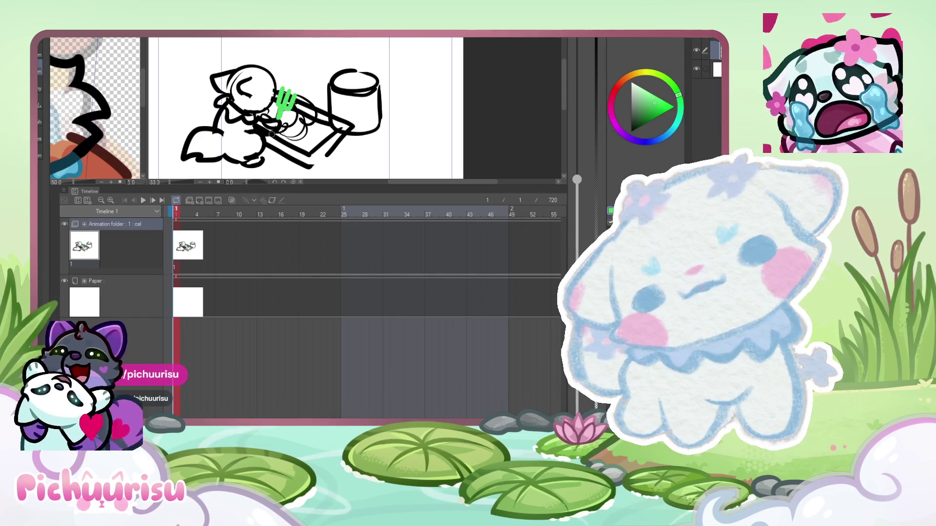
key("ctrl+minus")
key("ctrl+minus")
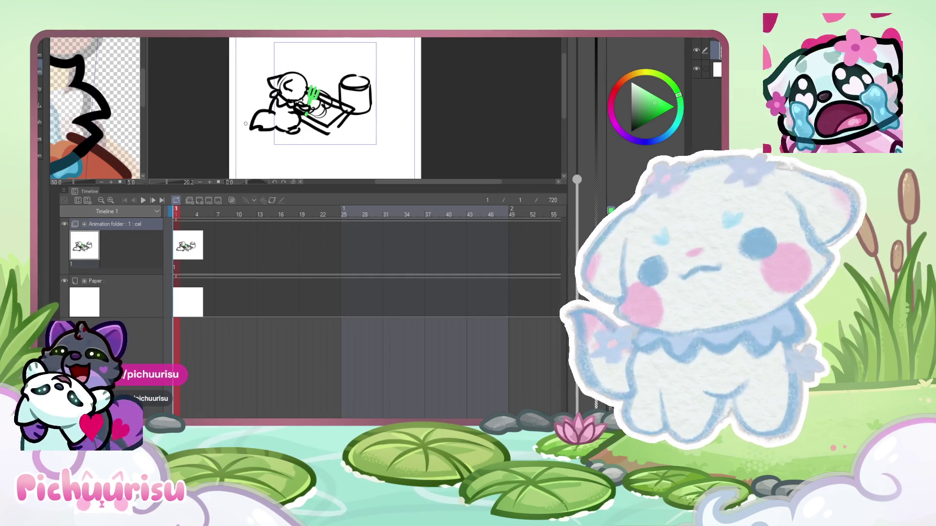
scroll(191, 122, "down", 3)
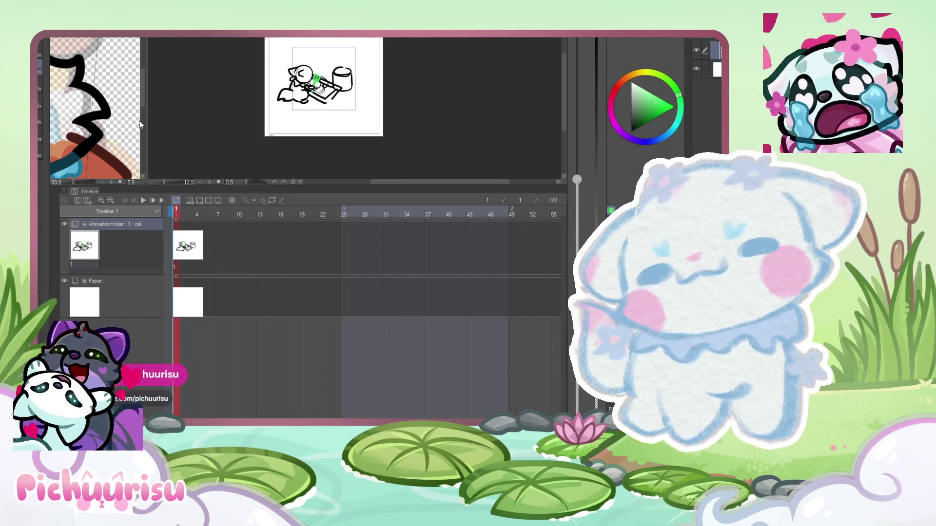
left_click_drag(146, 122, 476, 122)
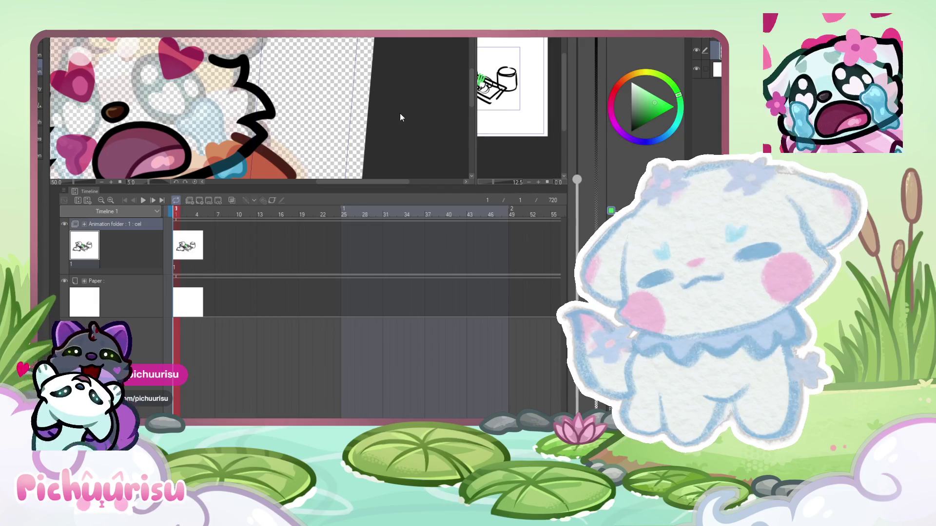
- Zoom in and delete the stray green dot, then clear the selection
scroll(226, 134, "up", 3)
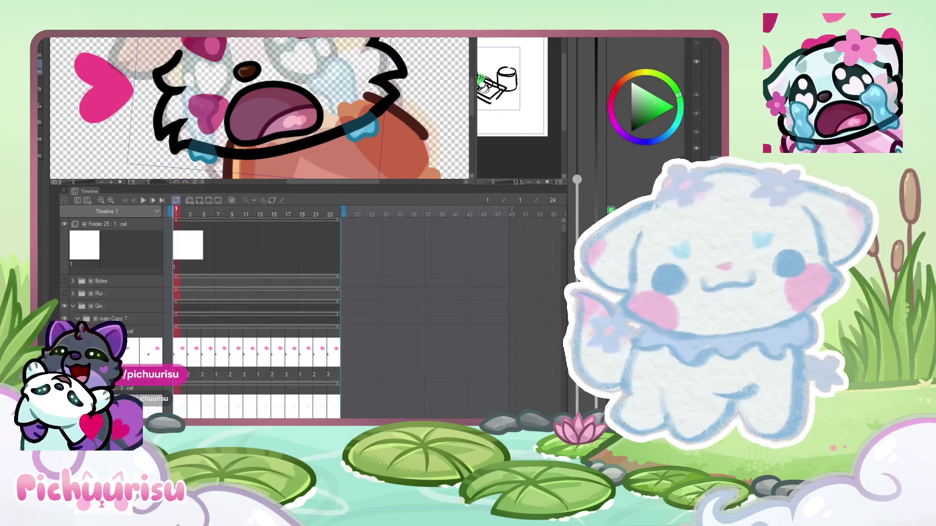
scroll(239, 166, "up", 1)
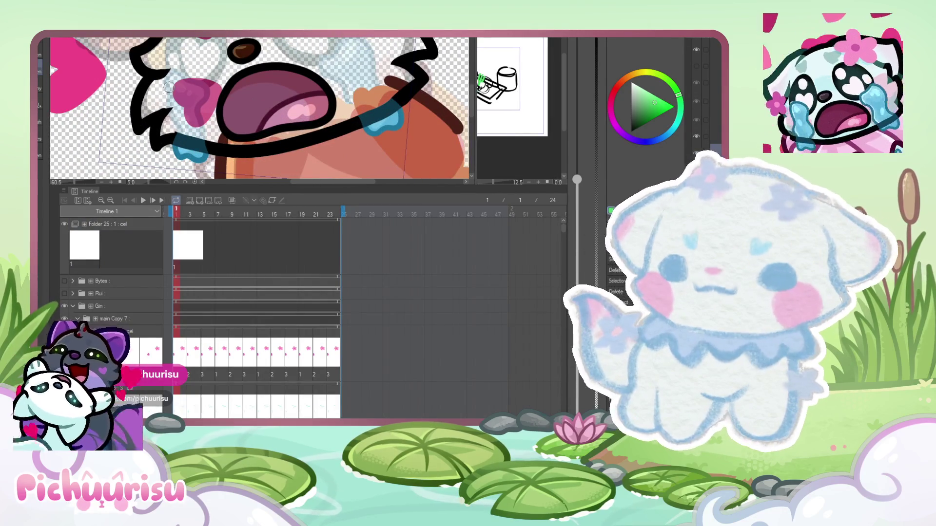
scroll(168, 73, "up", 4)
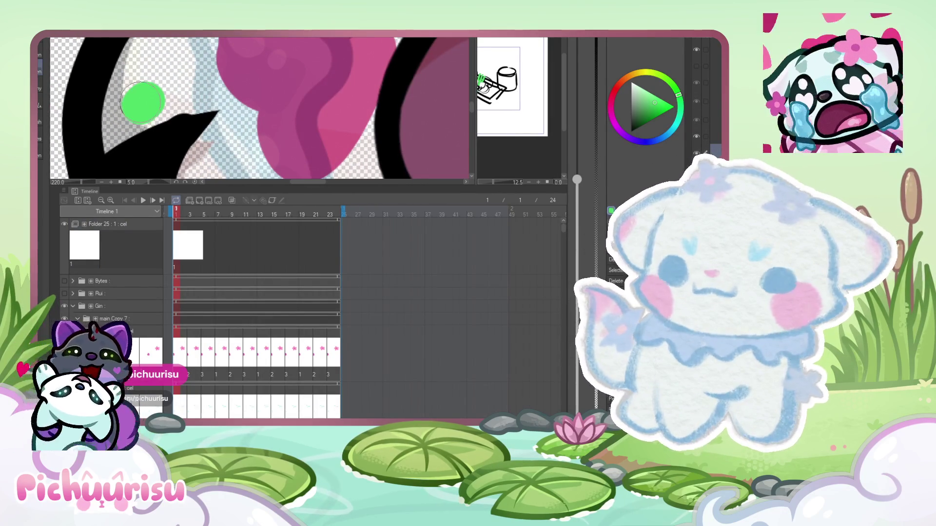
key("Delete")
key("ctrl+d")
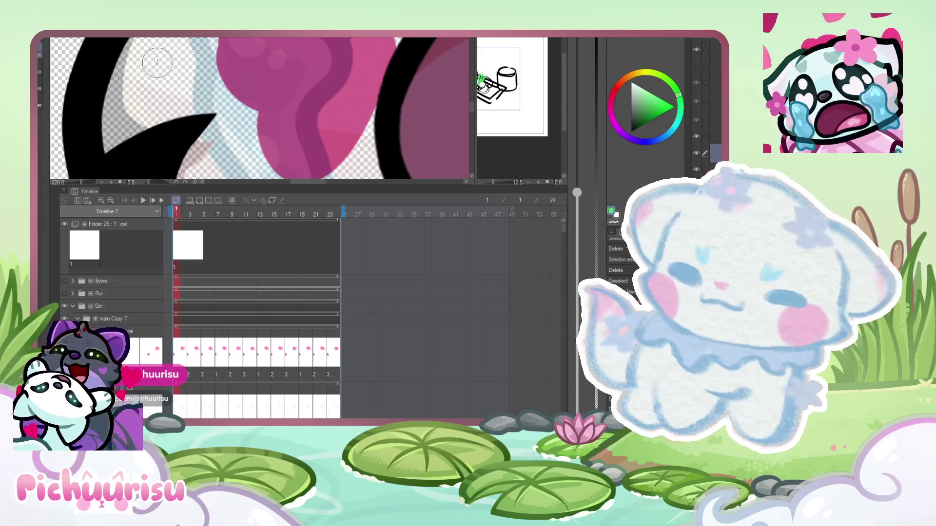
- Erase the grey fringe along the crying emote's black outline
scroll(87, 128, "down", 3)
scroll(183, 118, "up", 5)
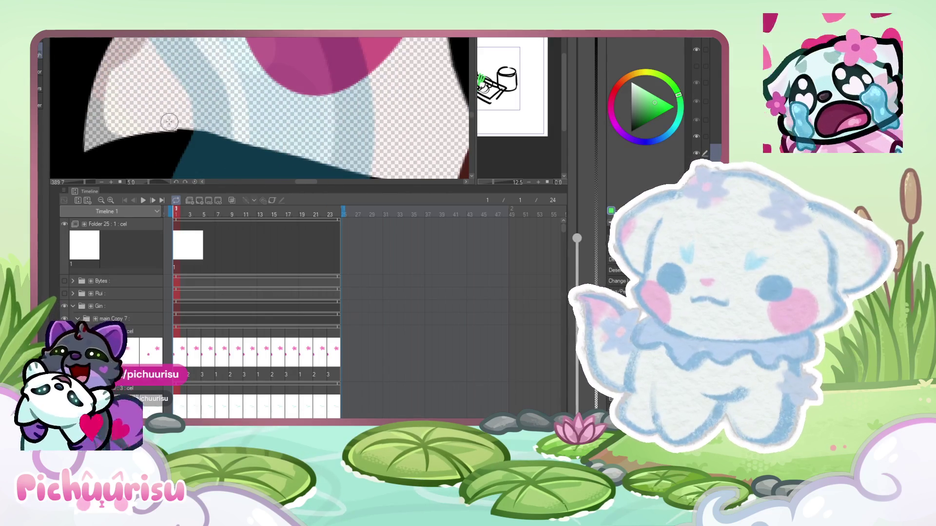
scroll(192, 126, "down", 3)
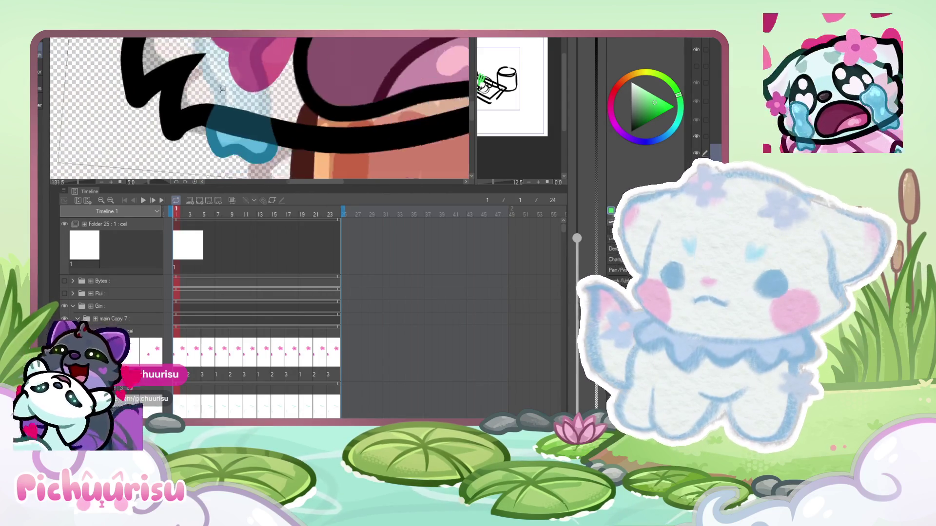
scroll(192, 126, "up", 2)
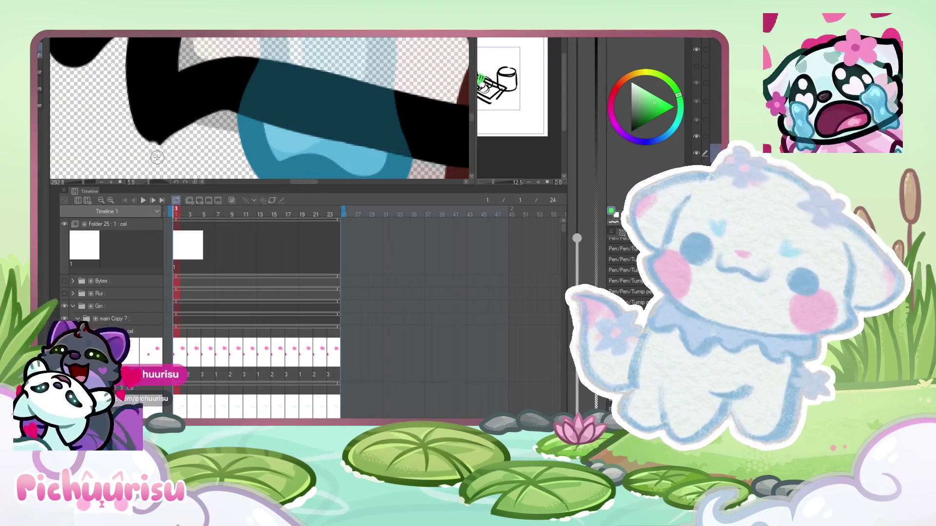
scroll(133, 142, "up", 2)
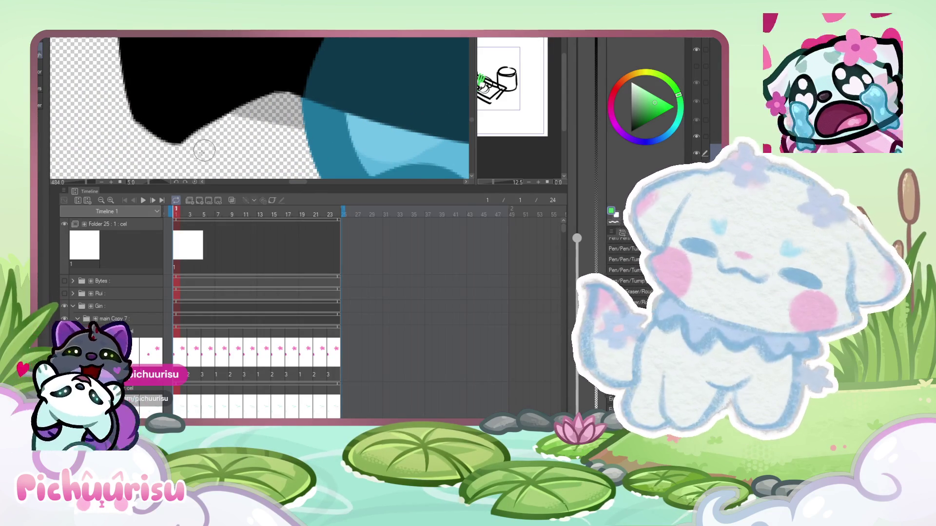
mouse_move(285, 100)
left_mouse_down()
mouse_move(205, 133)
mouse_move(123, 114)
left_mouse_up()
scroll(140, 140, "down", 5)
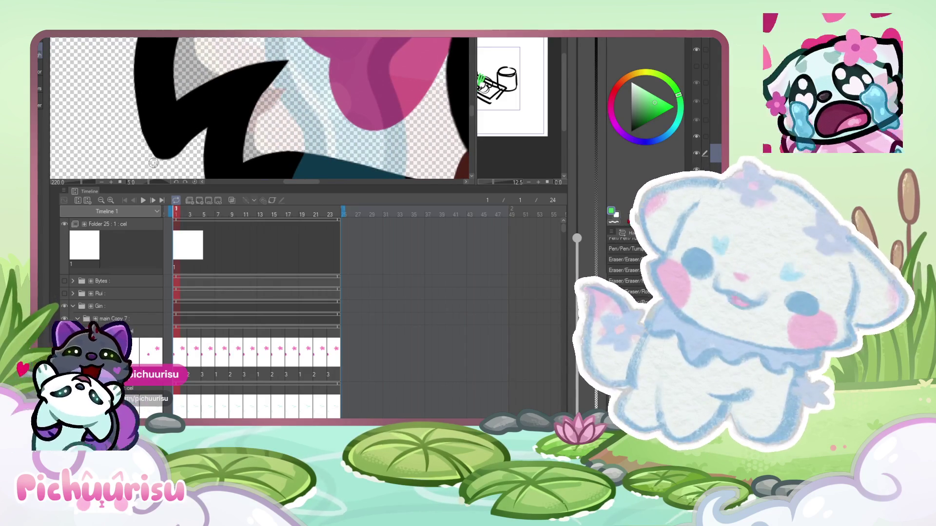
scroll(197, 140, "up", 3)
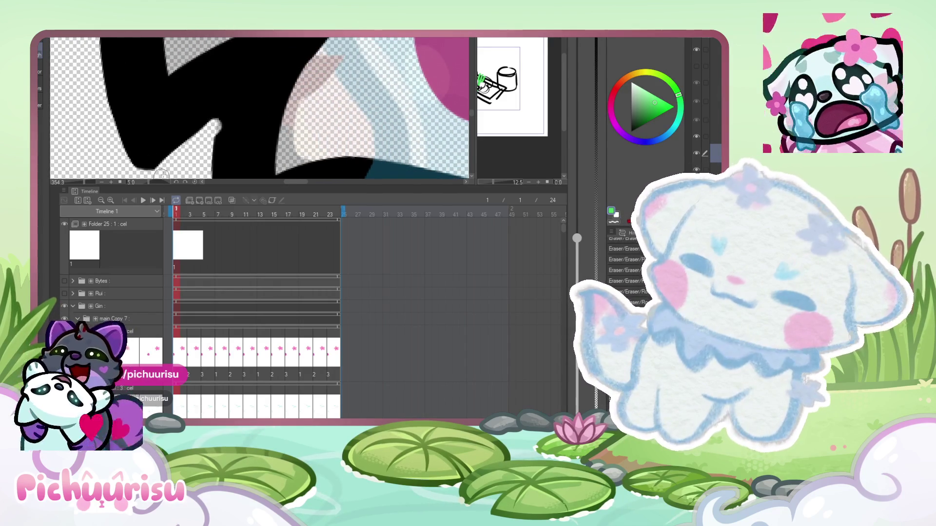
scroll(121, 110, "down", 4)
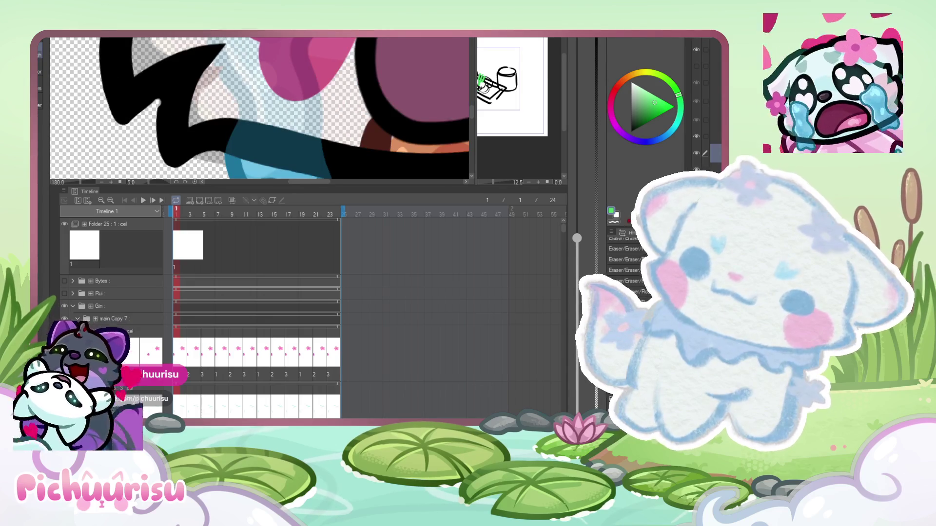
scroll(181, 105, "up", 1)
- Switch the drawing colour back to black
left_click(173, 105, "alt")
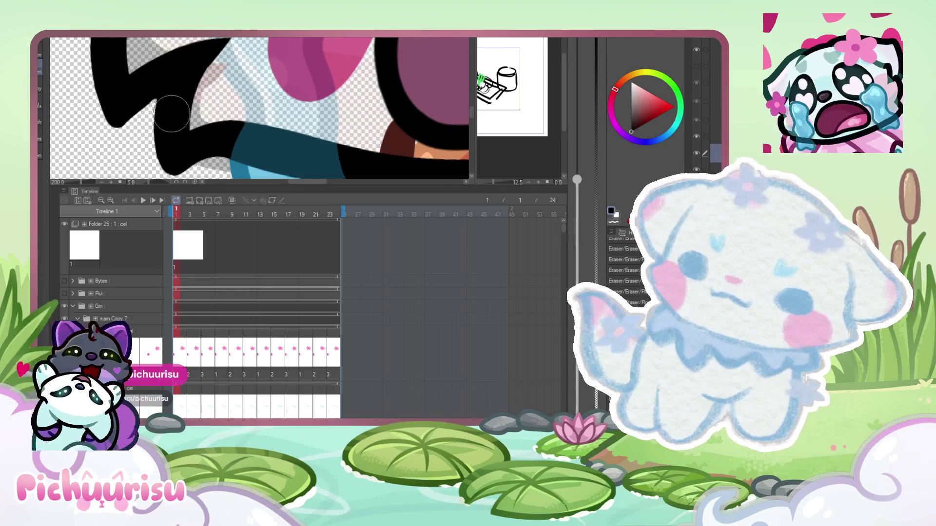
scroll(160, 109, "down", 5)
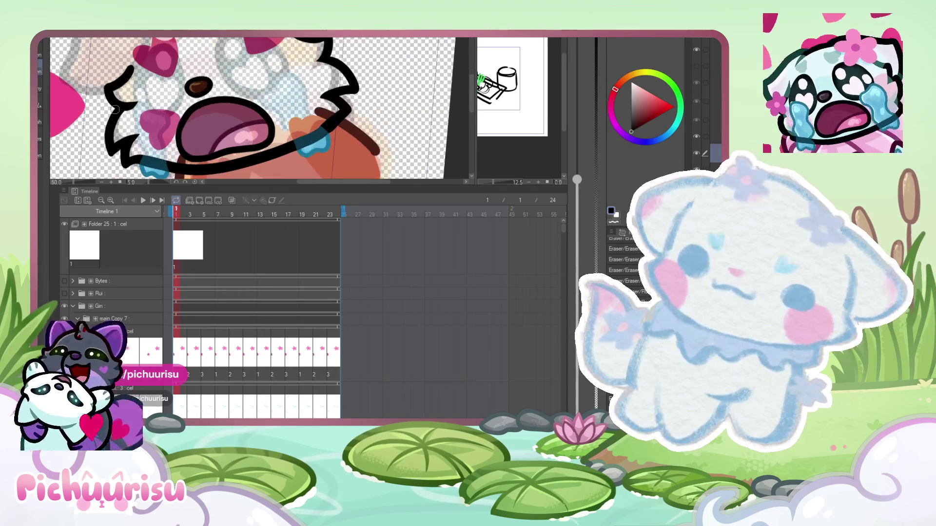
scroll(110, 132, "up", 3)
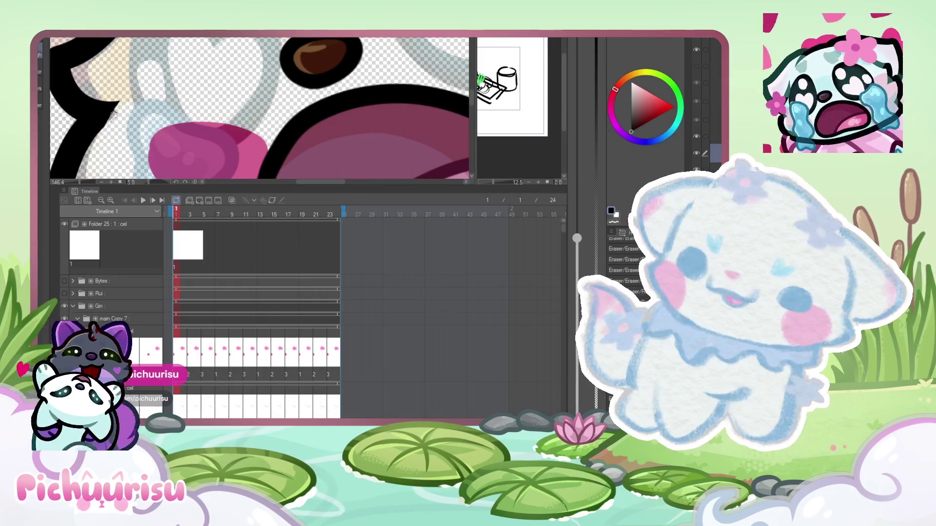
scroll(97, 145, "down", 5)
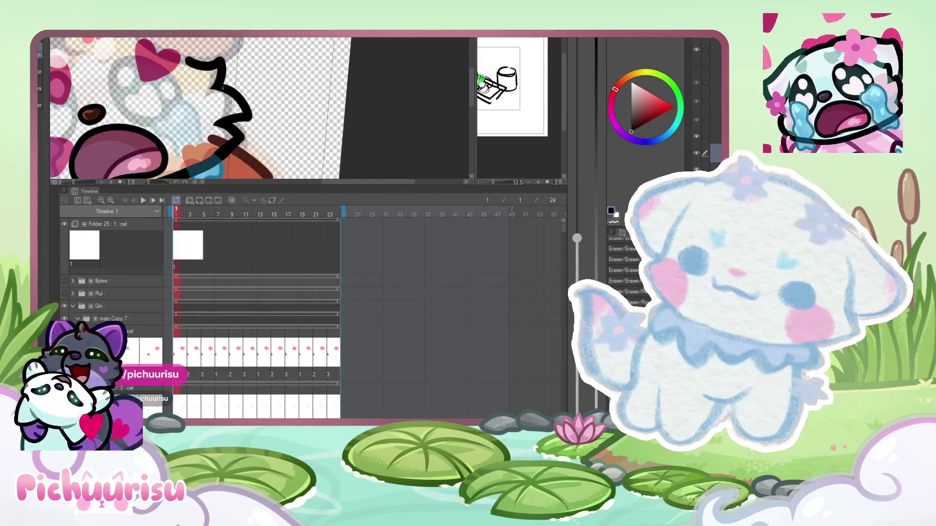
- Thin the edge of the black outline stroke near the top of the head
scroll(185, 73, "up", 6)
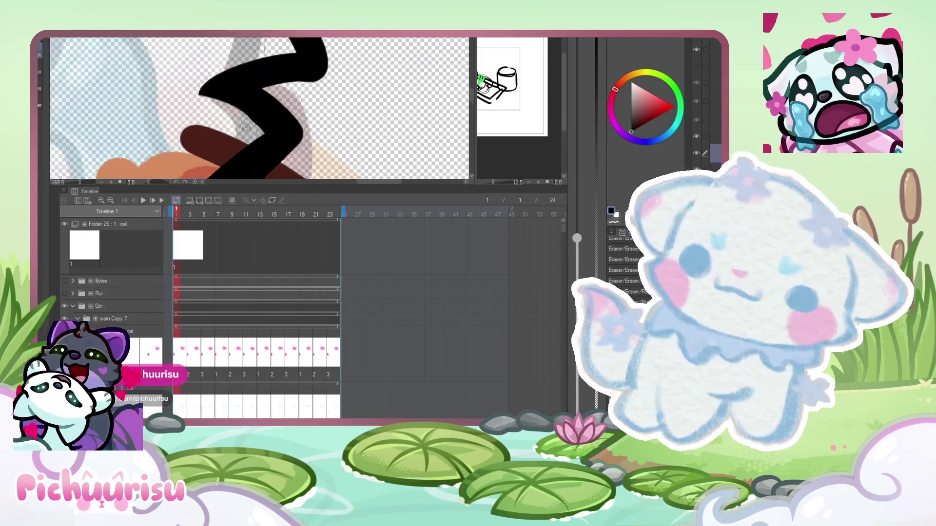
scroll(232, 107, "up", 2)
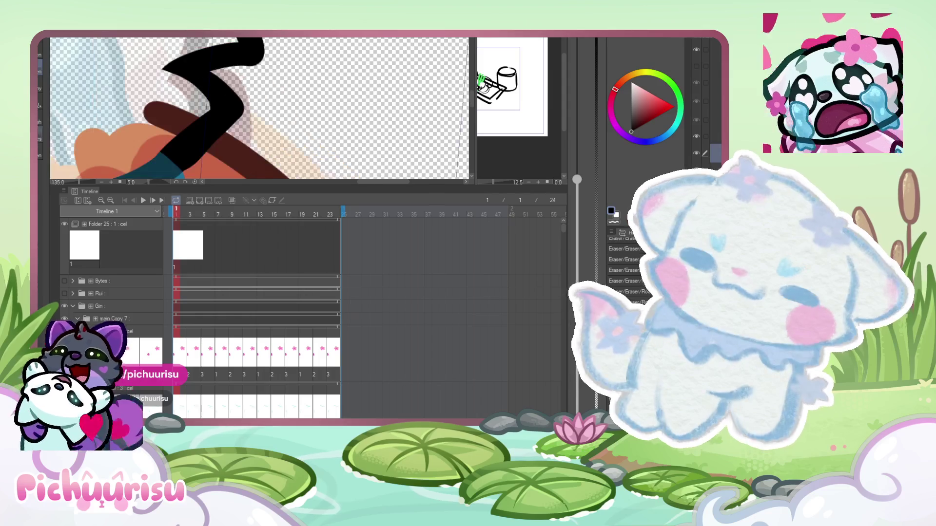
scroll(239, 101, "down", 2)
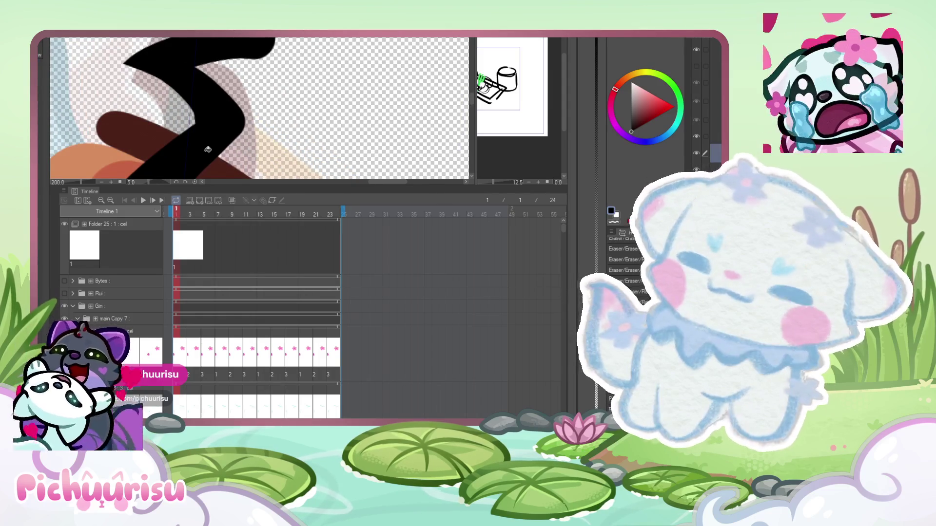
scroll(218, 73, "up", 1)
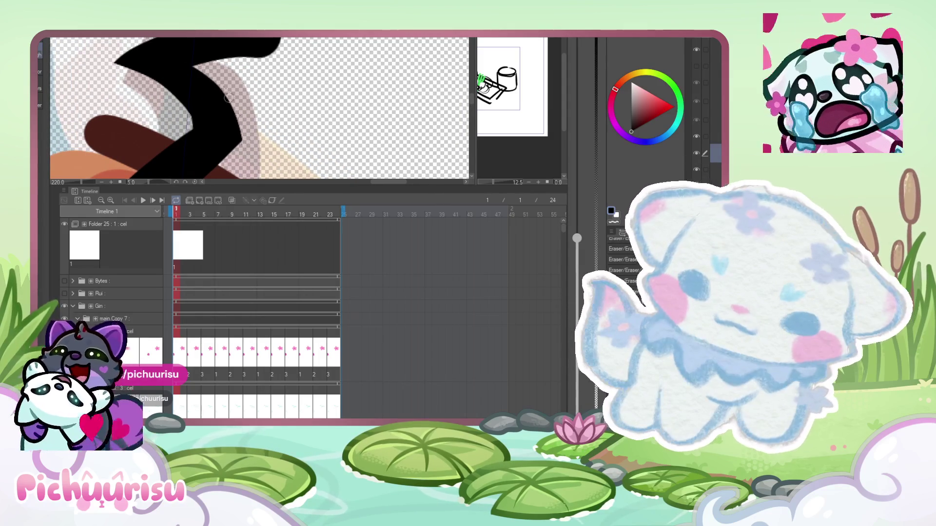
left_click_drag(207, 71, 216, 86)
scroll(246, 137, "down", 5)
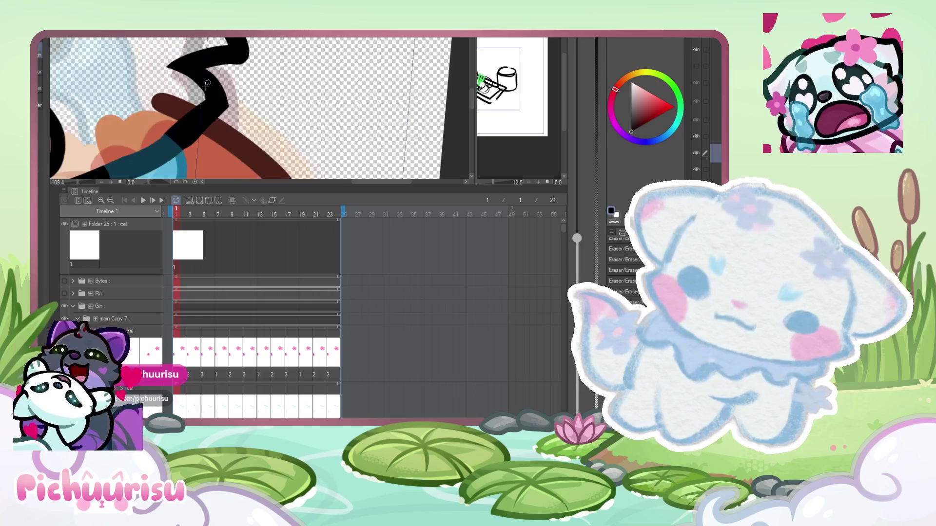
scroll(199, 117, "up", 3)
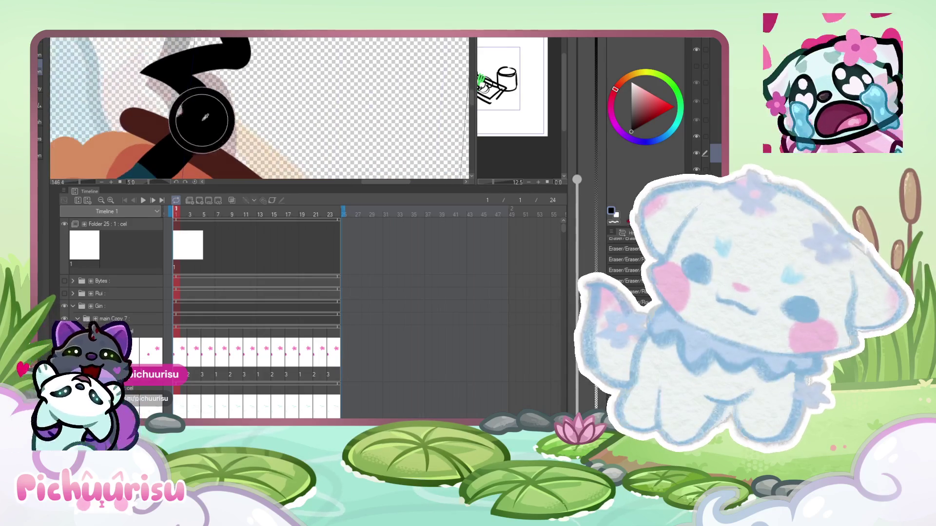
scroll(198, 132, "down", 2)
scroll(280, 116, "up", 3)
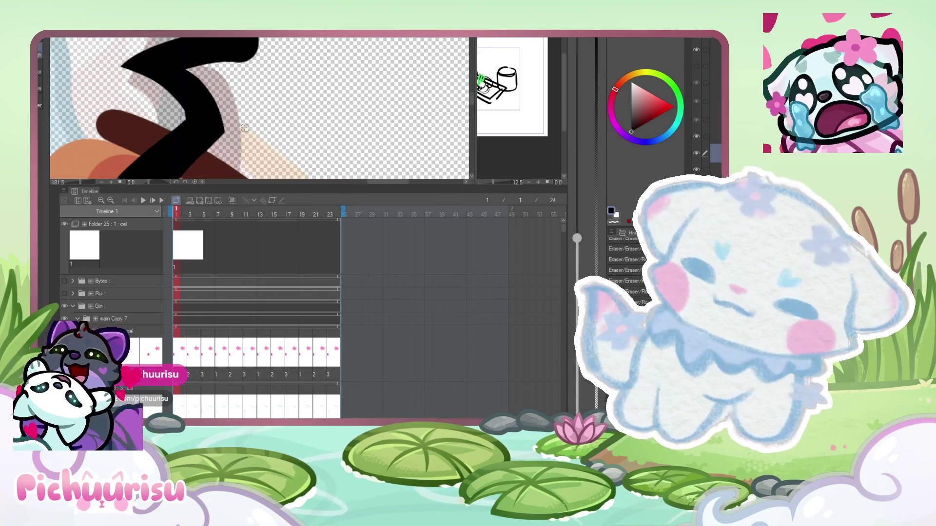
scroll(245, 131, "up", 2)
scroll(186, 174, "down", 8)
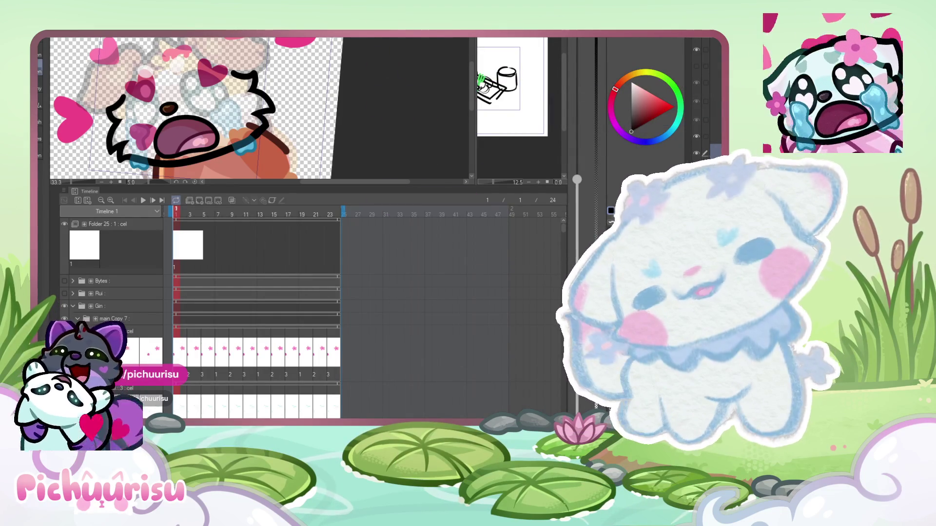
- Try erasing and redrawing the long arc across the head top, undoing unsatisfying strokes
scroll(297, 161, "down", 5)
scroll(297, 161, "up", 2)
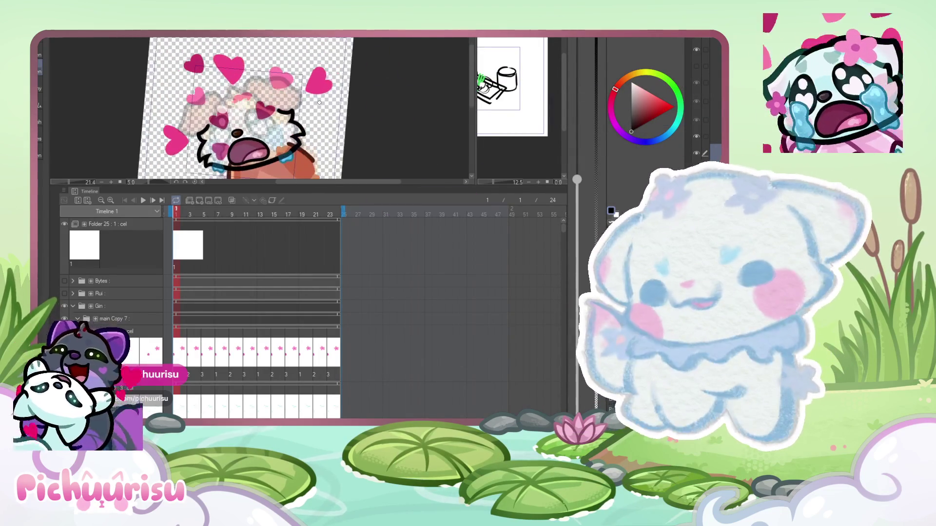
scroll(218, 79, "up", 2)
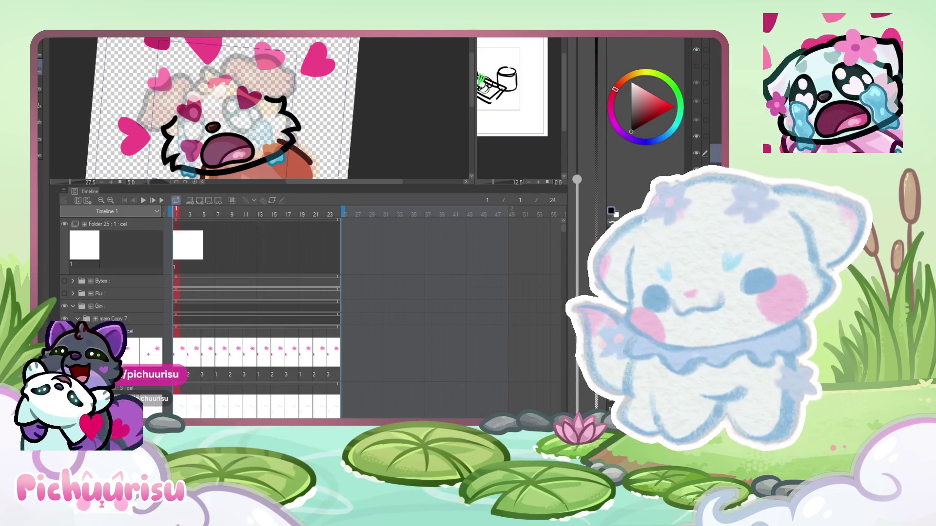
scroll(235, 65, "up", 4)
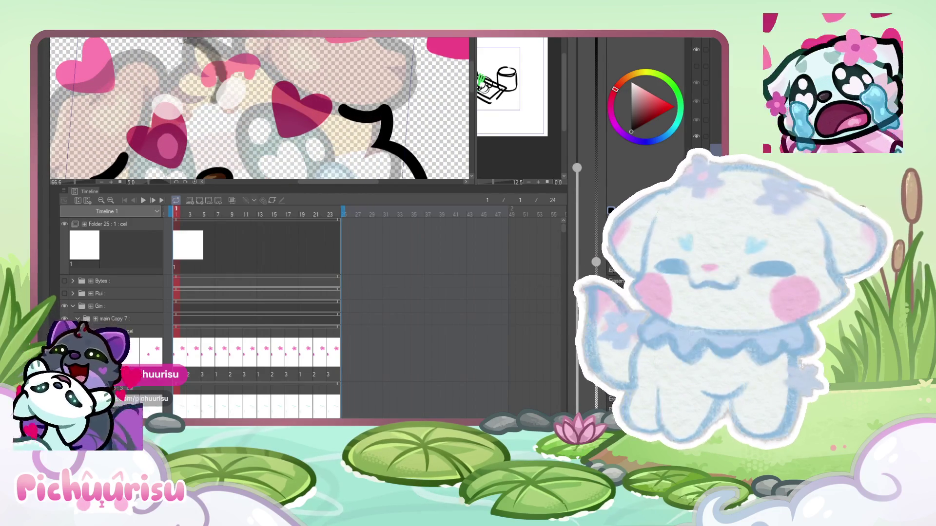
left_click_drag(128, 49, 210, 91)
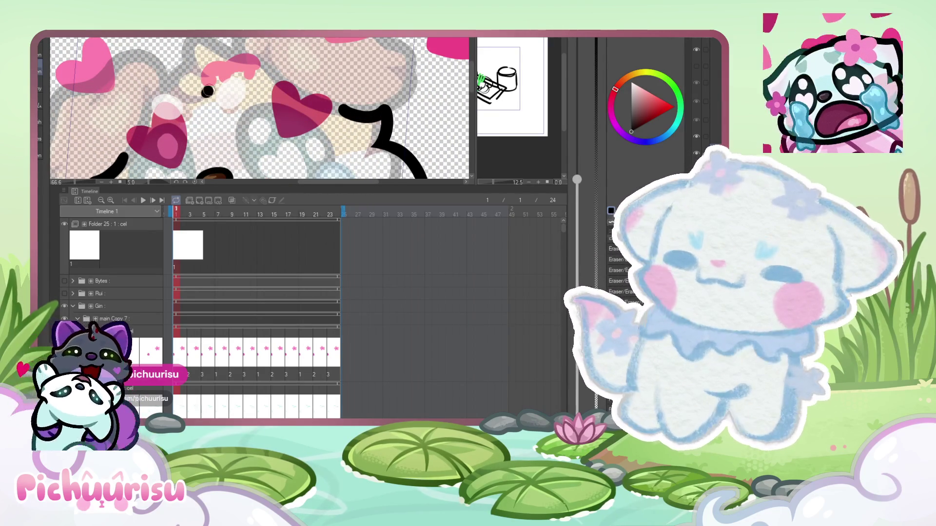
key("ctrl+z")
mouse_move(100, 38)
left_mouse_down()
mouse_move(124, 73)
mouse_move(222, 78)
left_mouse_up()
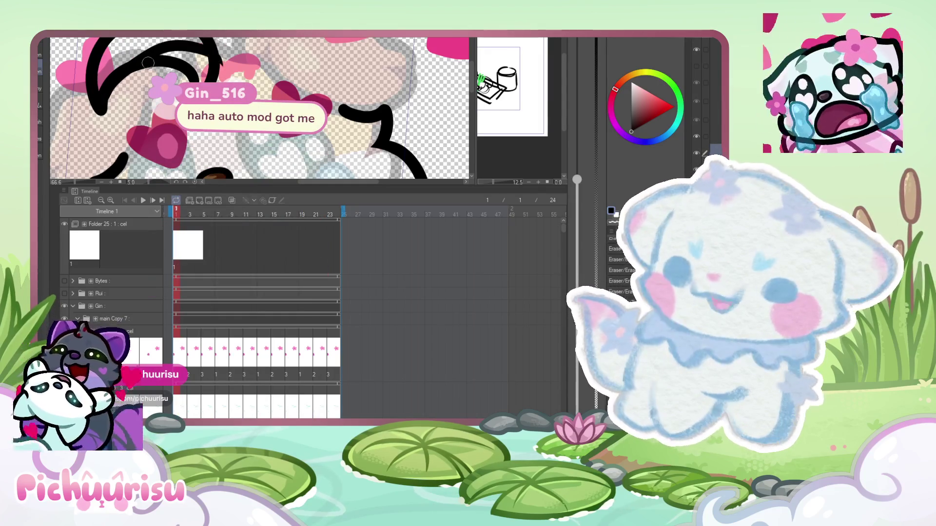
key("ctrl+z")
key("ctrl+z")
mouse_move(92, 38)
left_mouse_down()
mouse_move(102, 104)
mouse_move(116, 43)
mouse_move(192, 77)
mouse_move(211, 42)
left_mouse_up()
key("ctrl+z")
key("ctrl+z")
- Redraw the curl arc across the top of the head, joining the left stroke
mouse_move(101, 93)
left_mouse_down()
mouse_move(146, 46)
mouse_move(201, 75)
left_mouse_up()
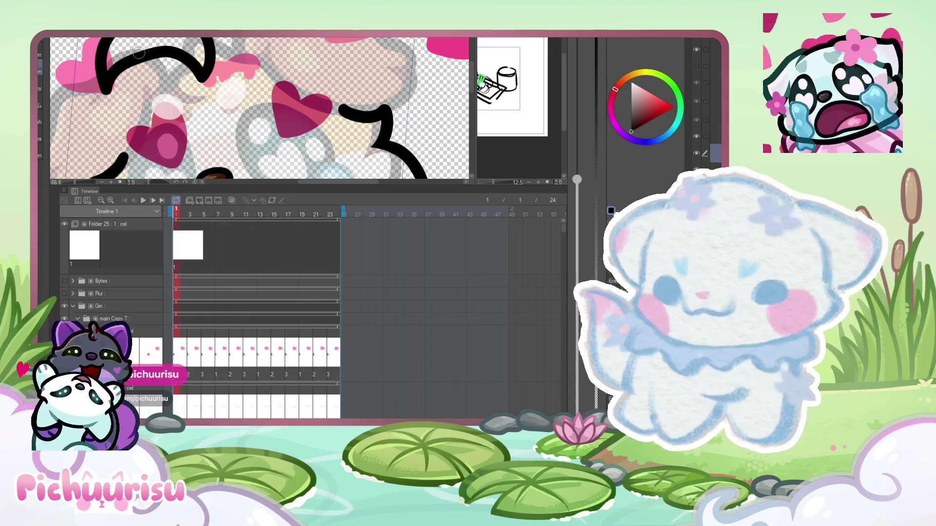
mouse_move(112, 74)
left_mouse_down()
mouse_move(134, 51)
mouse_move(187, 73)
left_mouse_up()
scroll(142, 83, "down", 2)
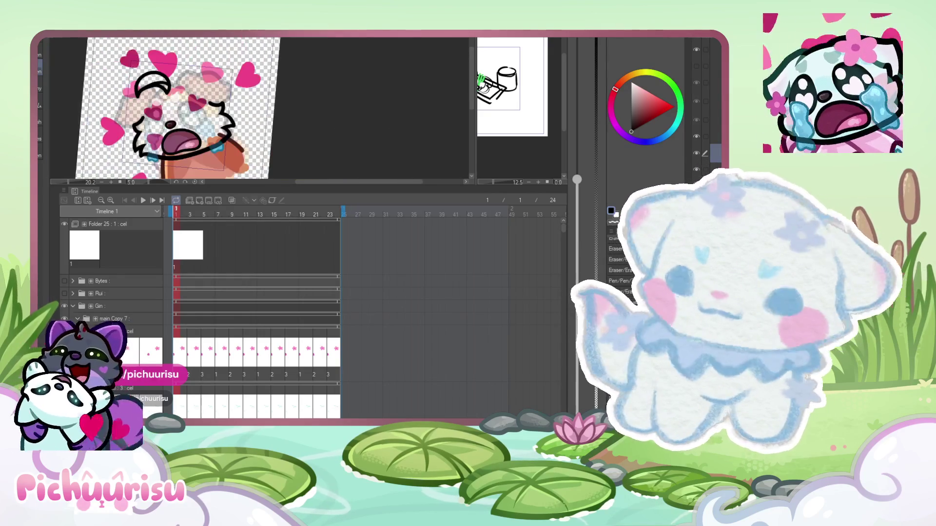
- Remove the old curl, draw a thick crescent hair curl, then undo it
scroll(142, 83, "up", 2)
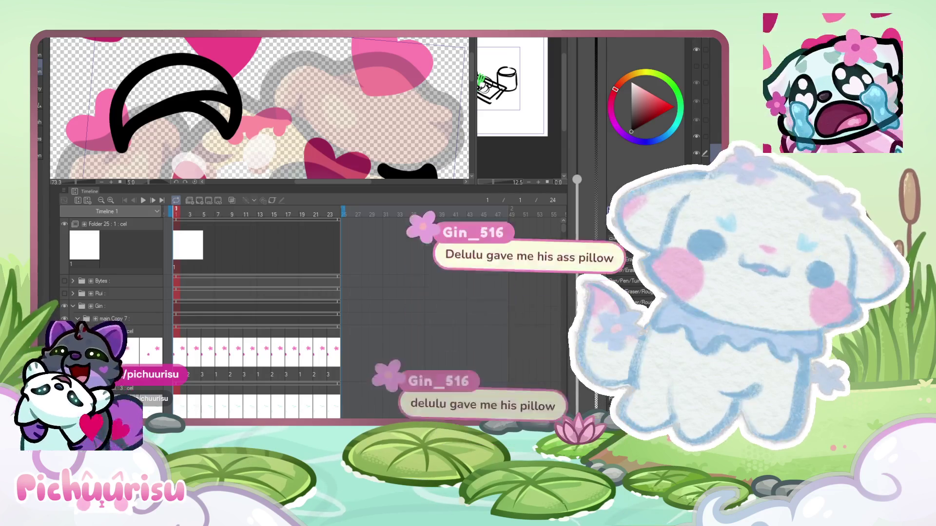
key("ctrl+z")
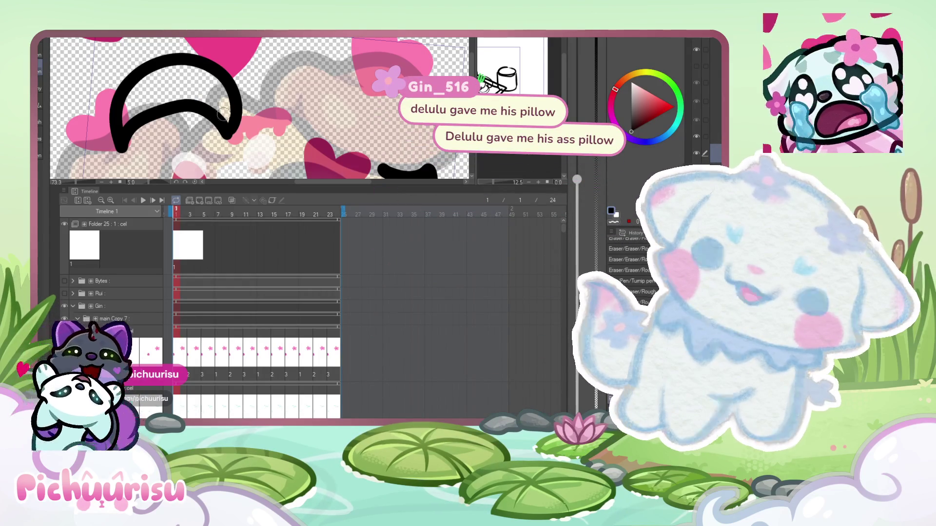
key("ctrl+z")
mouse_move(230, 127)
left_mouse_down()
mouse_move(241, 85)
mouse_move(139, 128)
mouse_move(234, 126)
mouse_move(149, 102)
mouse_move(189, 104)
left_mouse_up()
key("ctrl+z")
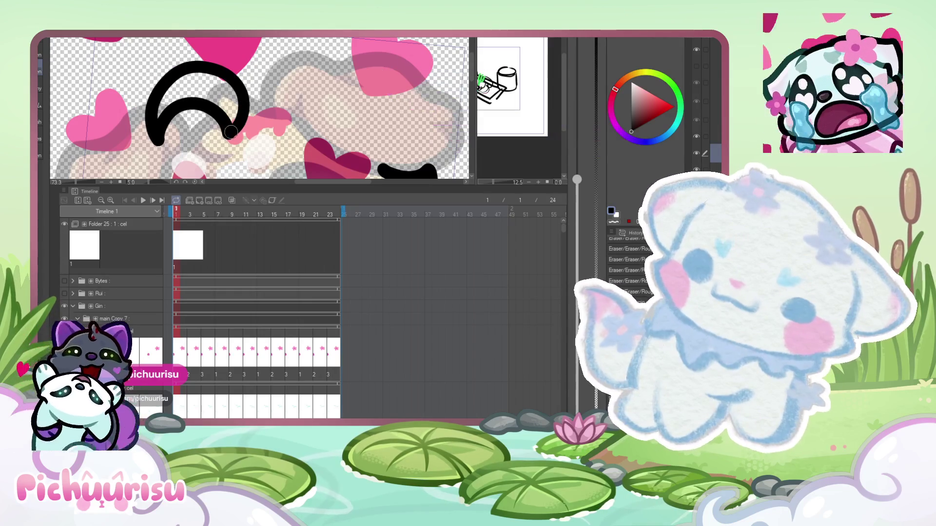
- Draw a large looping spiral hair curl with an arcing stroke to complete it
scroll(171, 103, "up", 2)
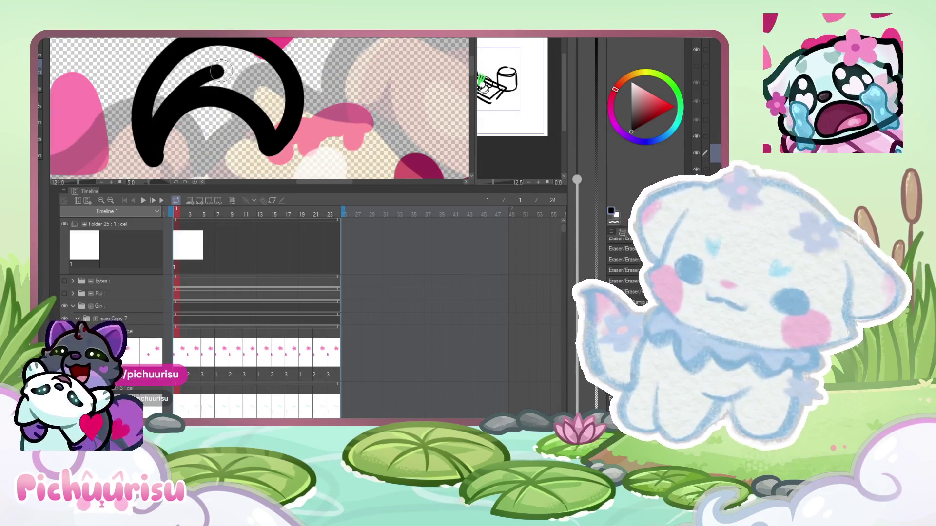
scroll(240, 72, "down", 5)
scroll(240, 72, "up", 2)
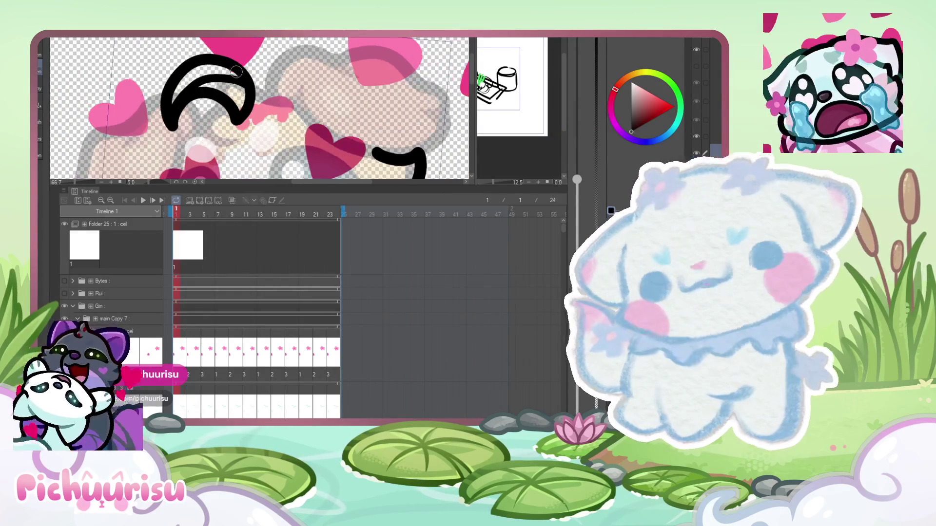
scroll(236, 72, "up", 1)
key("ctrl+z")
key("ctrl+z")
mouse_move(239, 127)
left_mouse_down()
mouse_move(139, 78)
mouse_move(229, 105)
mouse_move(235, 131)
left_mouse_up()
scroll(185, 57, "up", 1)
mouse_move(126, 132)
left_mouse_down()
mouse_move(195, 53)
mouse_move(337, 54)
mouse_move(327, 75)
left_mouse_up()
- Erase the bottom tip of the black hair curl to form a hook
scroll(328, 76, "up", 2)
scroll(328, 76, "up", 2)
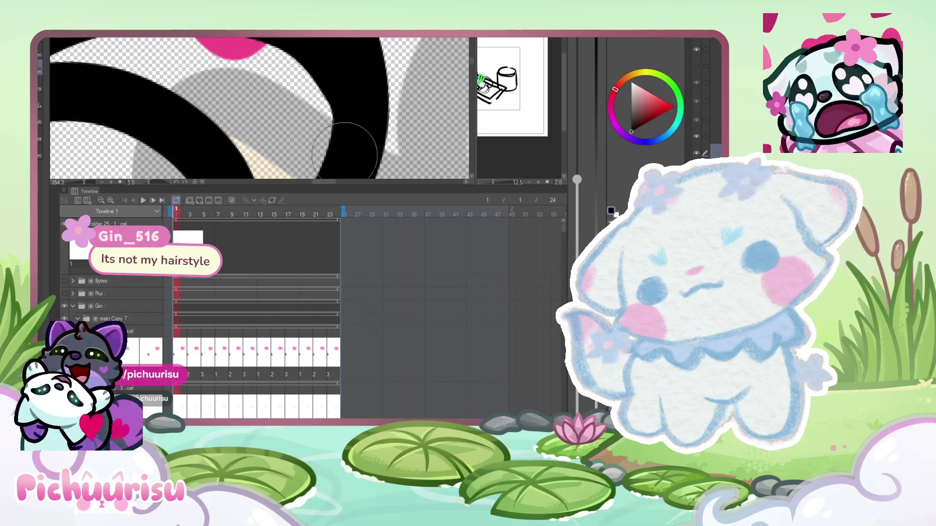
scroll(320, 65, "down", 4)
scroll(162, 68, "down", 2)
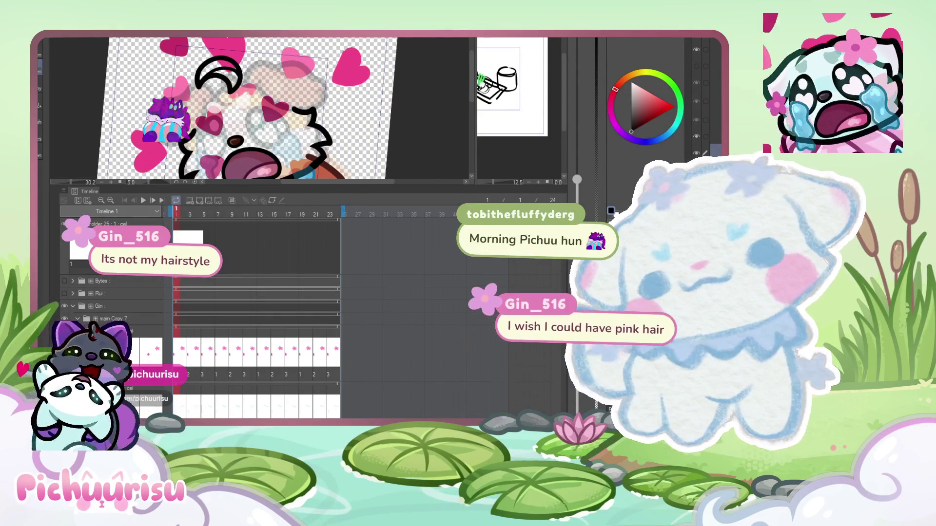
scroll(202, 77, "up", 1)
scroll(201, 77, "up", 4)
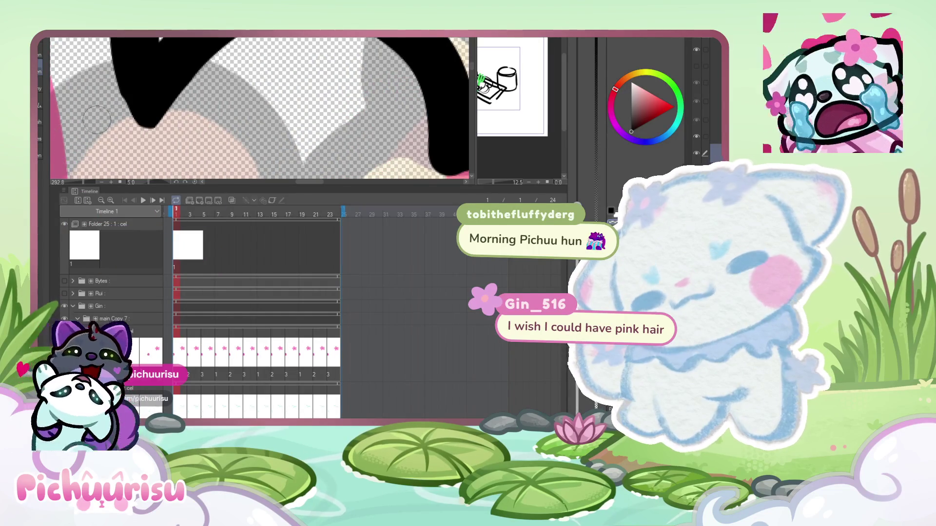
scroll(106, 111, "up", 1)
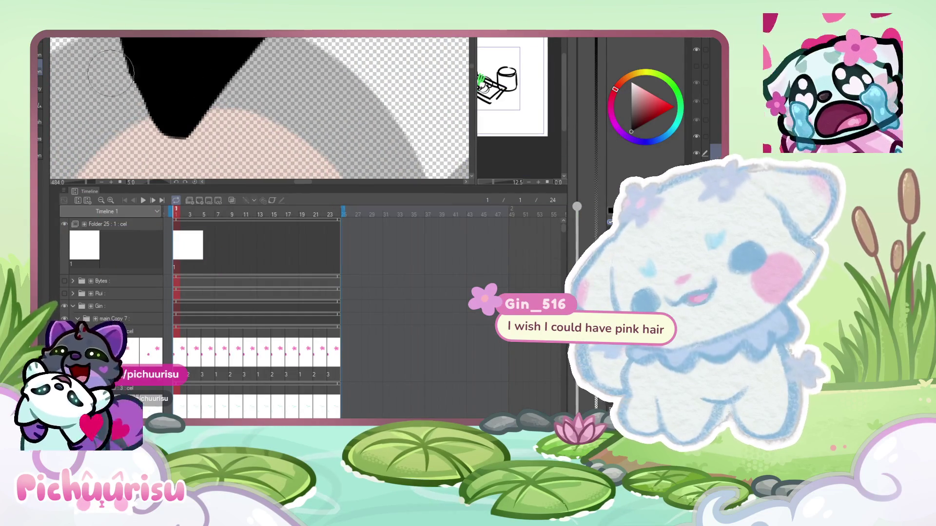
left_click_drag(161, 130, 230, 97)
- Draw a new outline from the ear down the head's left side
scroll(110, 74, "down", 1)
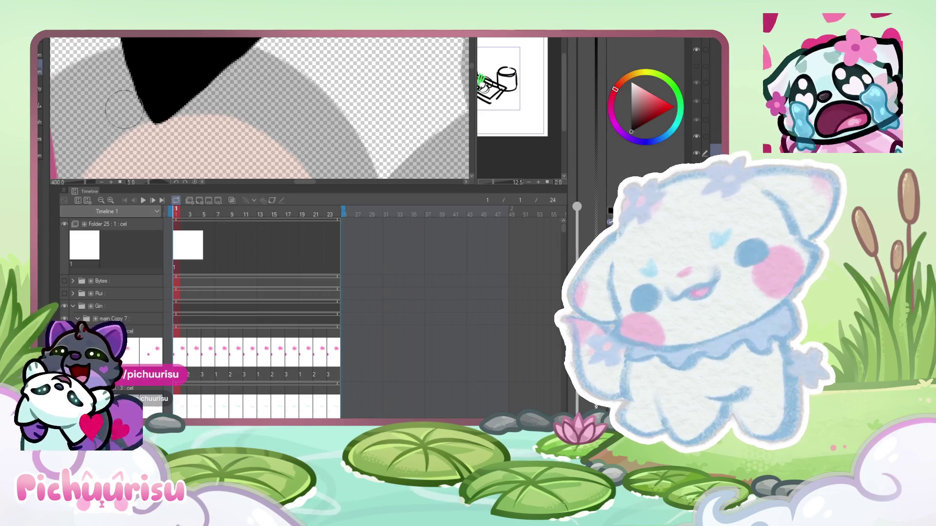
scroll(189, 151, "down", 1)
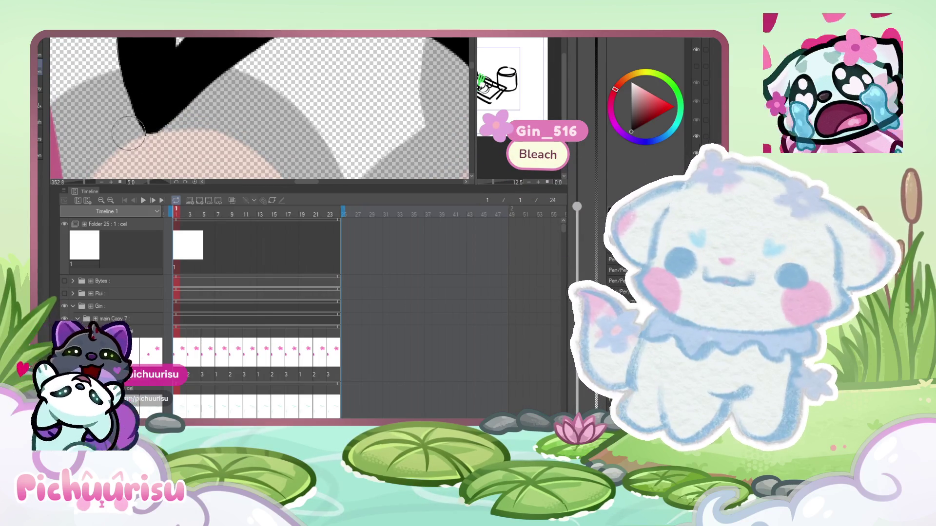
scroll(146, 132, "down", 5)
scroll(158, 72, "down", 4)
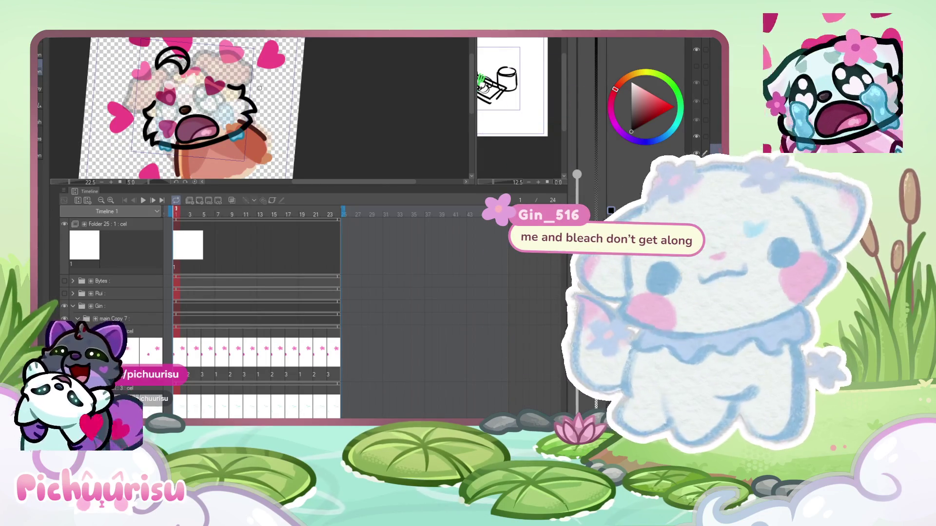
scroll(182, 67, "up", 4)
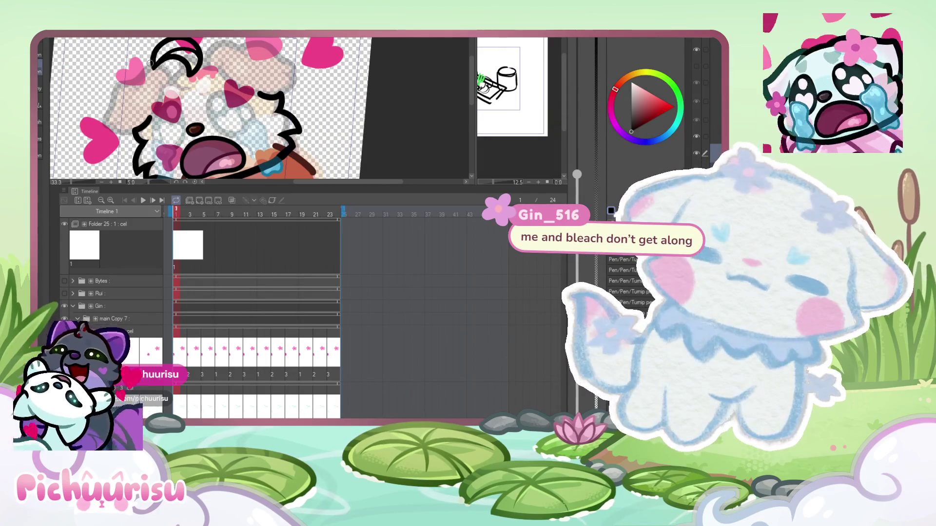
left_click_drag(187, 62, 154, 113)
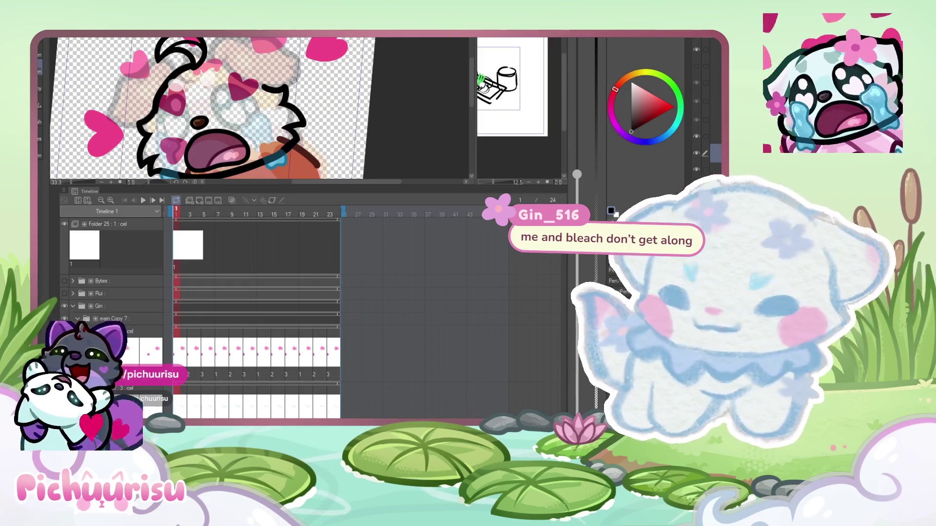
- Cycle back to the emote canvas and redraw the head's top-left outline twice
key("ctrl+Tab")
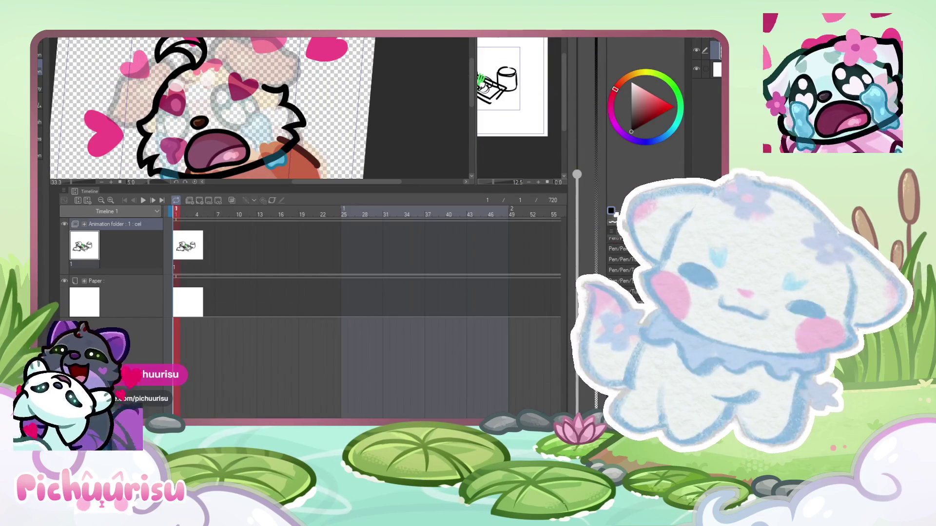
key("ctrl+Tab")
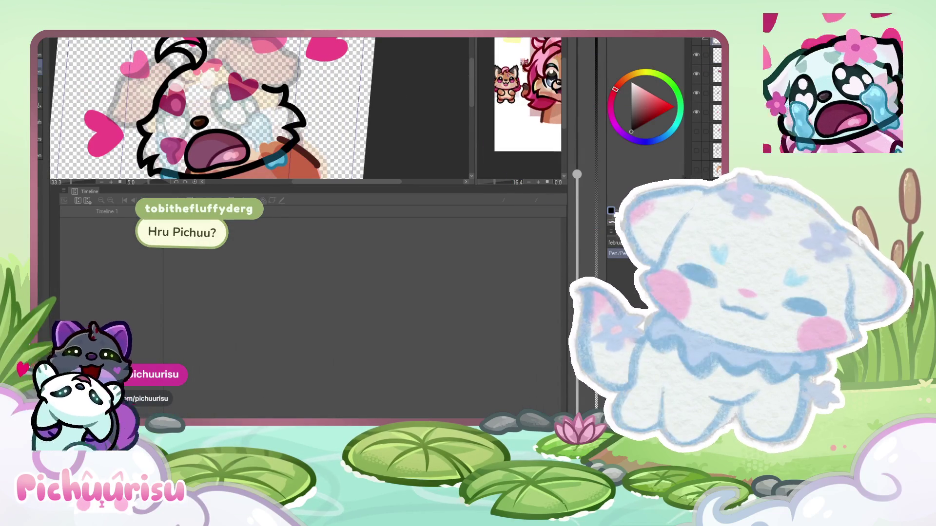
scroll(217, 105, "up", 1)
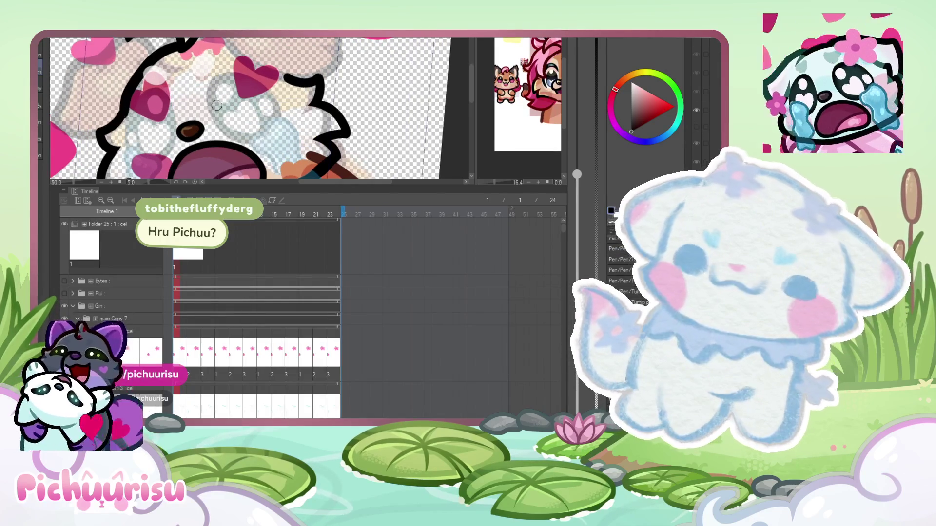
key("ctrl+z")
mouse_move(184, 39)
left_mouse_down()
mouse_move(126, 131)
mouse_move(124, 75)
left_mouse_up()
key("ctrl+z")
mouse_move(184, 39)
left_mouse_down()
mouse_move(119, 117)
mouse_move(102, 71)
left_mouse_up()
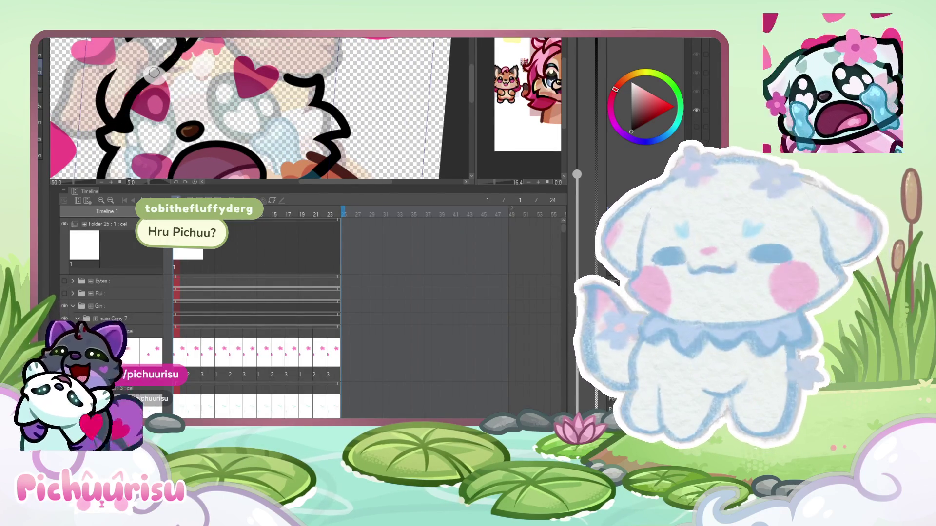
- Draw a new outline curve down the side of the head toward the cheek
scroll(75, 66, "down", 5)
scroll(78, 68, "up", 3)
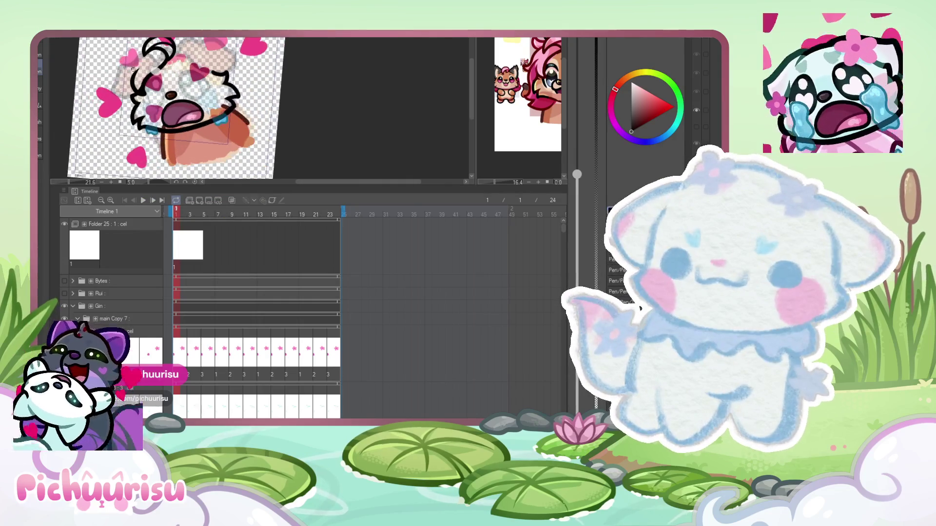
scroll(74, 113, "up", 2)
scroll(136, 71, "up", 5)
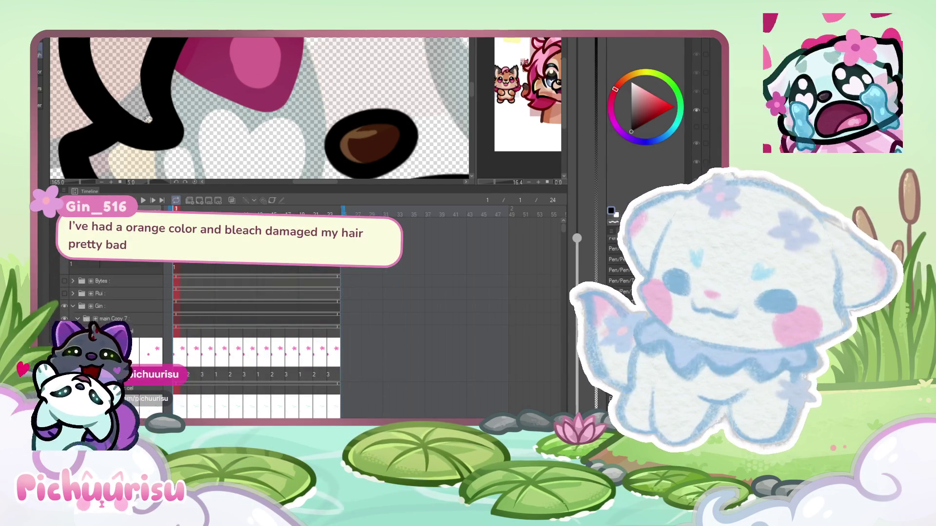
scroll(131, 100, "down", 1)
scroll(105, 118, "up", 3)
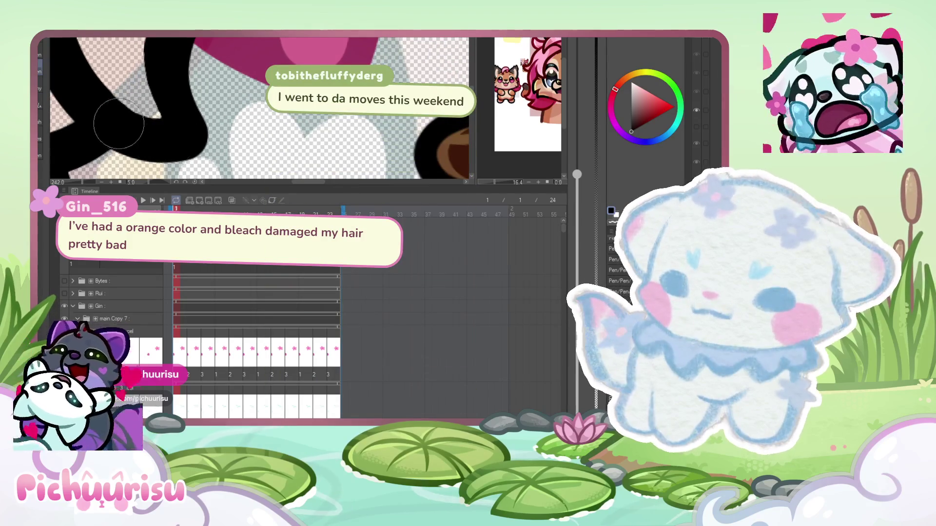
scroll(112, 119, "down", 10)
scroll(166, 102, "down", 2)
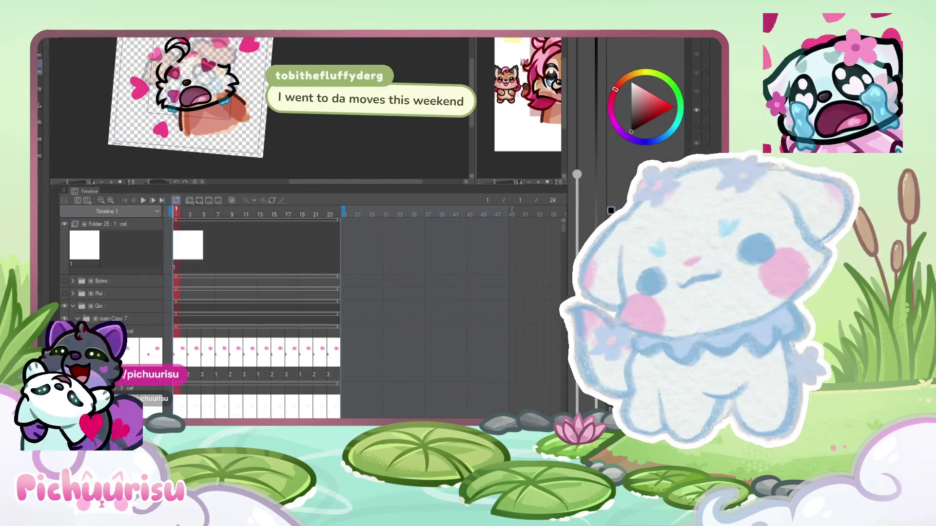
scroll(147, 60, "up", 5)
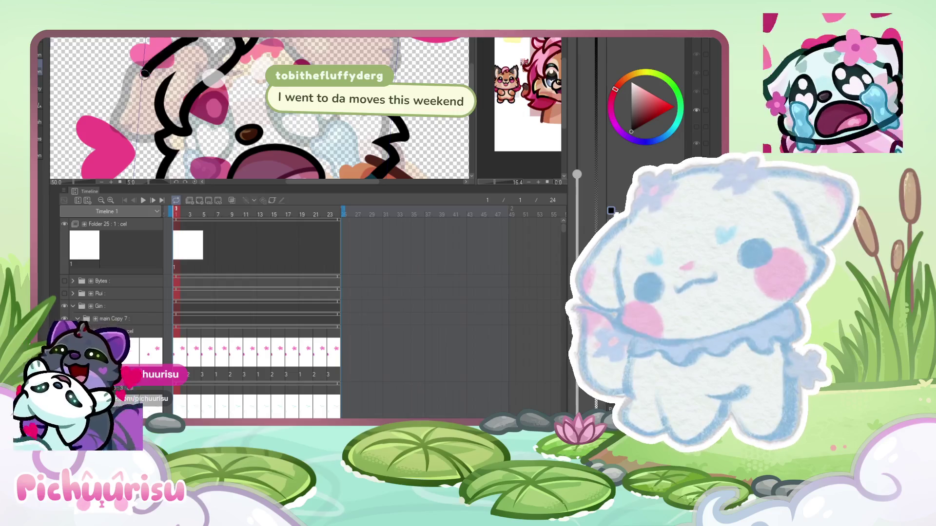
scroll(145, 122, "up", 1)
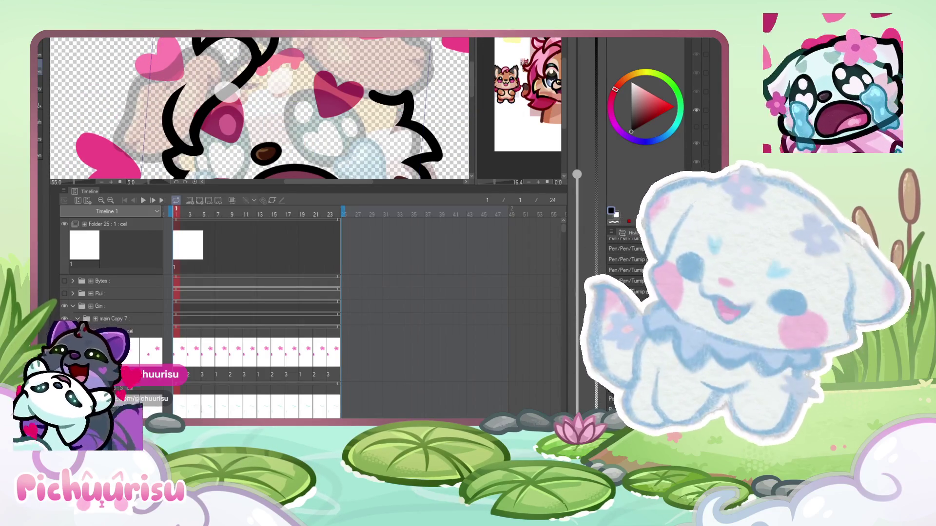
mouse_move(199, 47)
left_mouse_down()
mouse_move(168, 66)
mouse_move(134, 146)
mouse_move(154, 161)
left_mouse_up()
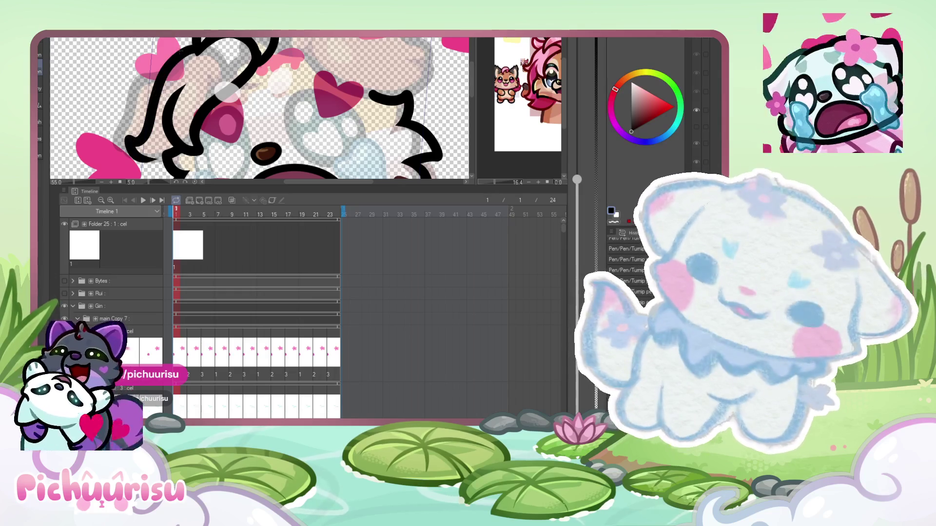
- Redraw the cheek outline curving down into a lower hook
key("ctrl+z")
mouse_move(197, 43)
left_mouse_down()
mouse_move(149, 81)
mouse_move(140, 157)
left_mouse_up()
key("ctrl+z")
mouse_move(200, 45)
left_mouse_down()
mouse_move(176, 61)
mouse_move(122, 151)
mouse_move(146, 164)
left_mouse_up()
scroll(161, 61, "up", 3)
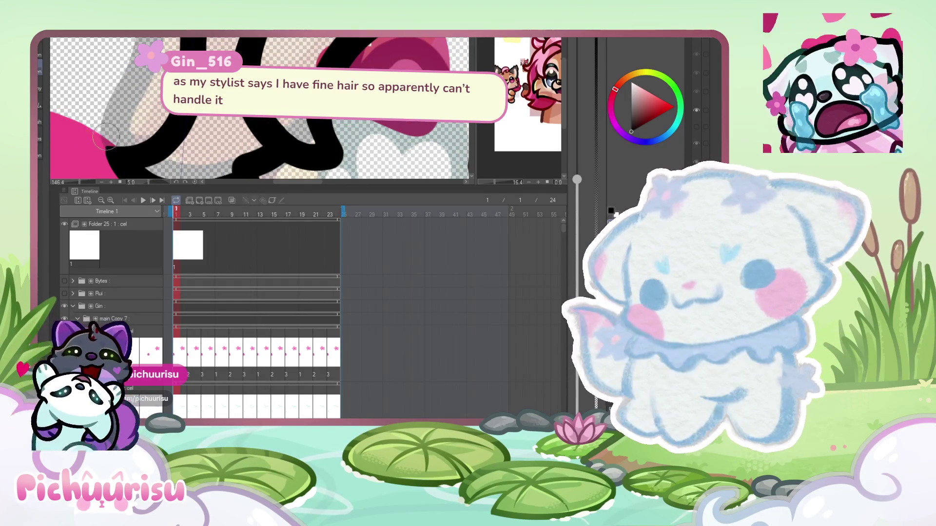
scroll(92, 142, "down", 8)
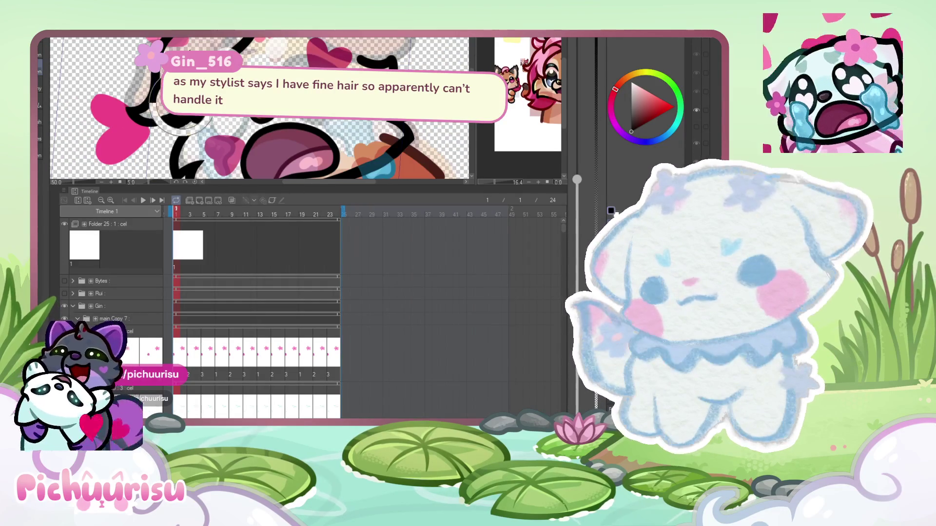
scroll(155, 109, "up", 5)
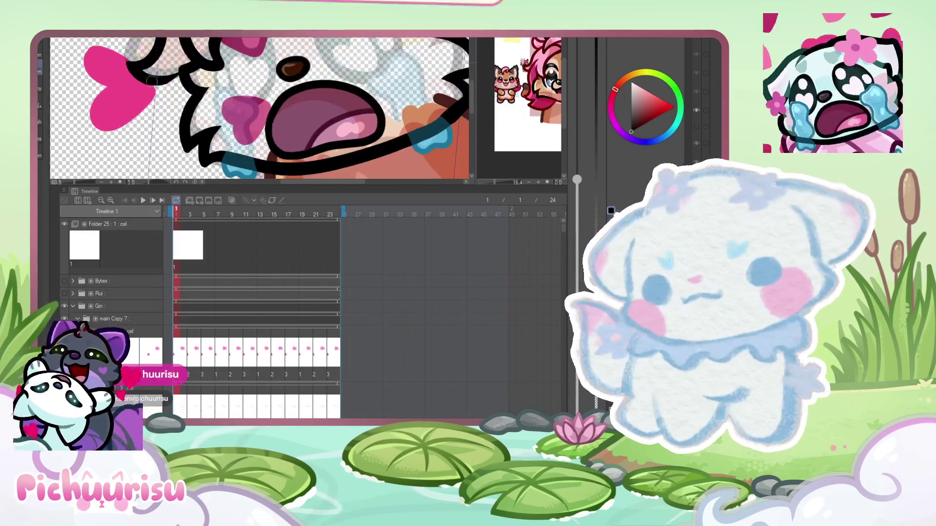
scroll(154, 108, "down", 2)
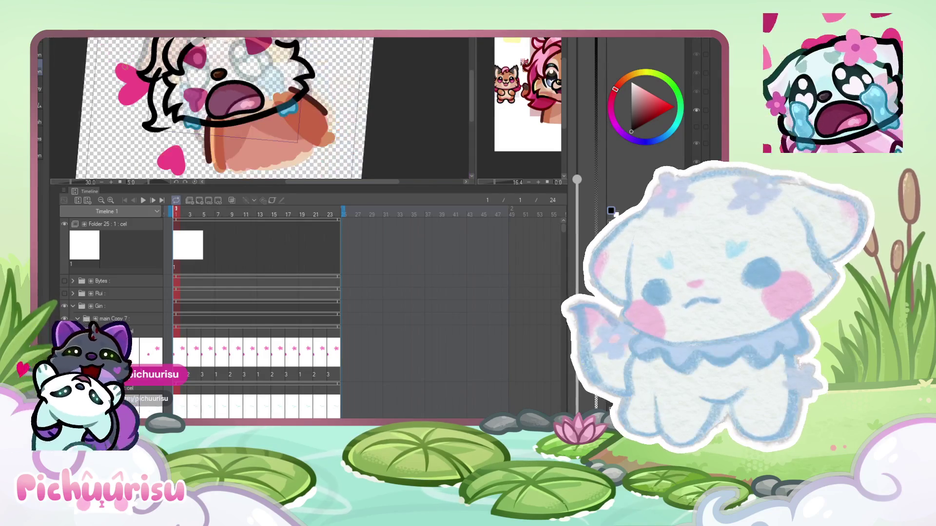
- Retry the cheek stroke, then undo the chin and left cheek outline strokes
key("ctrl+z")
mouse_move(156, 43)
left_mouse_down()
mouse_move(149, 131)
mouse_move(235, 129)
left_mouse_up()
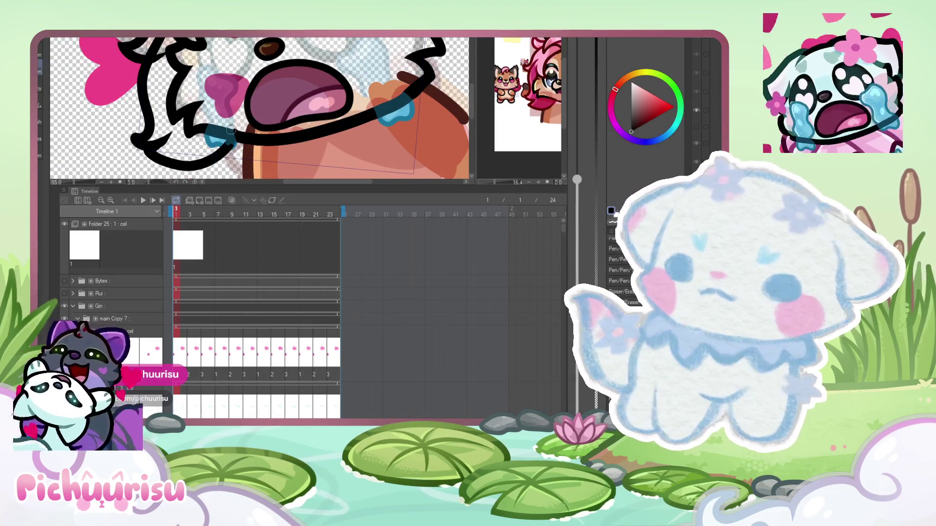
key("ctrl+z")
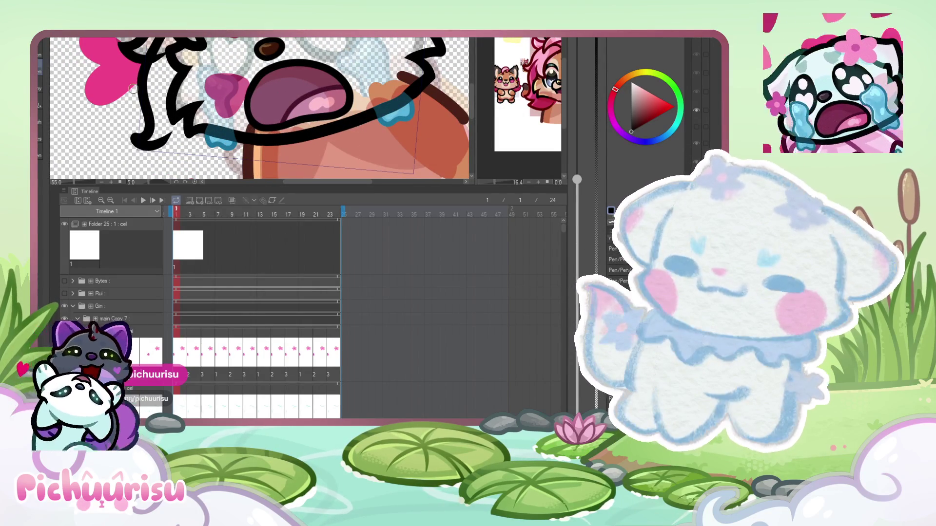
key("ctrl+z")
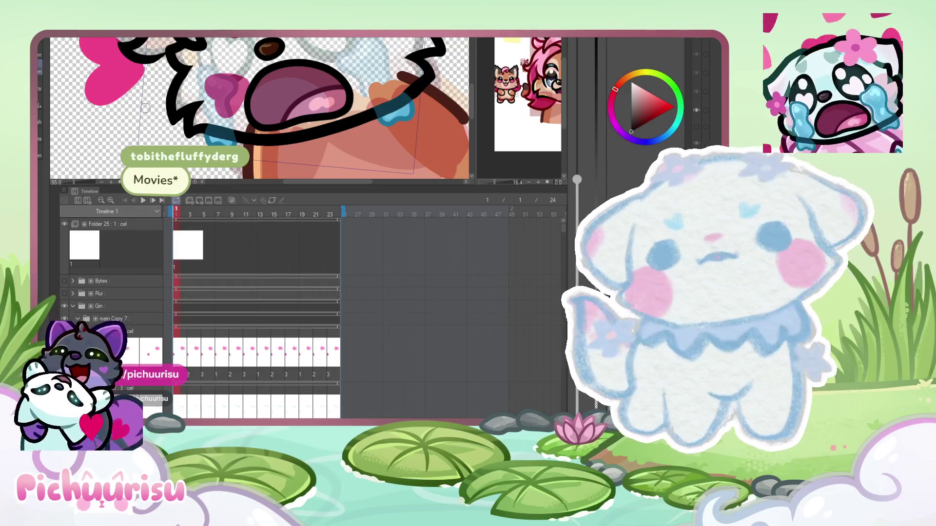
scroll(167, 91, "down", 5)
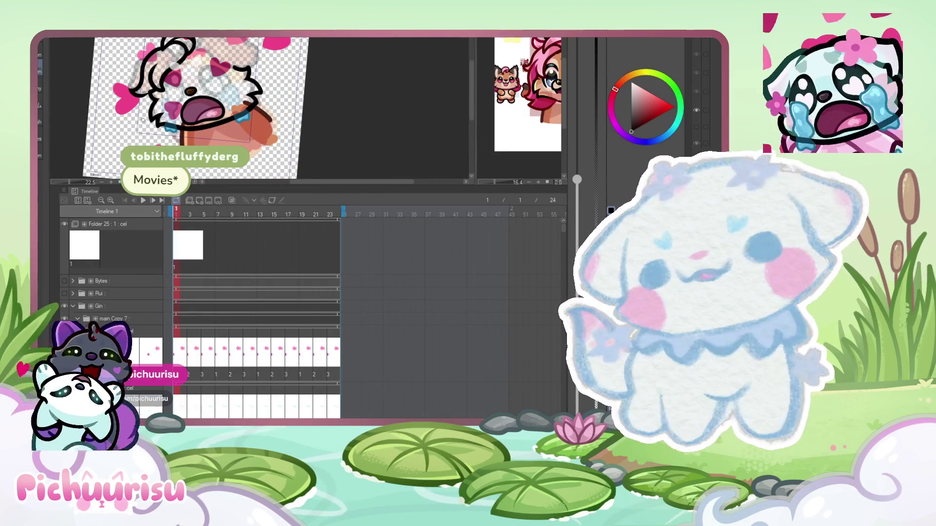
scroll(190, 108, "up", 1)
scroll(218, 59, "up", 2)
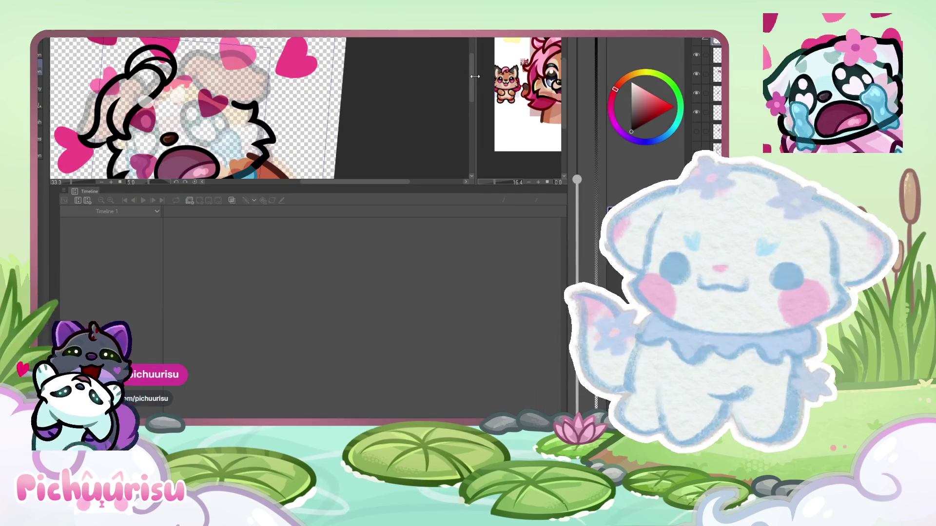
- Widen the navigator preview beside the canvas and zoom in on the emote's head
left_click_drag(475, 76, 384, 78)
scroll(169, 109, "up", 5)
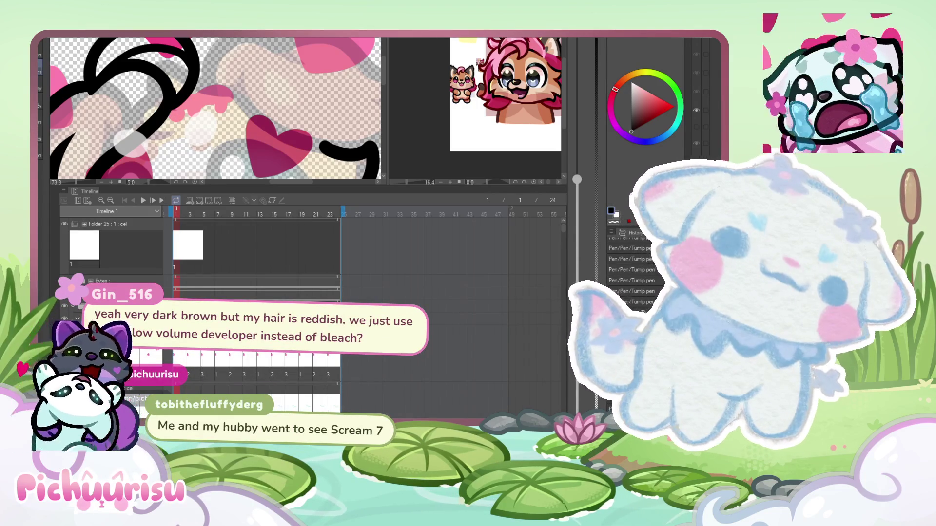
scroll(171, 104, "up", 2)
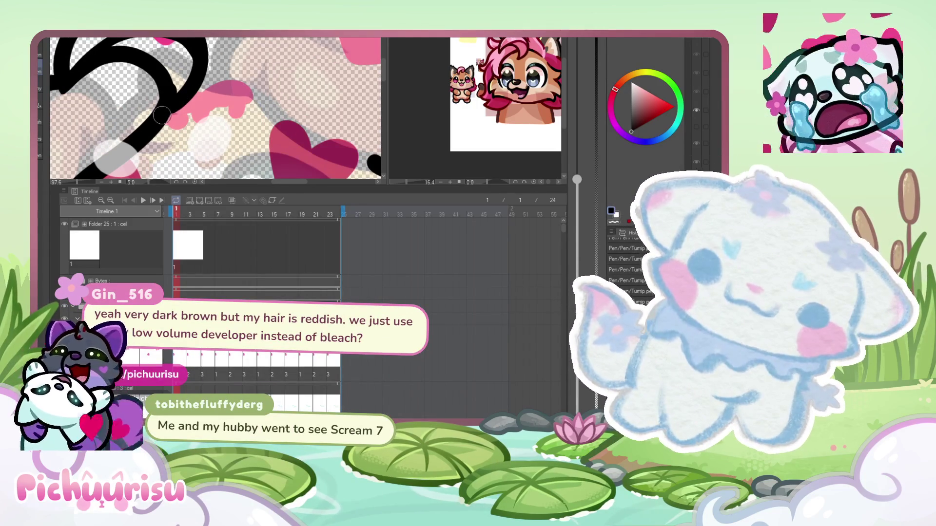
scroll(171, 73, "down", 3)
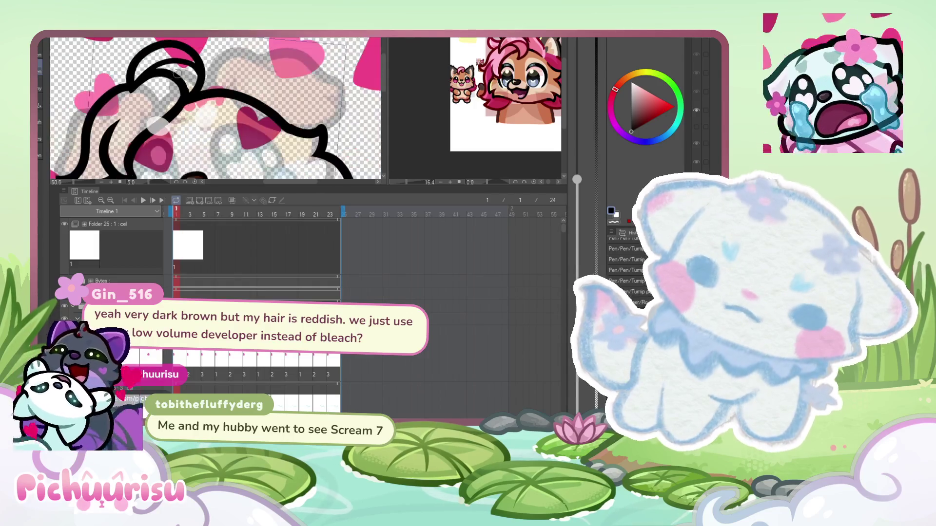
scroll(171, 73, "up", 3)
scroll(261, 118, "down", 4)
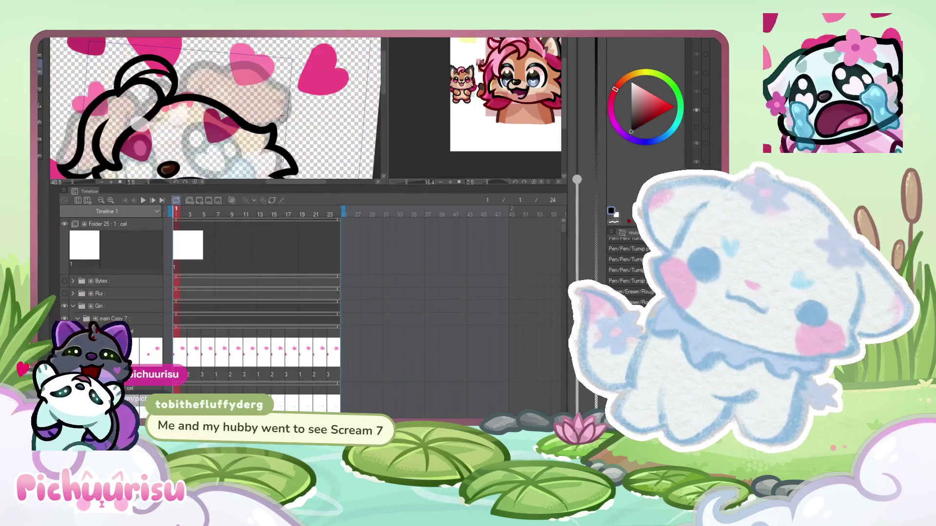
scroll(262, 118, "up", 4)
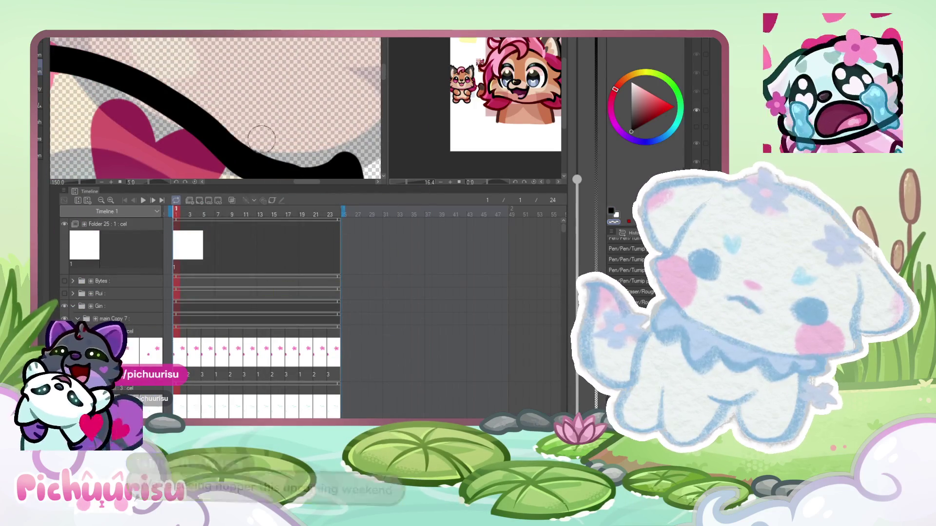
scroll(254, 132, "down", 2)
scroll(250, 123, "up", 2)
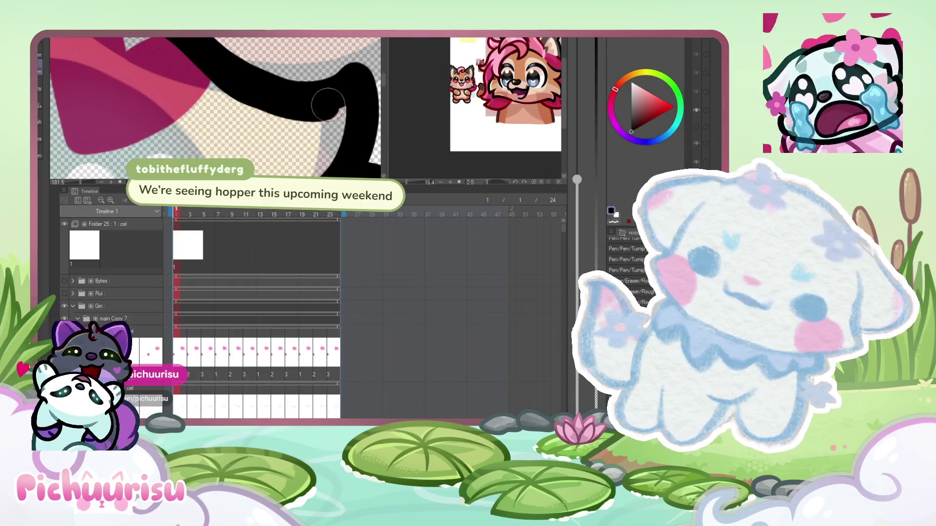
scroll(319, 107, "down", 2)
scroll(210, 55, "up", 1)
- Clean up the outline's upper edge and draw an outline stroke with a fur tuft
mouse_move(210, 55)
left_mouse_down()
mouse_move(232, 75)
mouse_move(293, 95)
mouse_move(329, 69)
left_mouse_up()
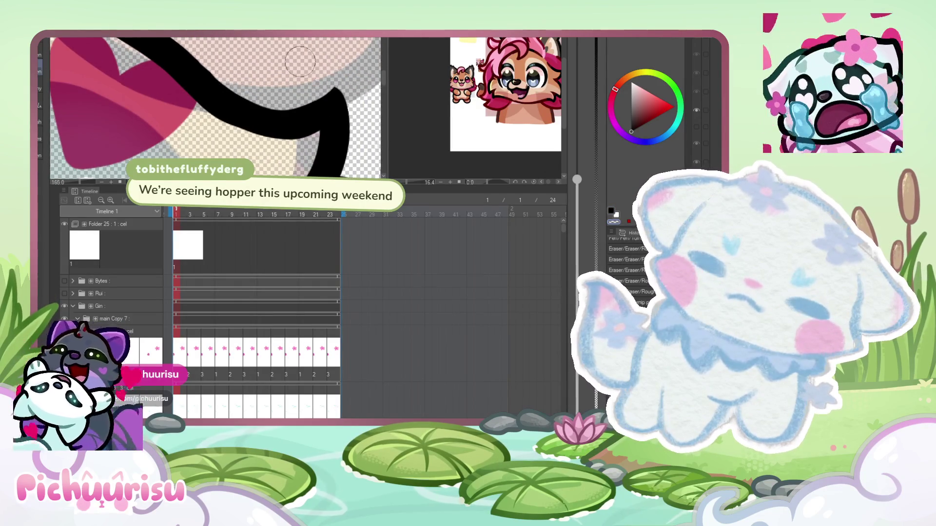
scroll(328, 69, "down", 6)
scroll(273, 78, "up", 1)
mouse_move(239, 47)
left_mouse_down()
mouse_move(278, 137)
mouse_move(280, 97)
left_mouse_up()
scroll(215, 107, "up", 4)
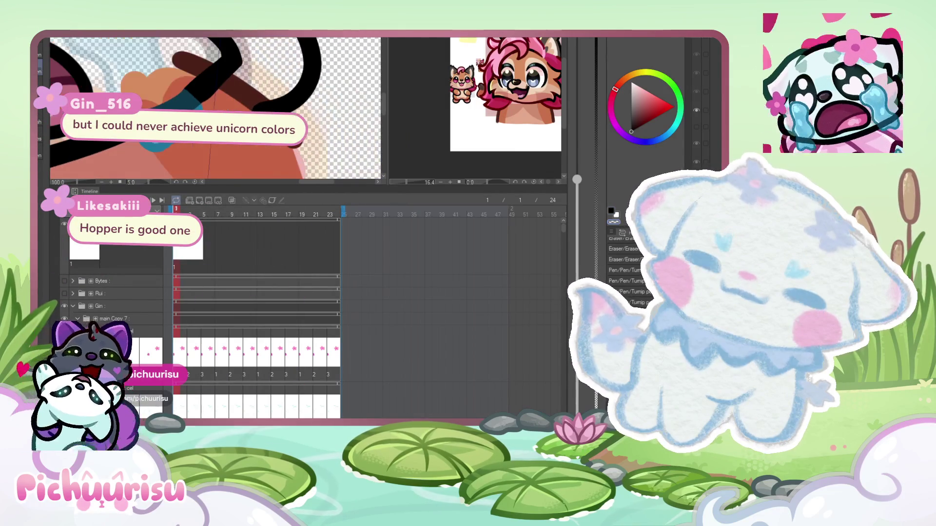
scroll(214, 107, "down", 5)
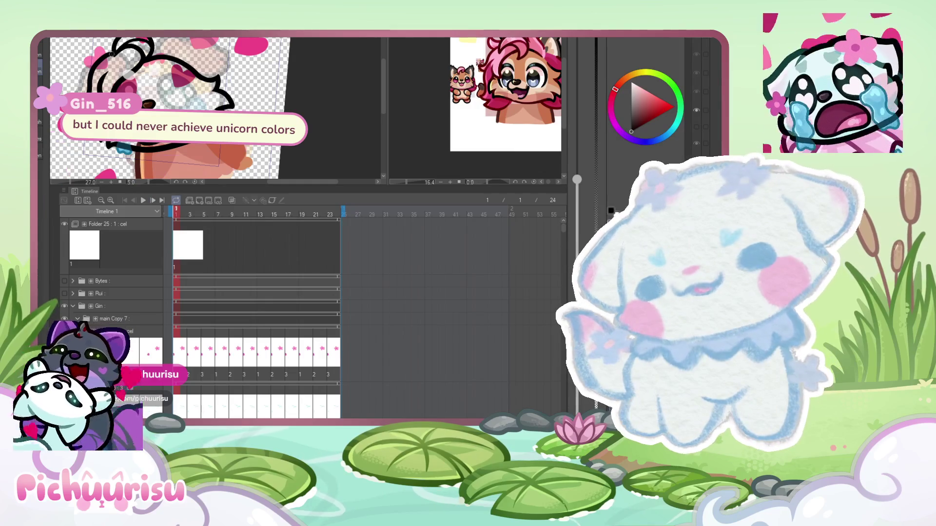
- Thicken the inner arc of the hair curl
scroll(151, 80, "up", 3)
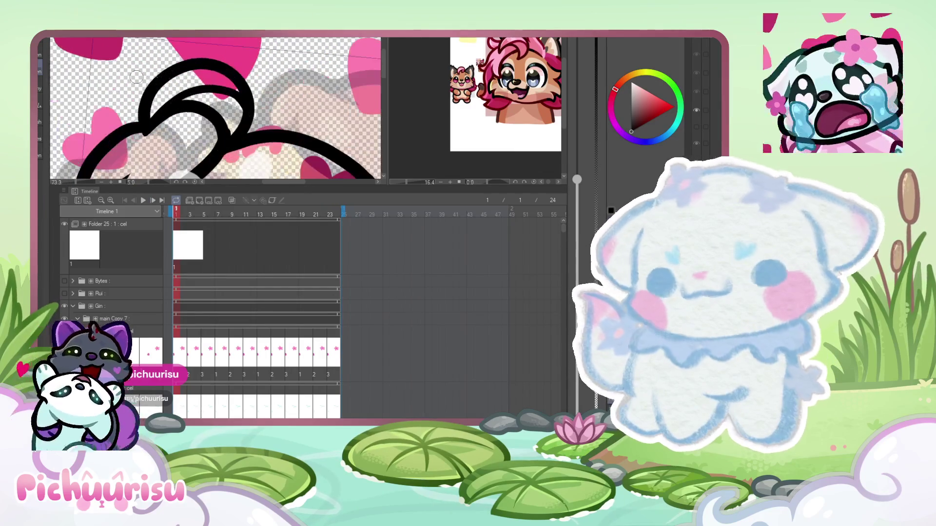
scroll(149, 102, "up", 1)
scroll(149, 102, "up", 1)
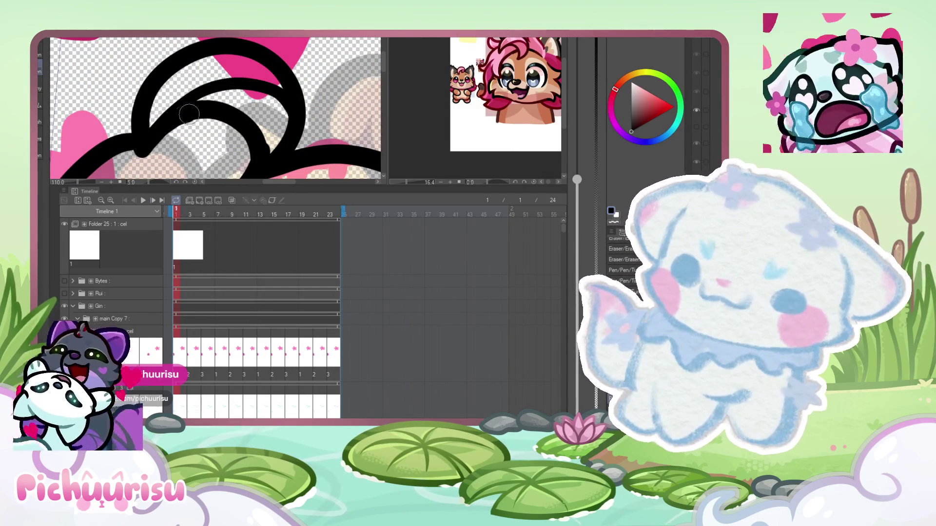
scroll(185, 115, "down", 3)
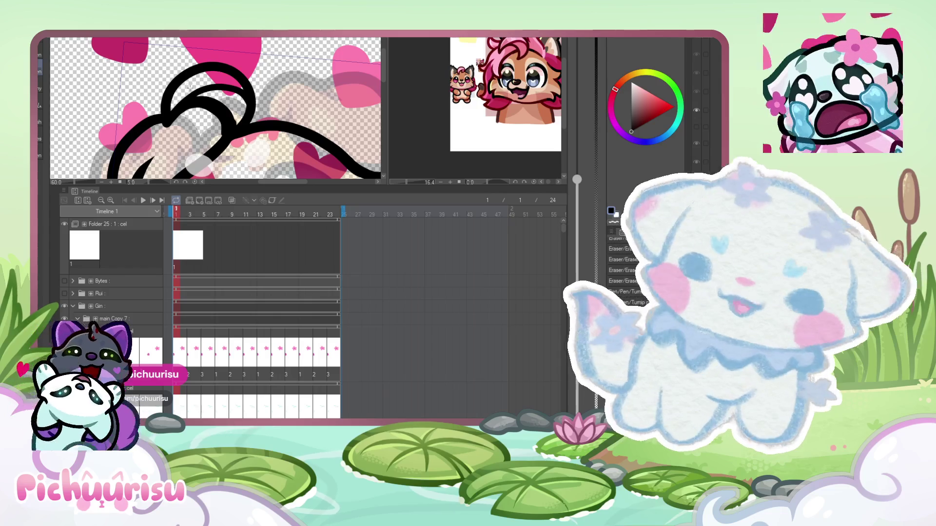
scroll(154, 114, "up", 5)
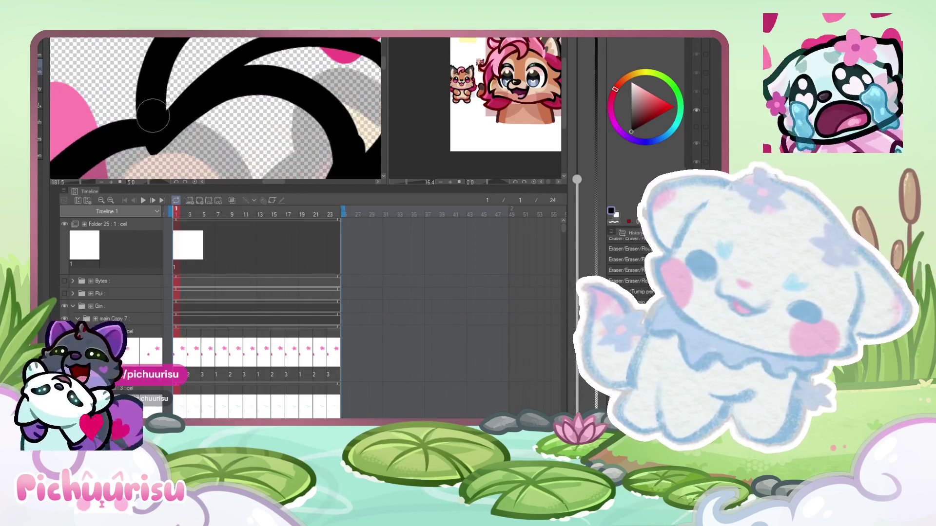
mouse_move(148, 144)
left_mouse_down()
mouse_move(292, 80)
mouse_move(340, 166)
left_mouse_up()
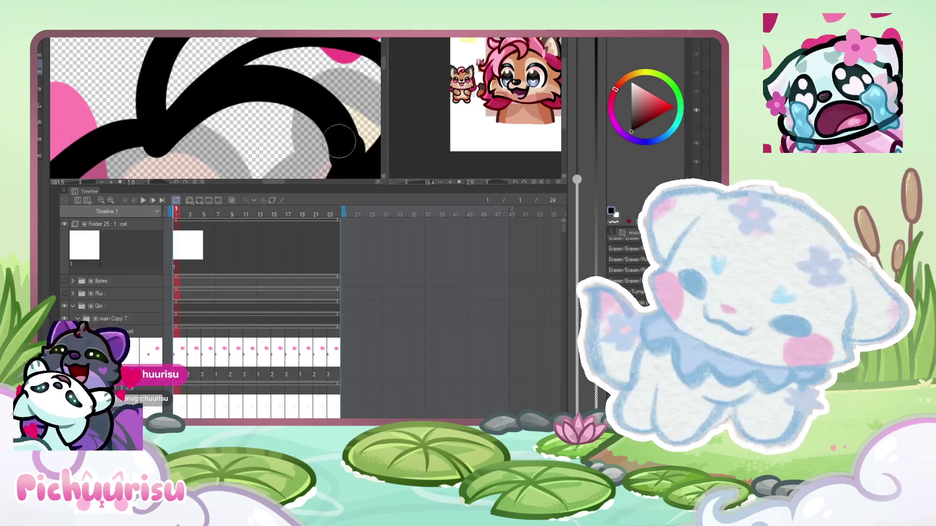
- Draw a line up toward the head's top and add a hooked curl there
scroll(331, 123, "up", 2)
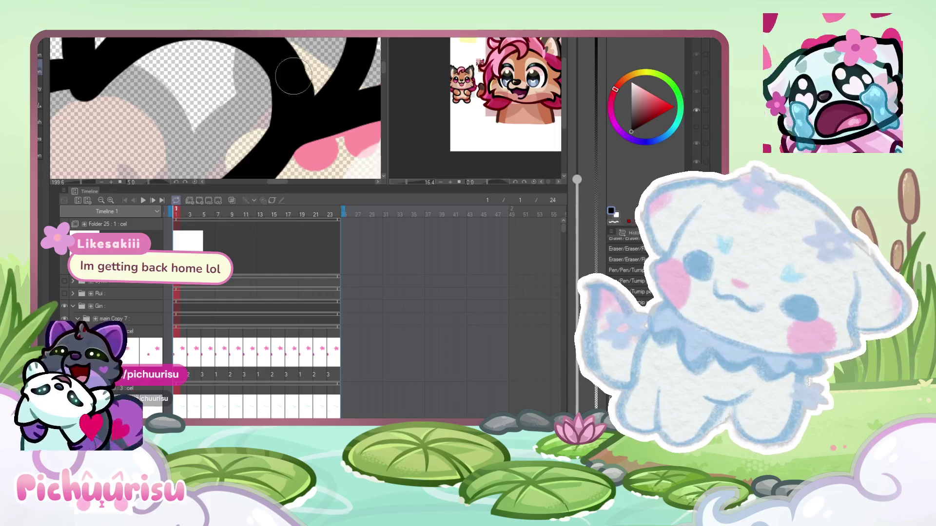
scroll(215, 90, "down", 2)
scroll(215, 90, "down", 3)
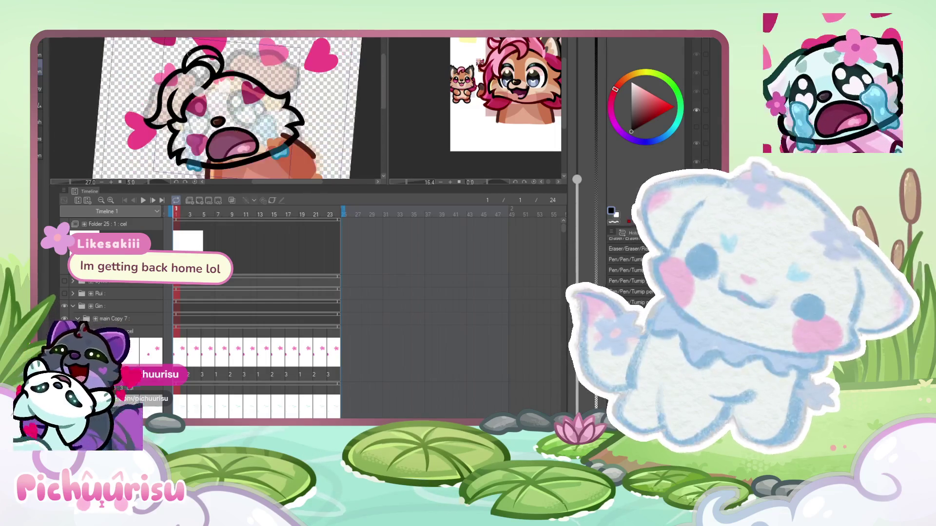
scroll(215, 90, "up", 2)
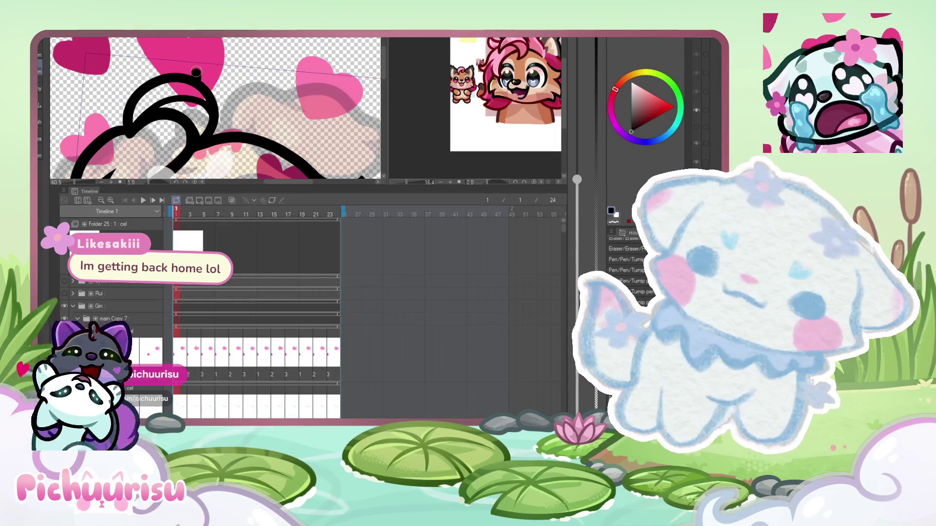
scroll(215, 90, "down", 2)
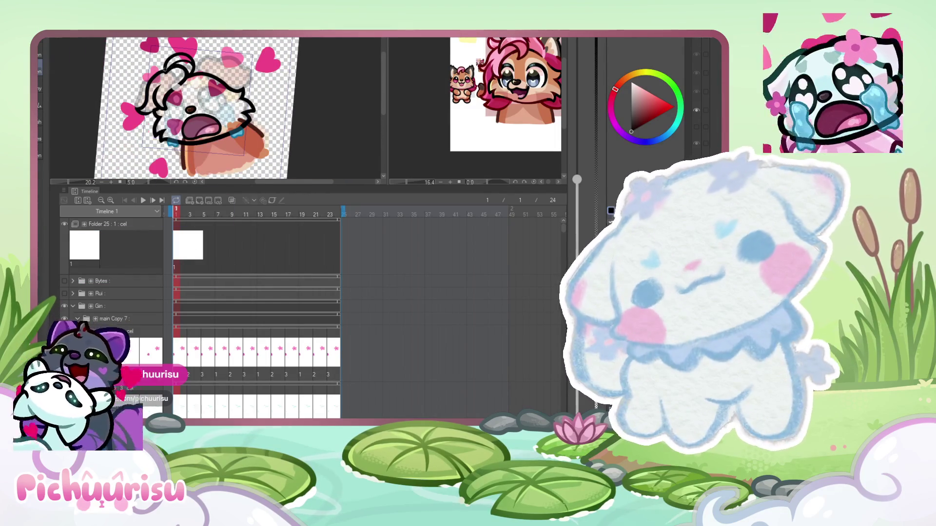
scroll(216, 89, "up", 2)
scroll(215, 90, "down", 2)
scroll(215, 90, "up", 2)
scroll(167, 81, "up", 2)
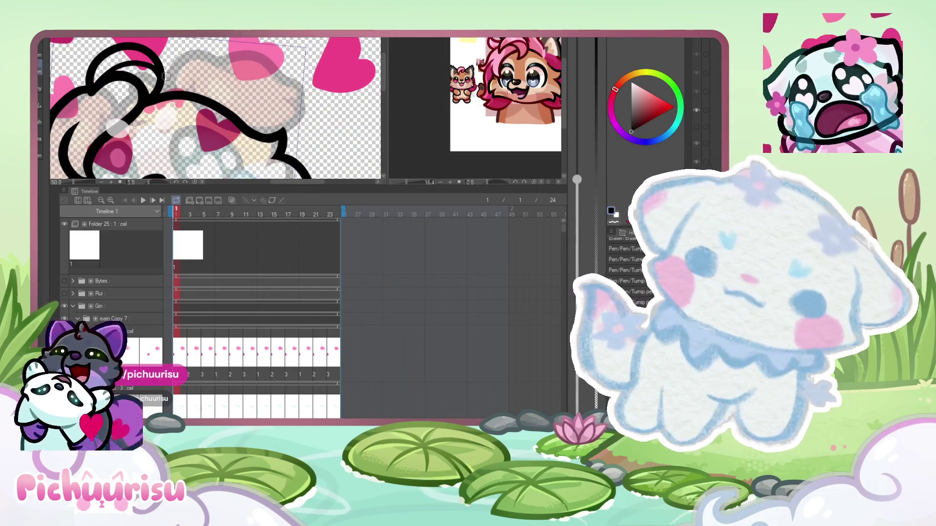
left_click_drag(173, 93, 229, 40)
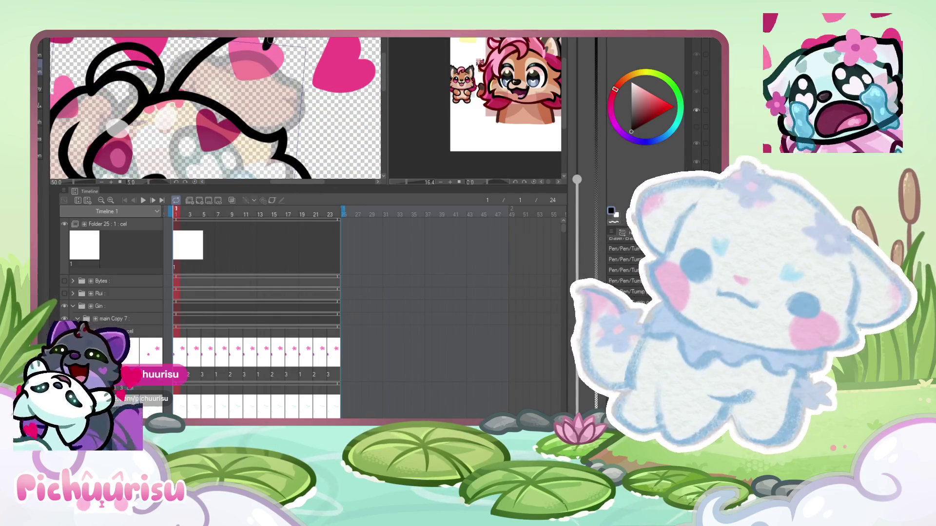
scroll(268, 61, "up", 1)
left_click_drag(287, 61, 270, 88)
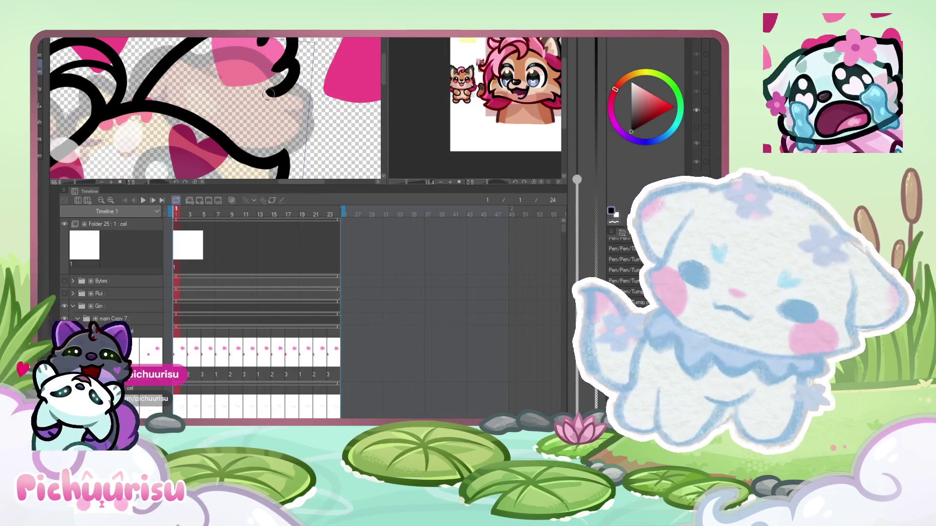
- Undo the hook and top line, replacing them with one long downward-hooking curve
scroll(253, 74, "down", 2)
scroll(232, 54, "up", 2)
key("ctrl+z")
key("ctrl+z")
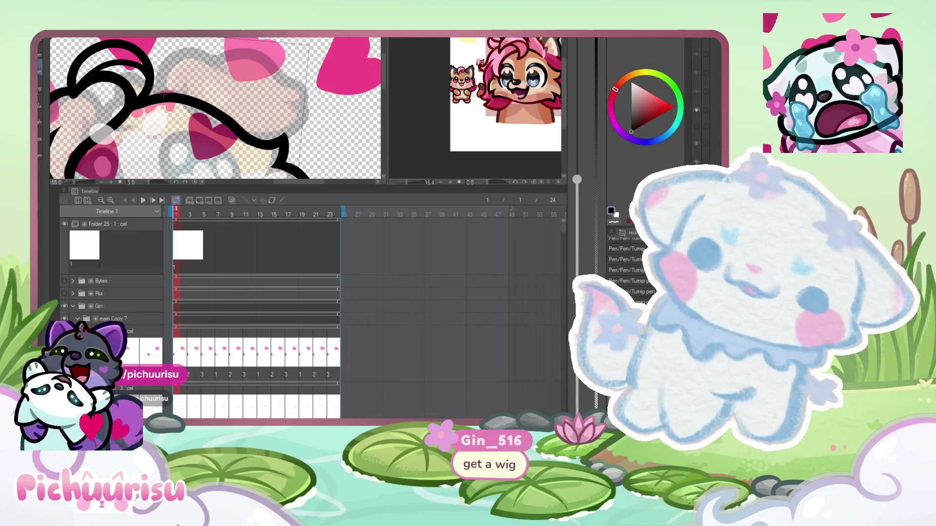
mouse_move(161, 98)
left_mouse_down()
mouse_move(295, 54)
mouse_move(308, 111)
left_mouse_up()
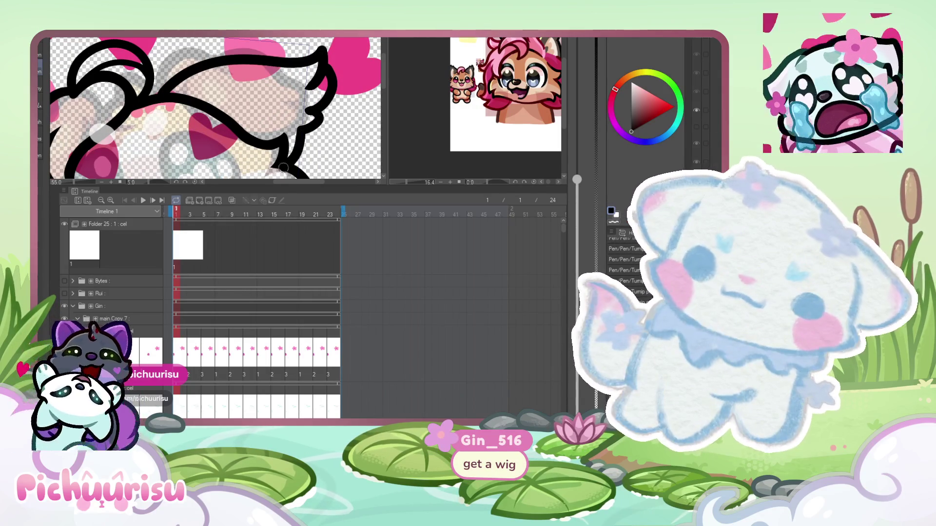
- Draw the long curved line across the tuft top, undoing and redrawing it once
scroll(220, 90, "down", 2)
scroll(266, 132, "up", 2)
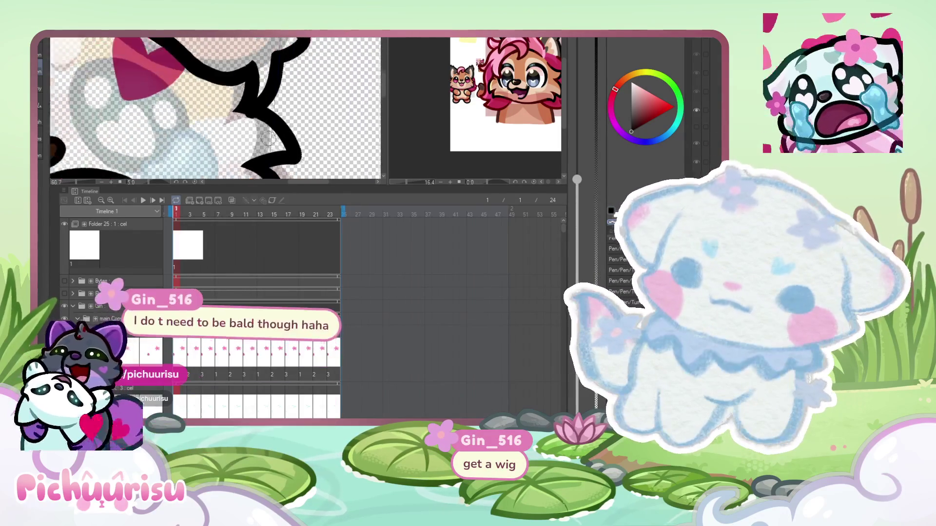
scroll(221, 114, "down", 3)
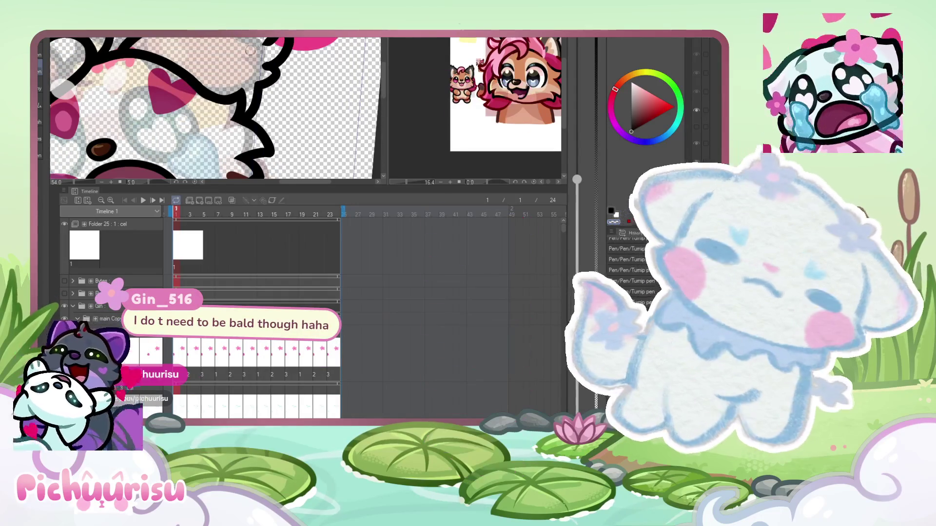
scroll(264, 74, "up", 2)
scroll(264, 75, "up", 4)
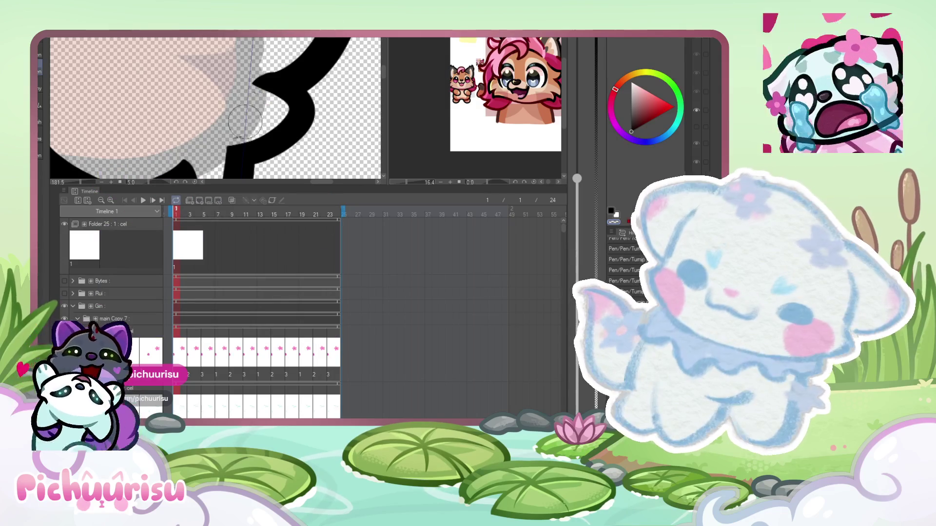
scroll(233, 124, "down", 2)
scroll(233, 124, "down", 1)
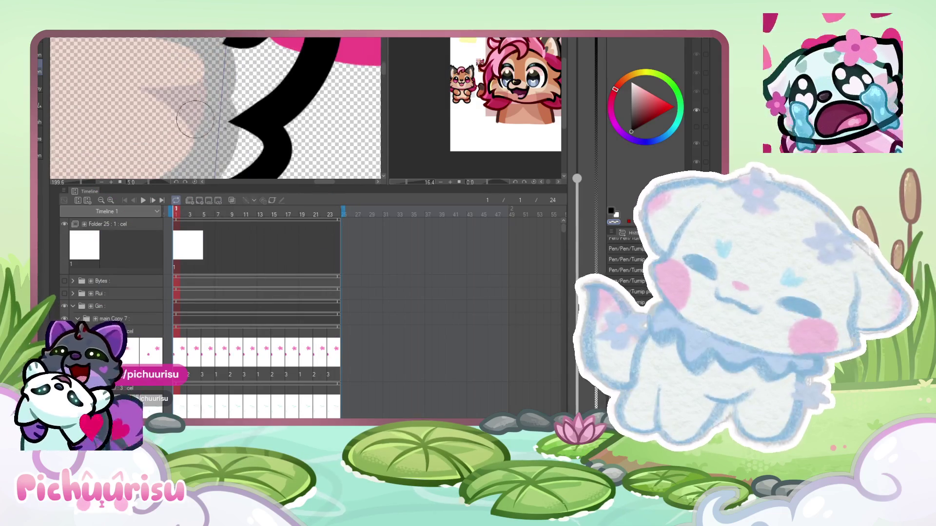
scroll(156, 129, "down", 1)
scroll(254, 117, "up", 3)
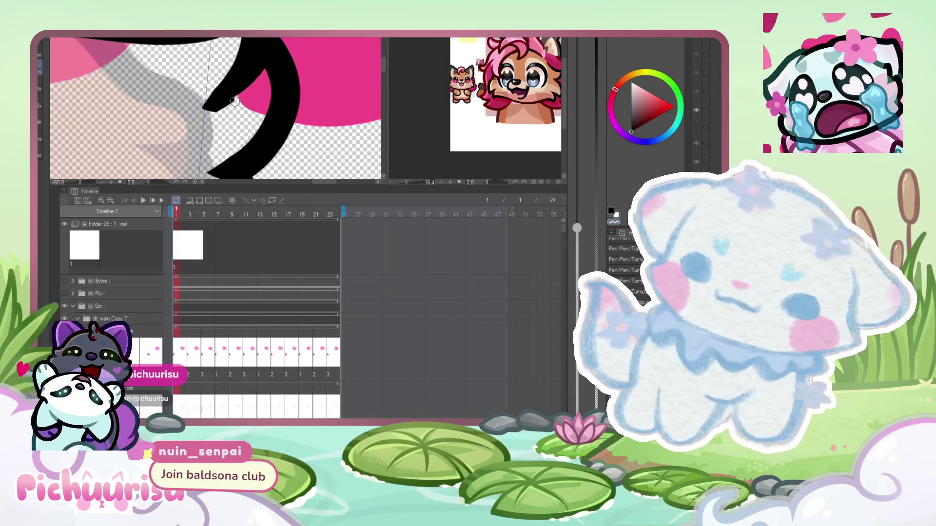
scroll(204, 102, "down", 10)
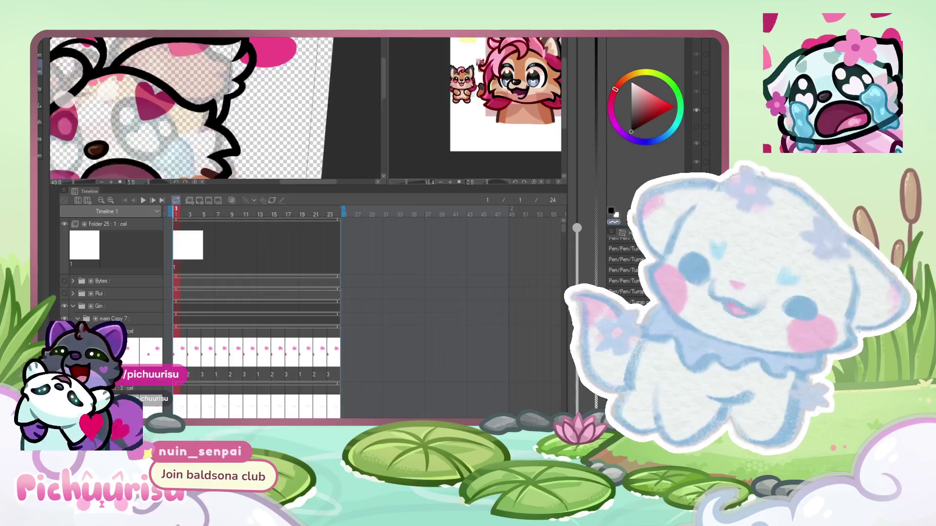
scroll(175, 50, "up", 4)
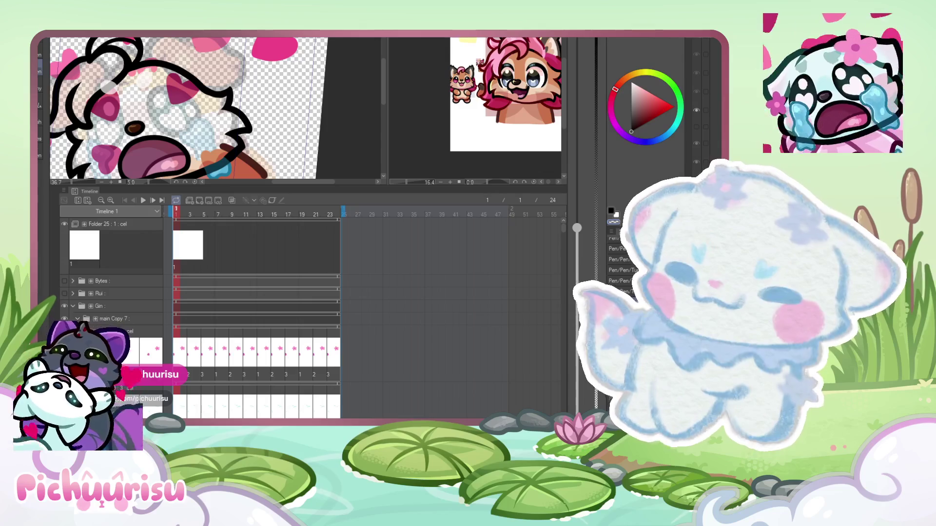
scroll(215, 107, "up", 3)
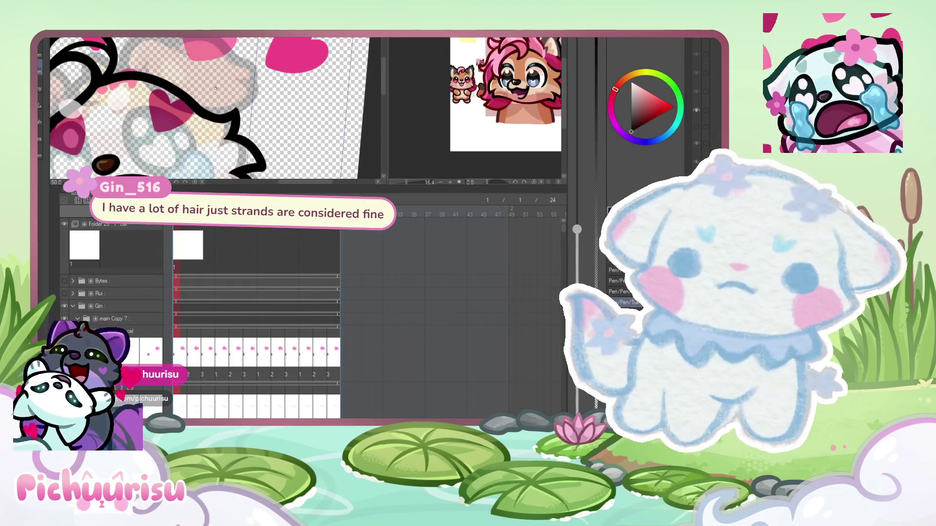
scroll(157, 73, "up", 1)
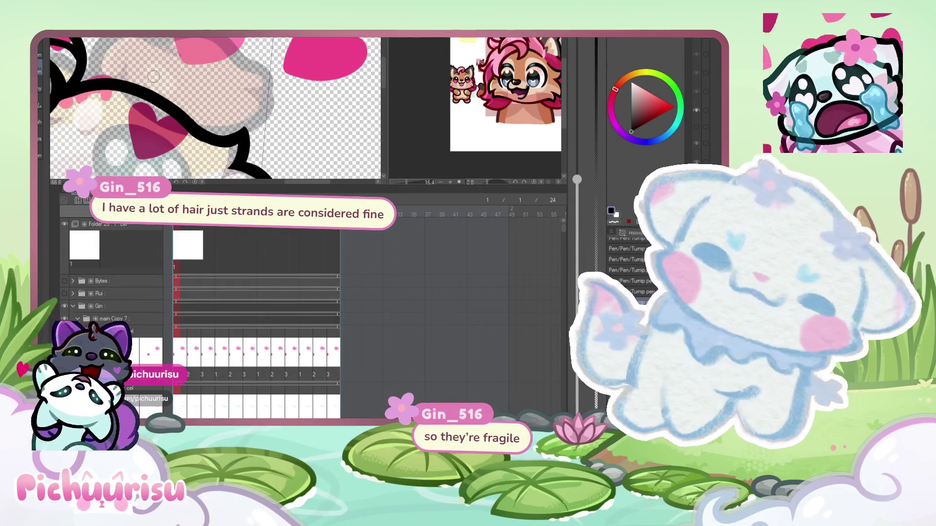
mouse_move(86, 85)
left_mouse_down()
mouse_move(187, 48)
mouse_move(293, 78)
mouse_move(257, 105)
left_mouse_up()
key("ctrl+z")
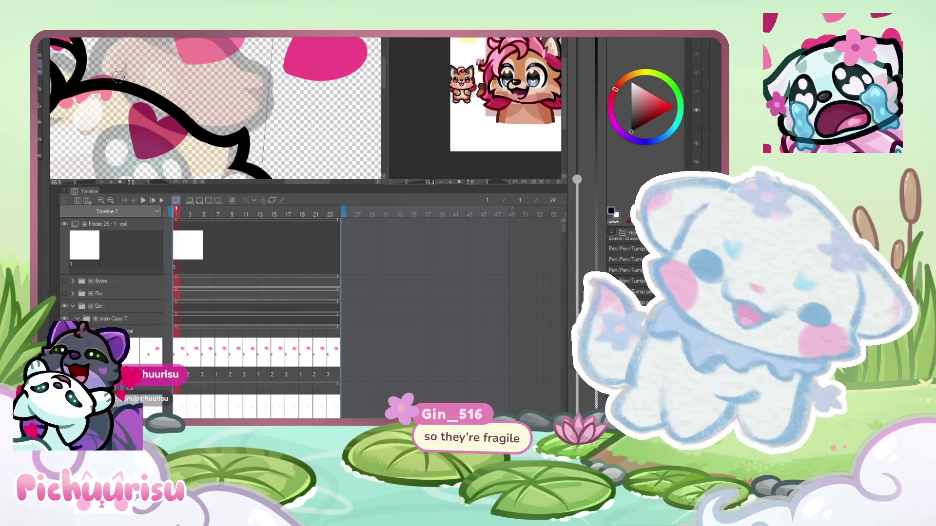
mouse_move(91, 84)
left_mouse_down()
mouse_move(176, 46)
mouse_move(282, 83)
mouse_move(249, 103)
mouse_move(258, 128)
left_mouse_up()
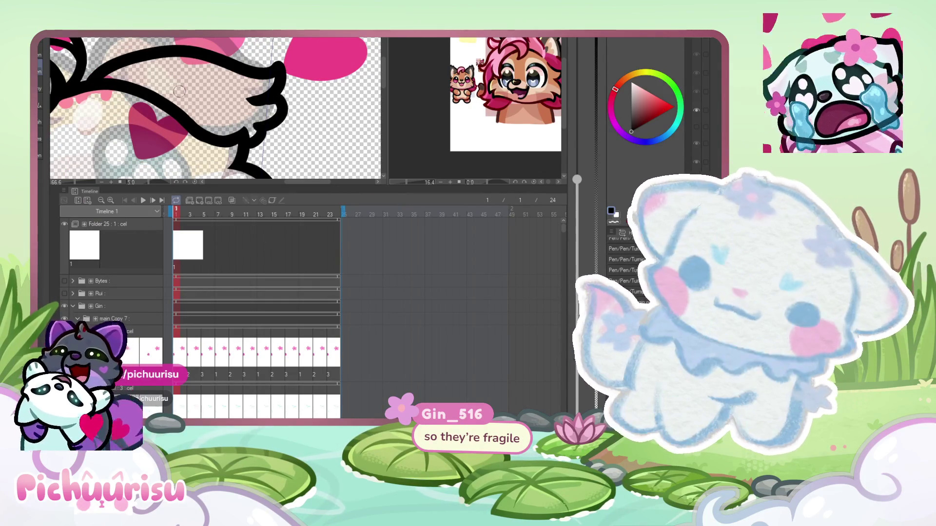
- Undo the last tuft strokes and redraw the top stroke with its lower right hook
scroll(174, 89, "down", 2)
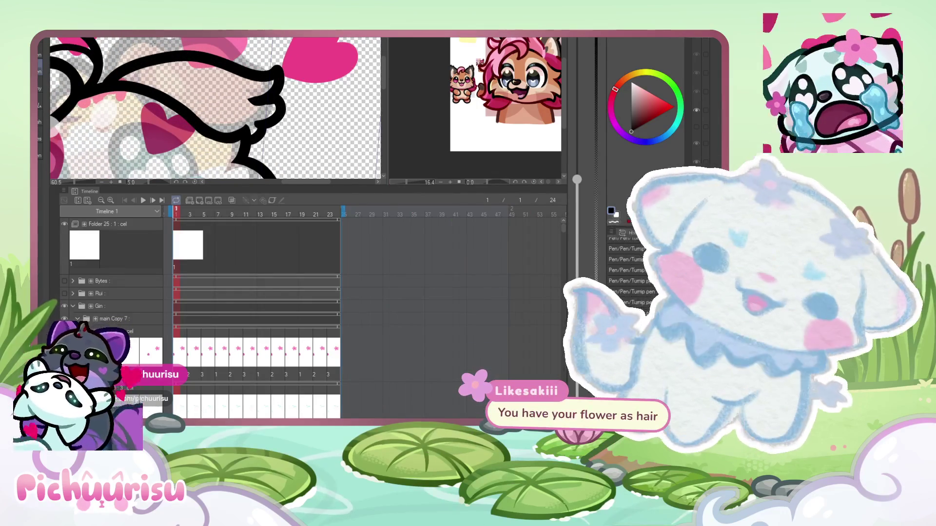
key("ctrl+z")
key("ctrl+z")
mouse_move(104, 86)
left_mouse_down()
mouse_move(241, 78)
mouse_move(265, 111)
mouse_move(267, 132)
left_mouse_up()
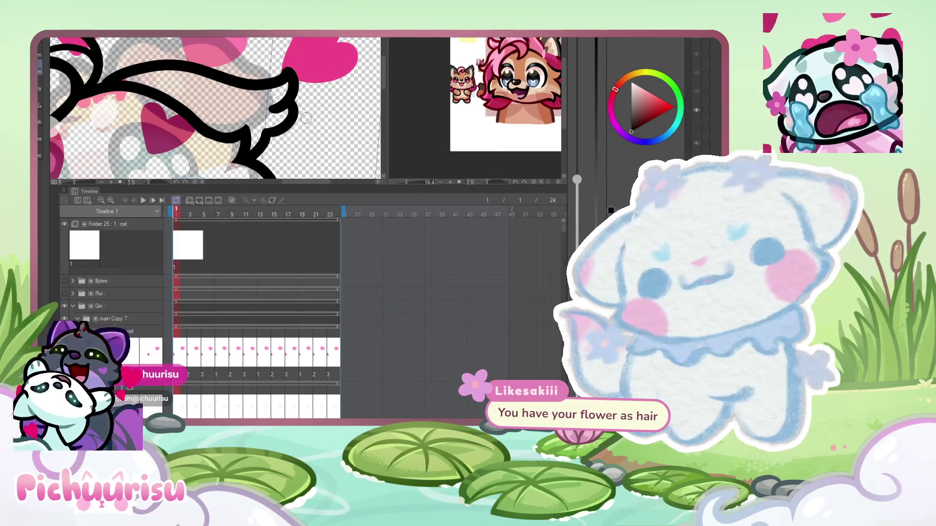
scroll(313, 127, "up", 5)
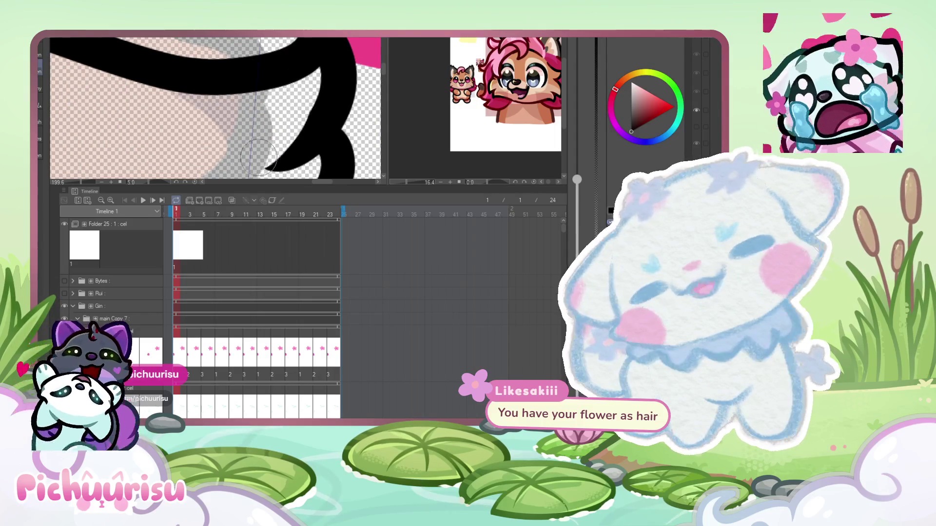
scroll(262, 154, "down", 5)
scroll(258, 63, "down", 3)
scroll(159, 100, "up", 4)
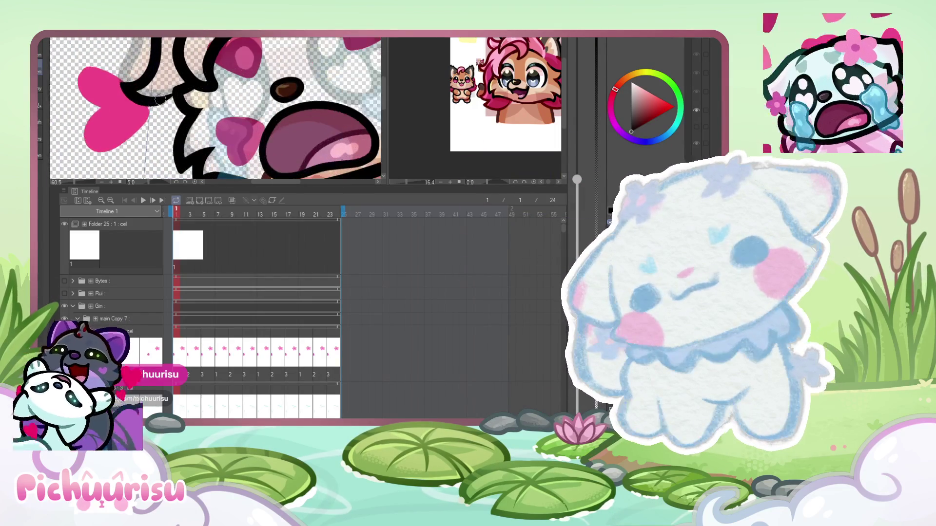
scroll(160, 99, "down", 3)
scroll(194, 47, "up", 4)
scroll(193, 47, "up", 2)
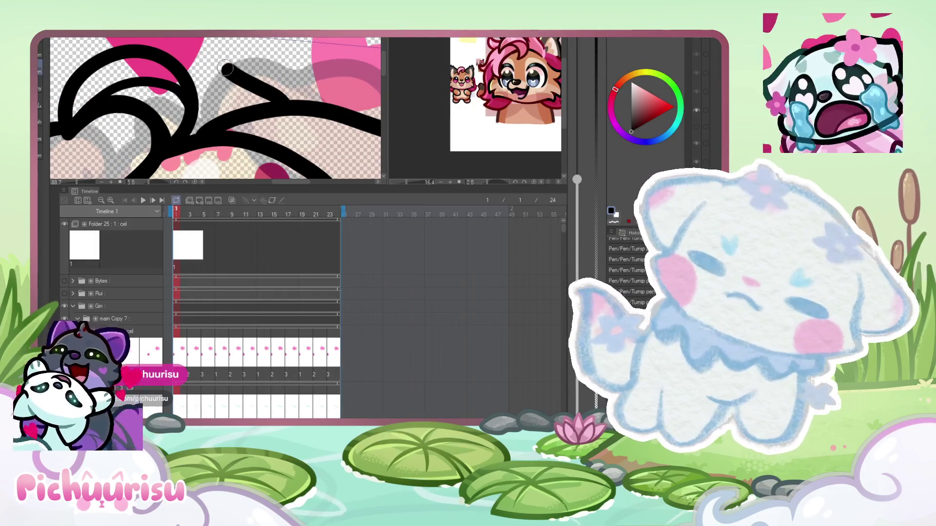
scroll(191, 47, "down", 2)
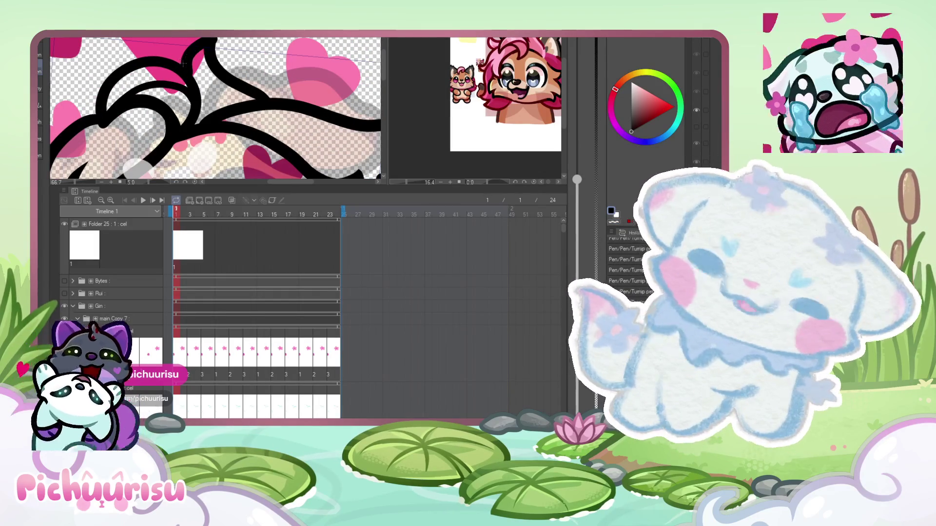
- Redraw the curl stroke several times until it runs from lower right up to the curl's top
left_click_drag(201, 42, 270, 97)
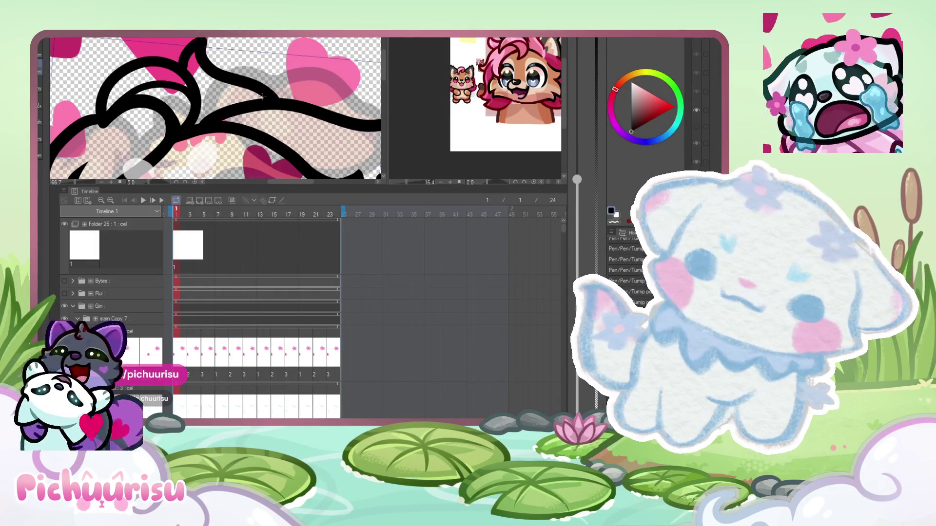
key("ctrl+z")
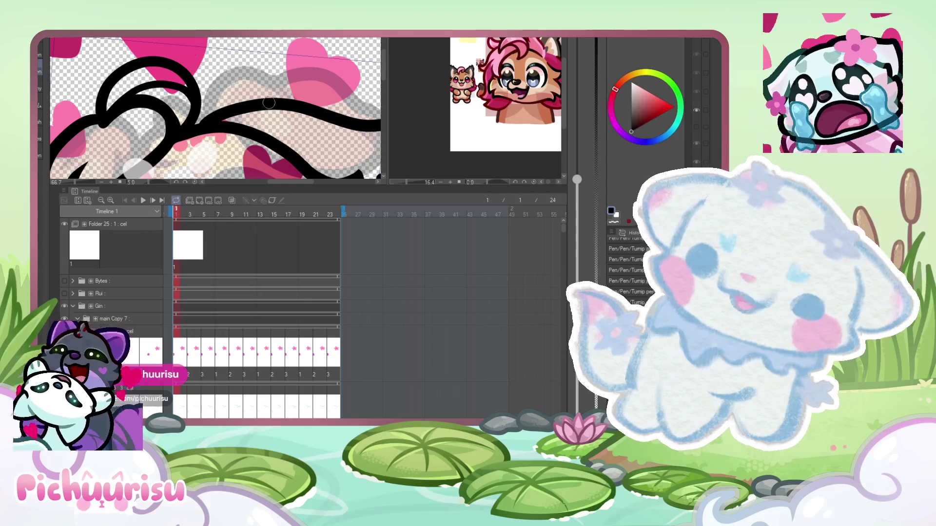
left_click_drag(270, 97, 218, 71)
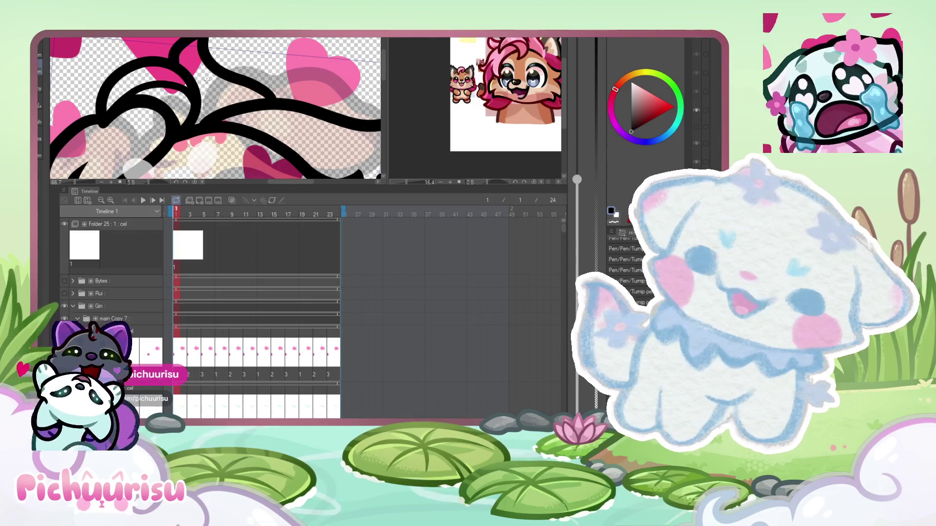
key("ctrl+z")
left_click_drag(270, 100, 193, 45)
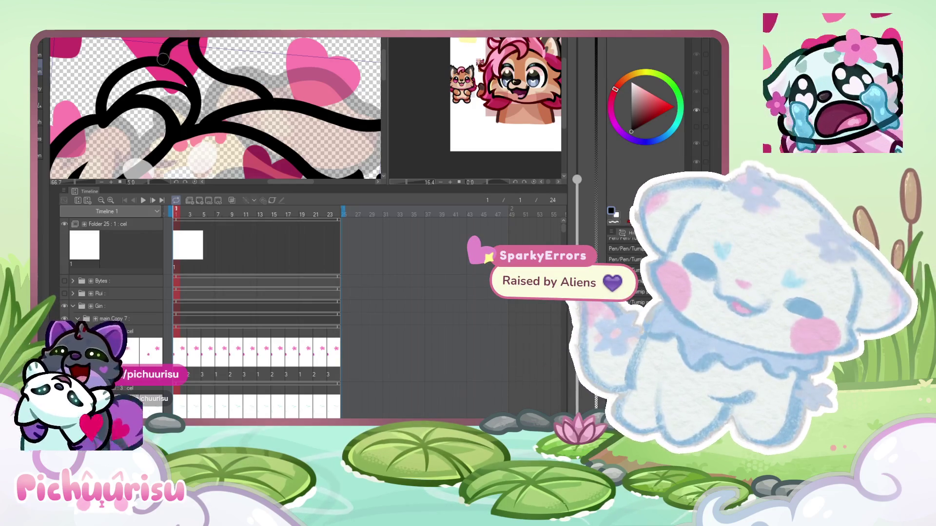
key("ctrl+z")
left_click_drag(271, 100, 186, 39)
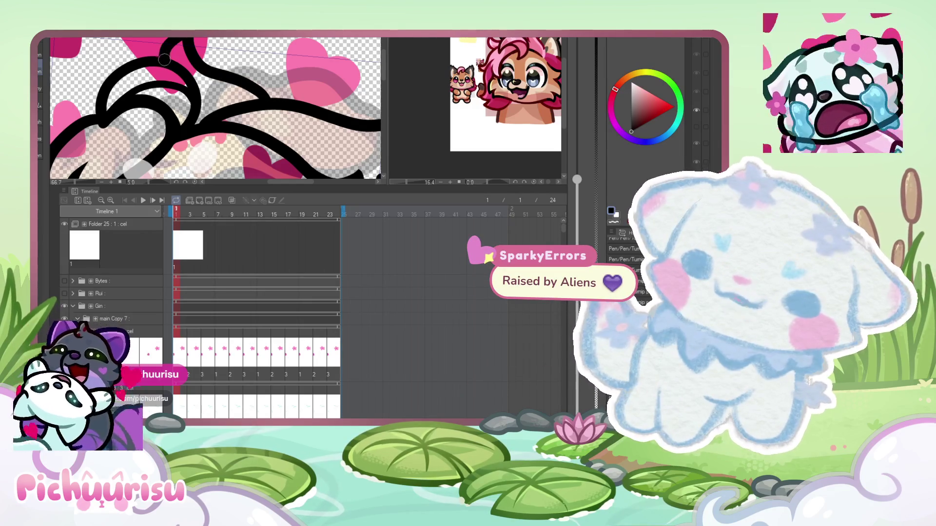
- Zoom out to check the whole crying emote with its new head outline
scroll(178, 88, "down", 3)
scroll(222, 43, "up", 4)
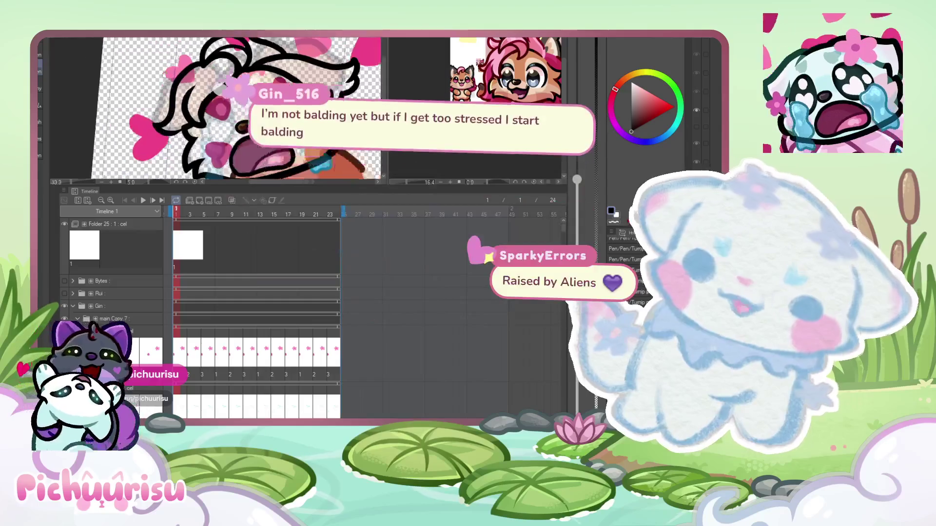
scroll(221, 43, "down", 5)
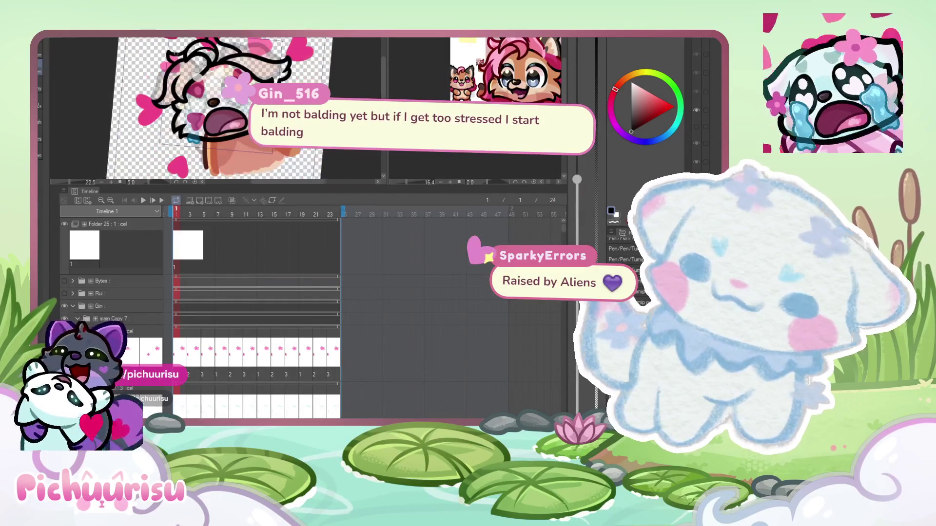
scroll(141, 124, "up", 6)
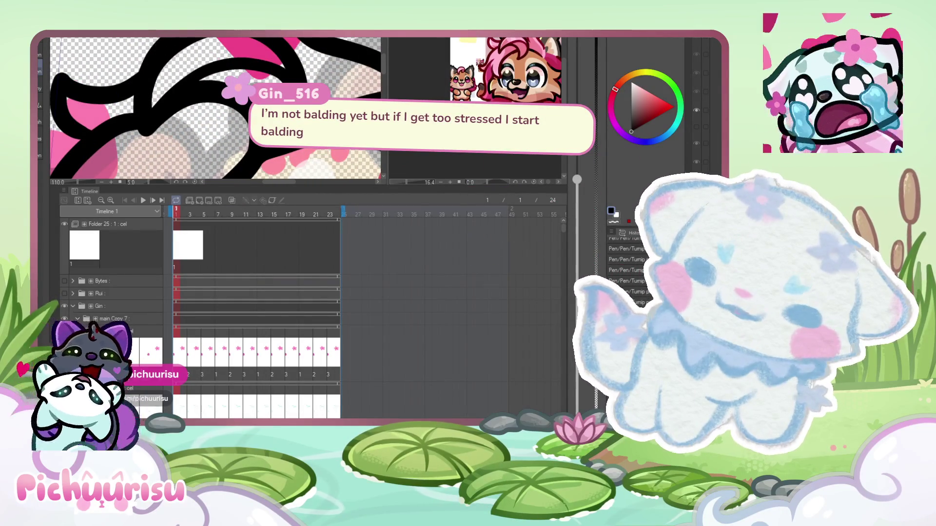
scroll(204, 96, "down", 6)
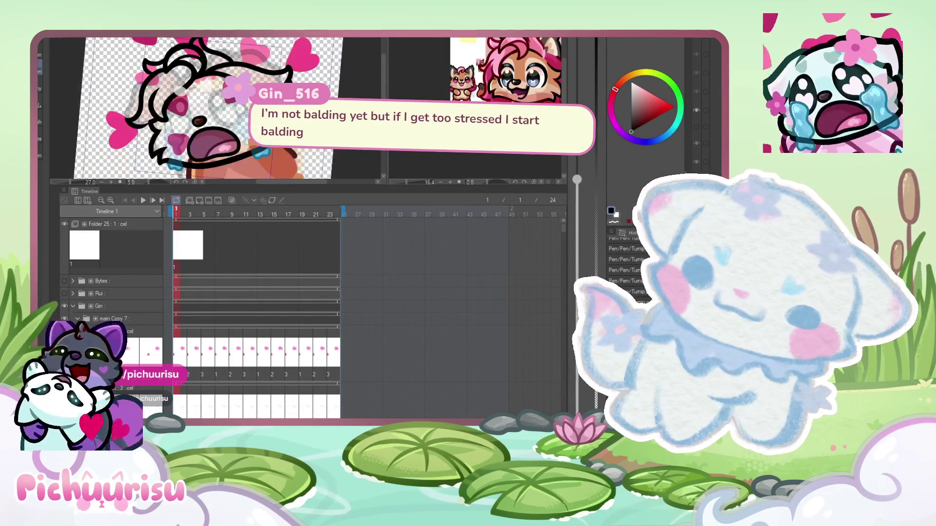
scroll(203, 96, "down", 1)
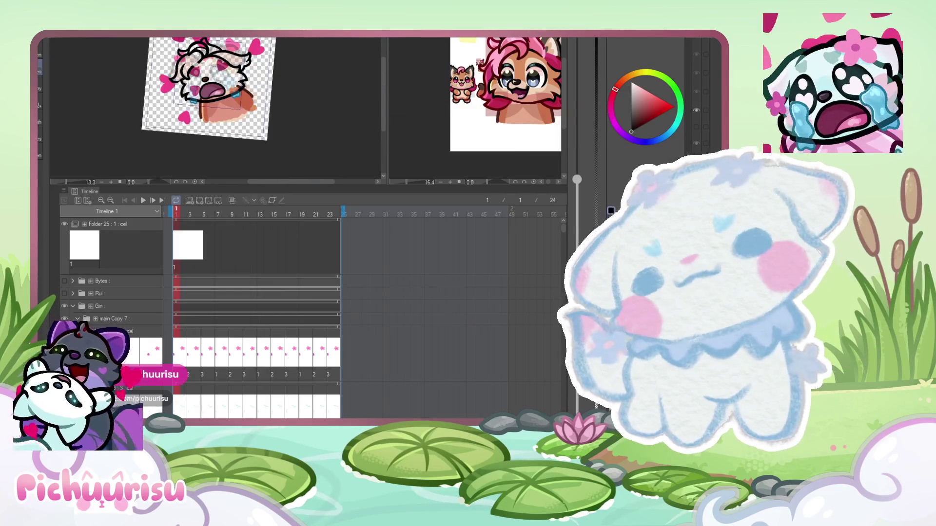
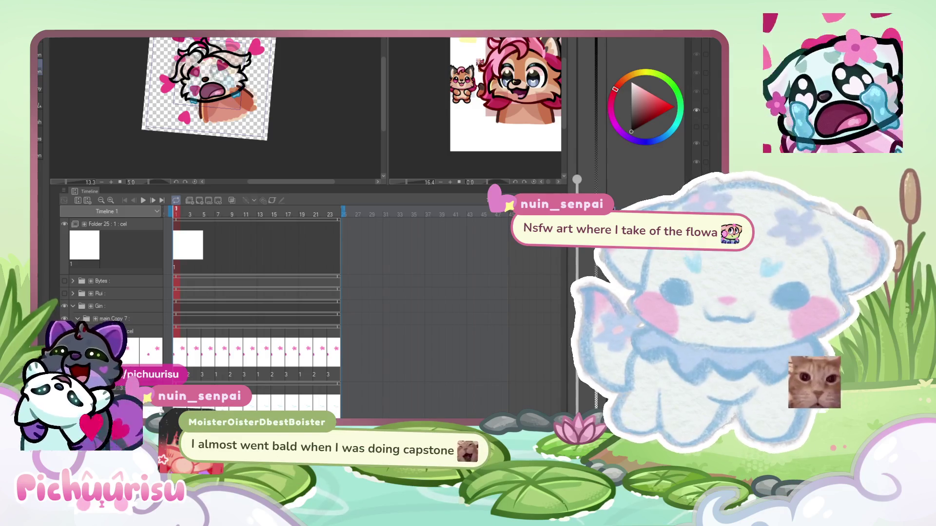
- Find the Folder 20 Copy 8 track and draw a short black stroke on the chibi's face
scroll(214, 107, "up", 3)
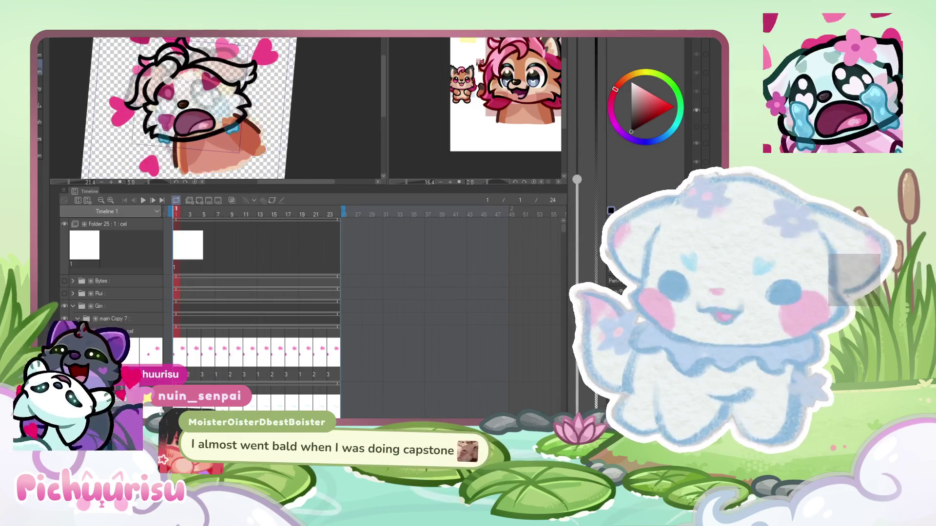
scroll(215, 107, "down", 4)
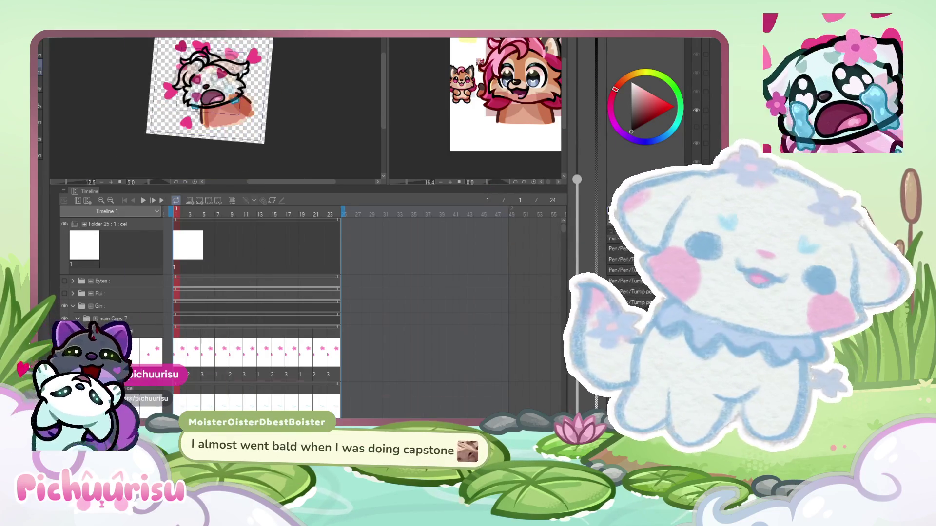
scroll(215, 108, "up", 2)
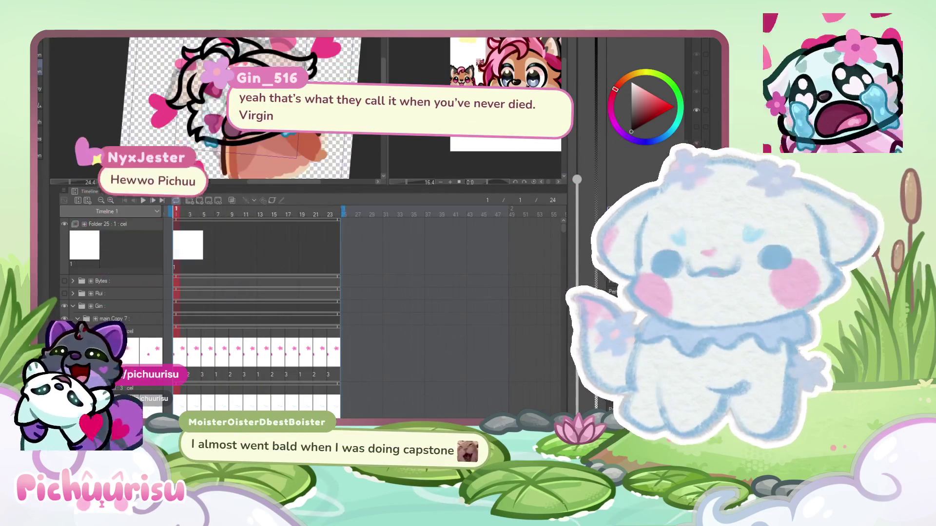
scroll(215, 107, "down", 1)
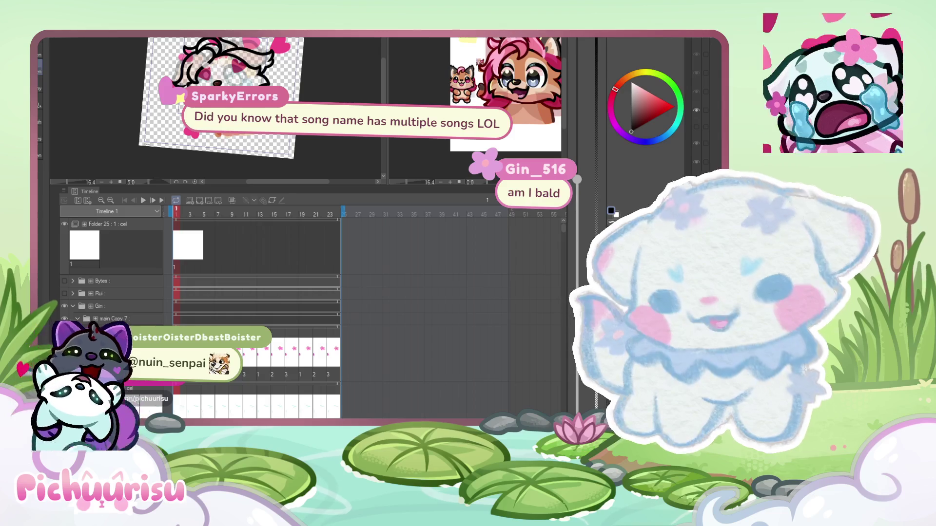
scroll(224, 98, "up", 1)
scroll(252, 391, "down", 4)
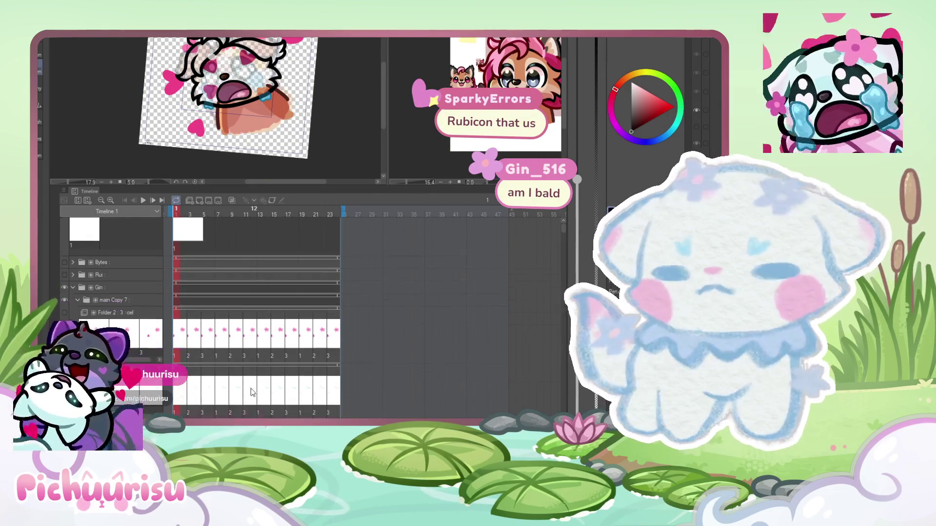
scroll(252, 391, "down", 5)
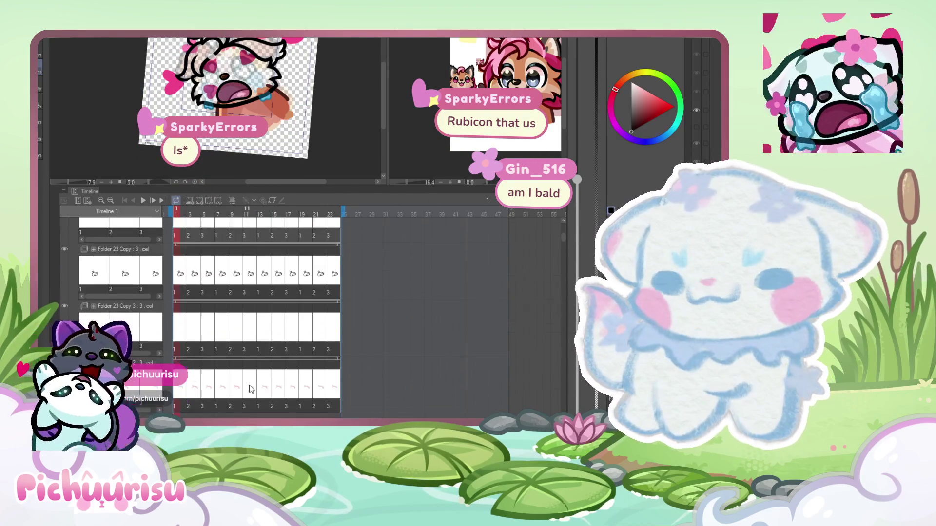
scroll(247, 385, "down", 5)
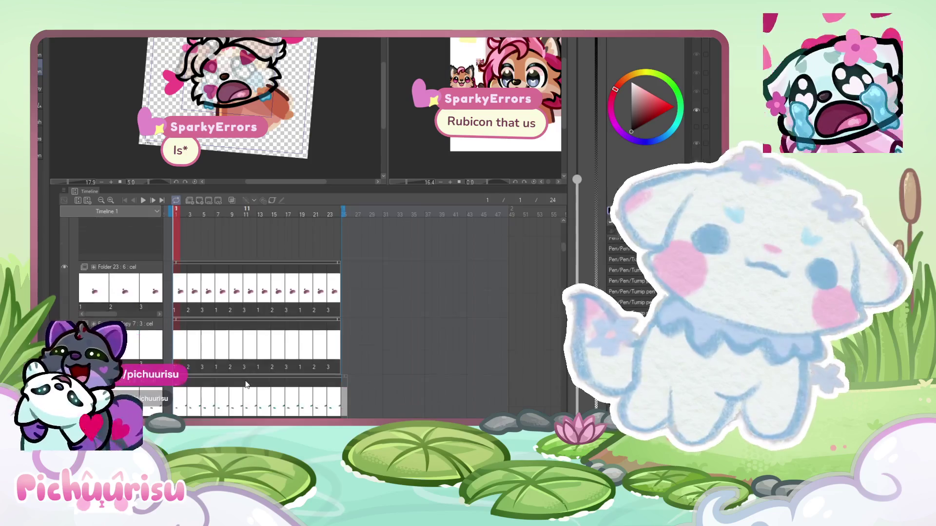
scroll(246, 385, "down", 5)
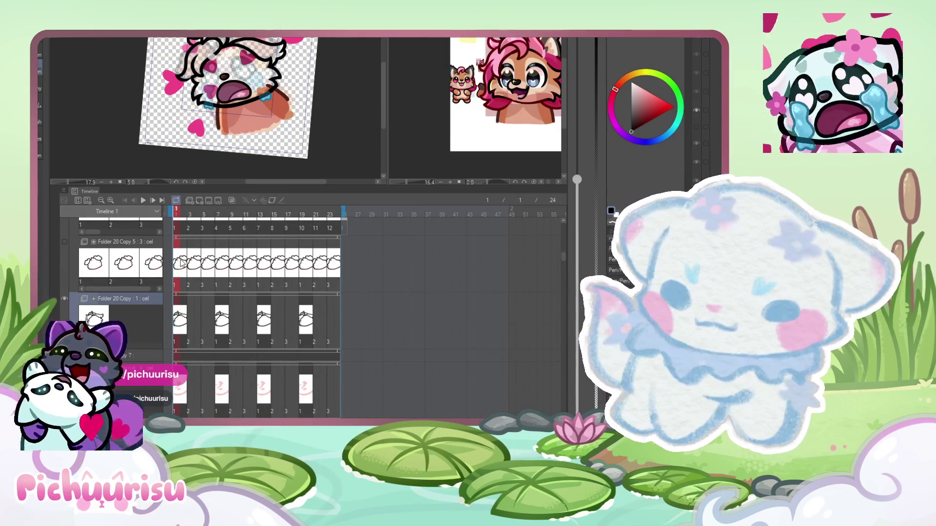
scroll(140, 305, "down", 1)
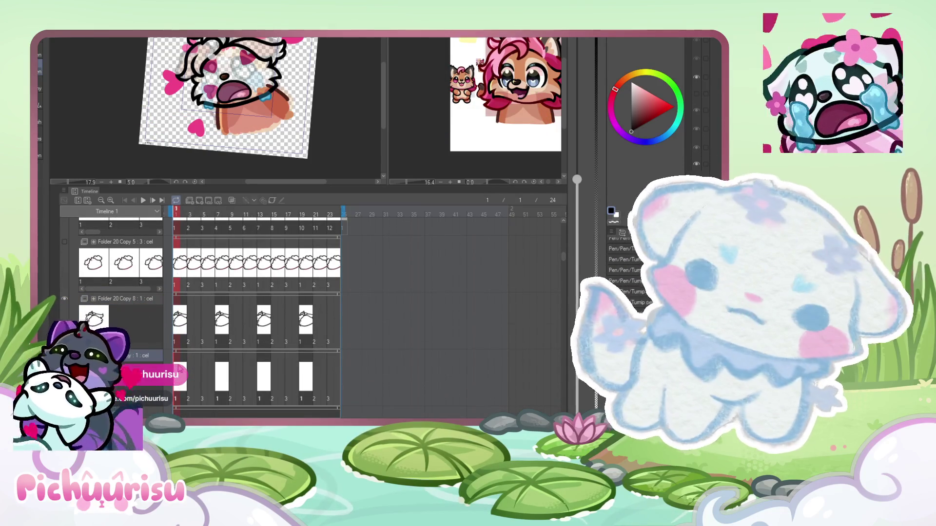
scroll(205, 88, "up", 3)
scroll(183, 72, "up", 2)
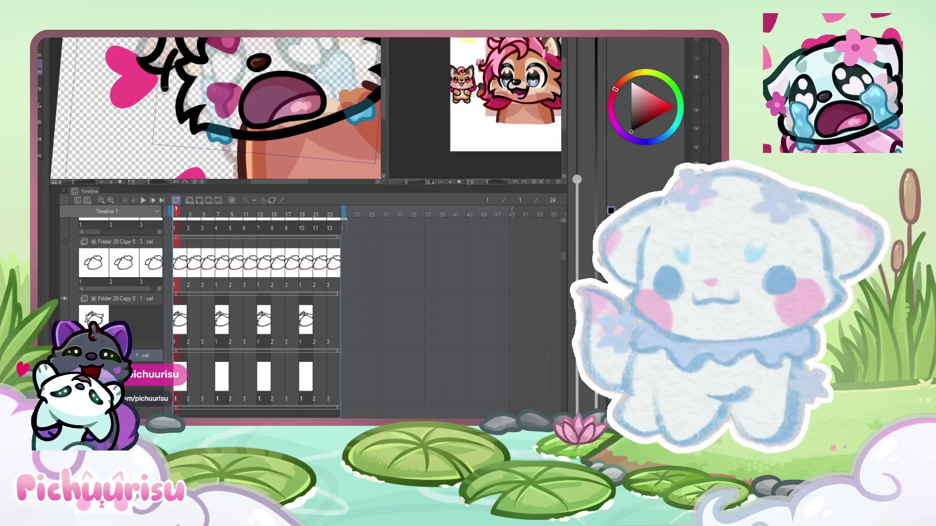
scroll(195, 157, "down", 3)
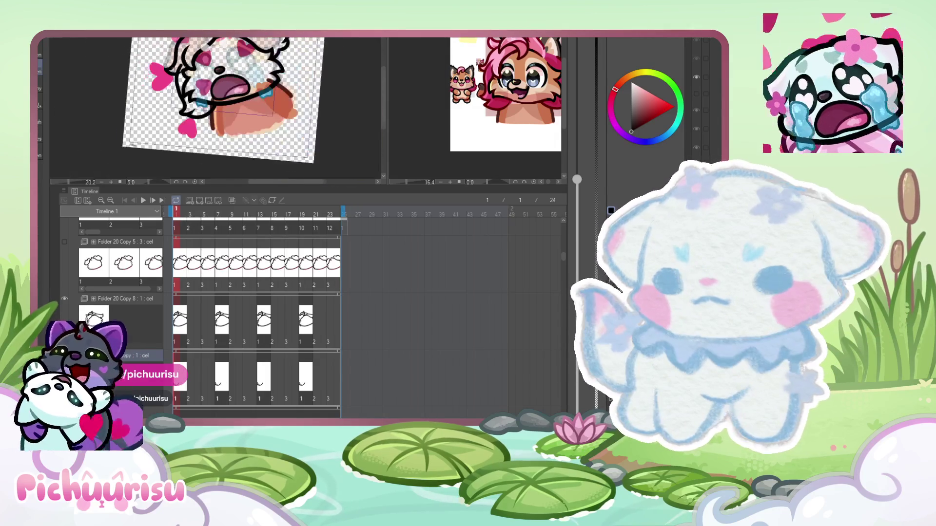
scroll(276, 65, "up", 2)
scroll(277, 65, "down", 1)
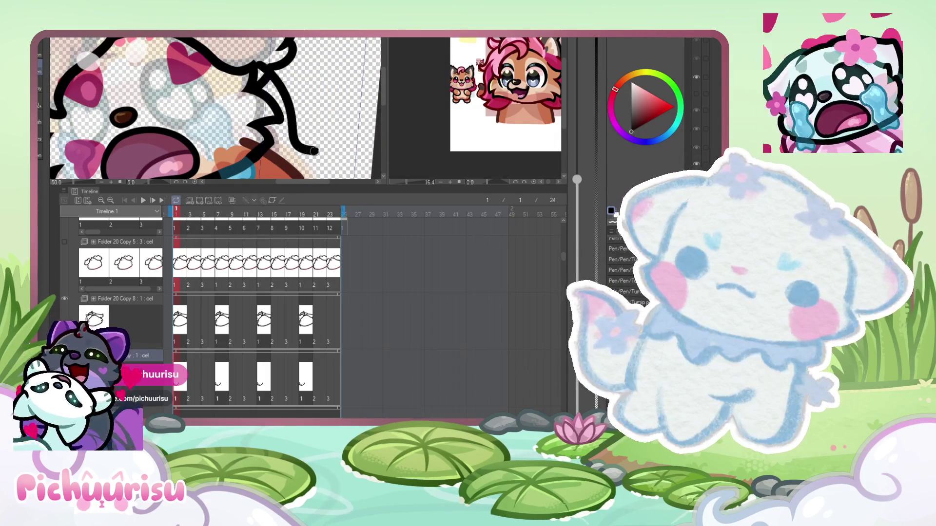
scroll(287, 97, "up", 3)
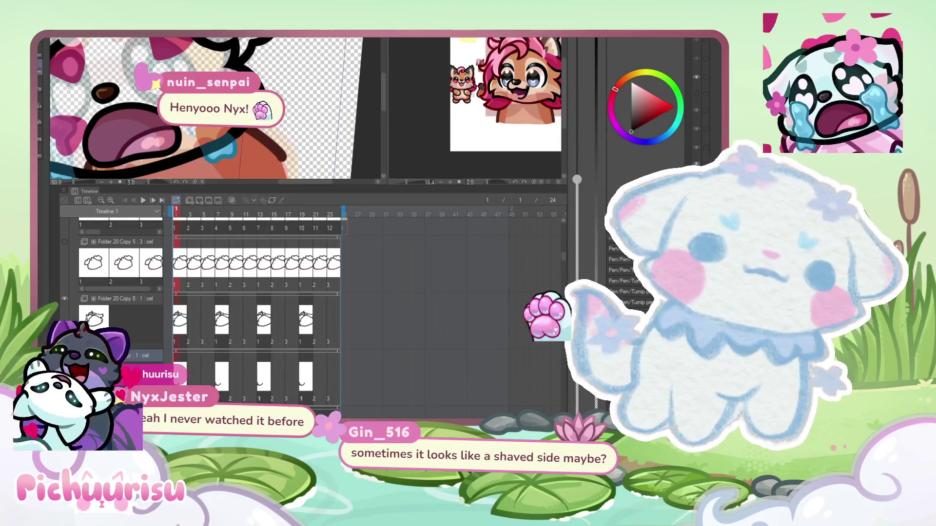
left_click_drag(289, 97, 300, 116)
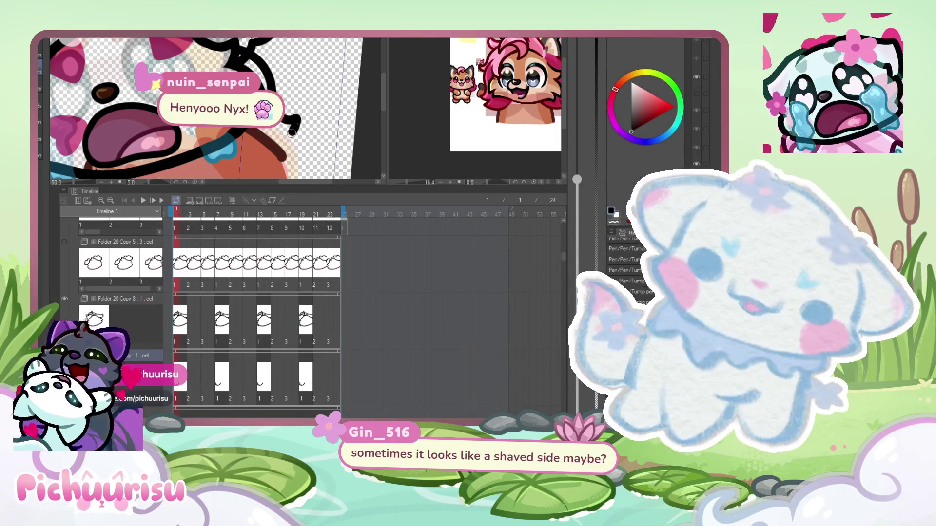
scroll(344, 53, "down", 5)
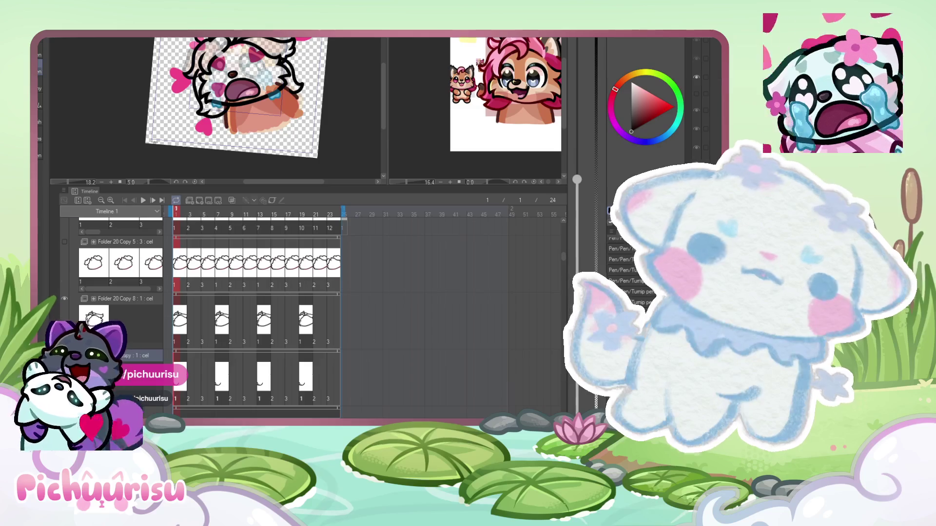
- Inspect the face and cup of the other sketched project, then return to the crying emote
key("ctrl+Tab")
scroll(463, 108, "up", 3)
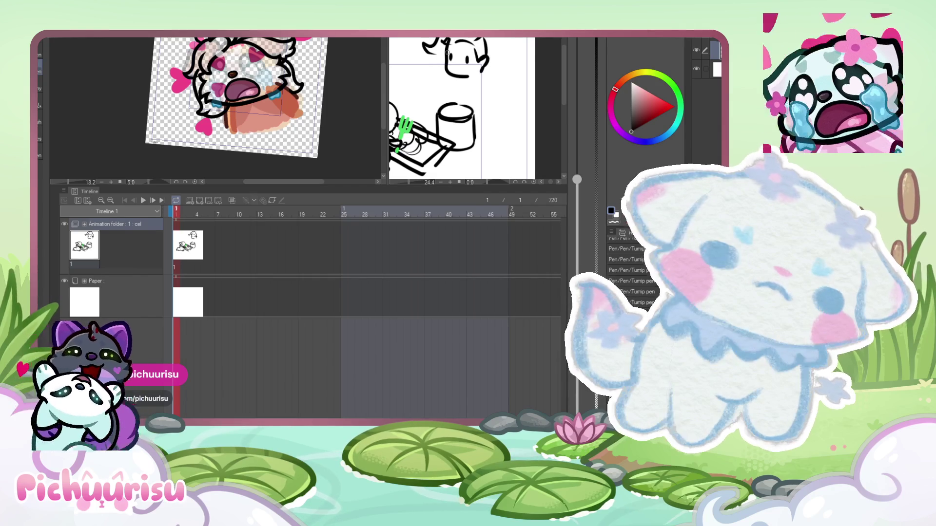
scroll(467, 111, "up", 1)
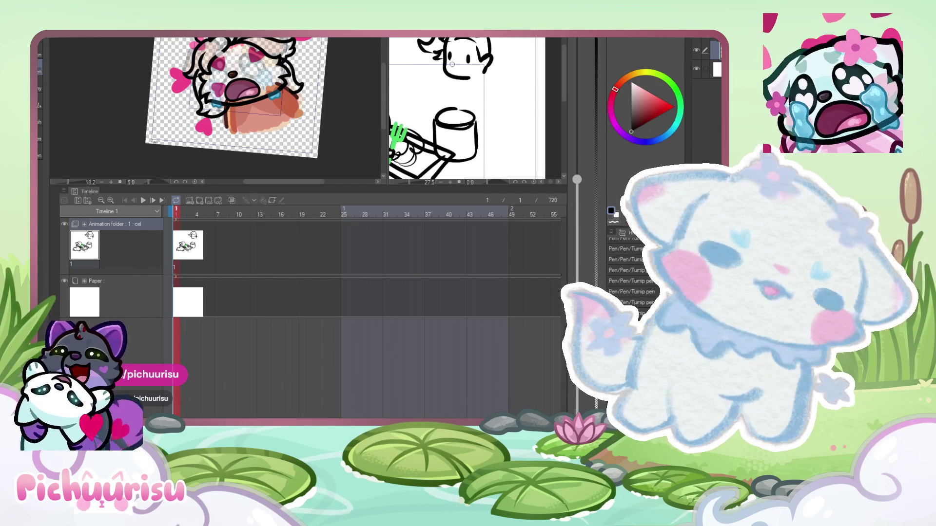
scroll(475, 112, "up", 4)
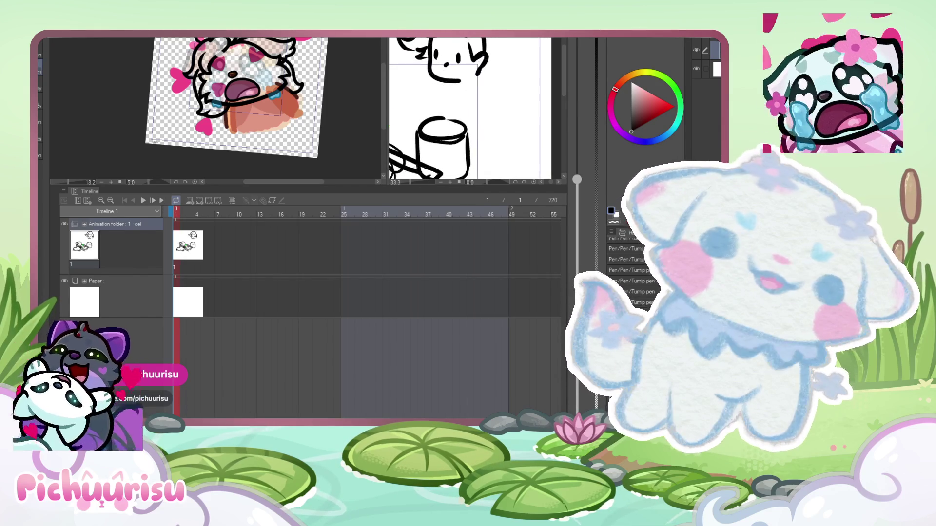
scroll(473, 39, "down", 1)
scroll(472, 39, "down", 5)
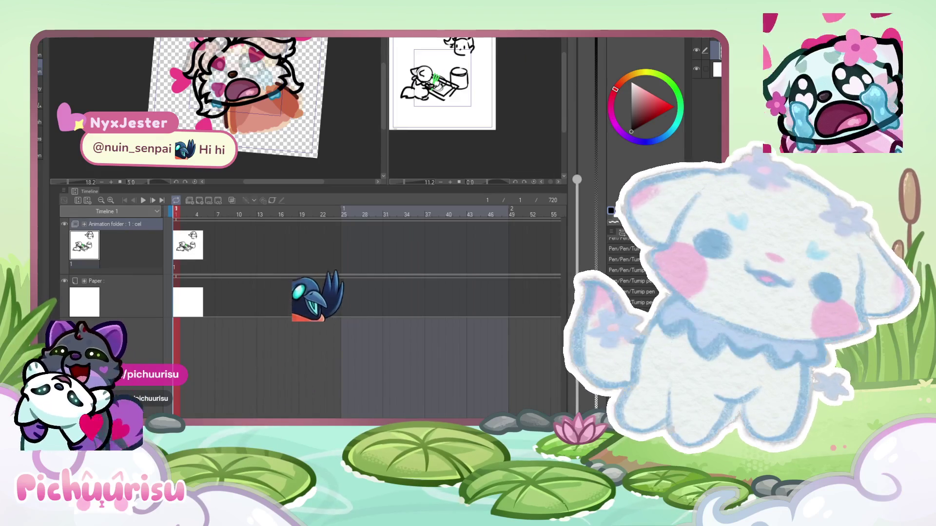
scroll(463, 44, "up", 4)
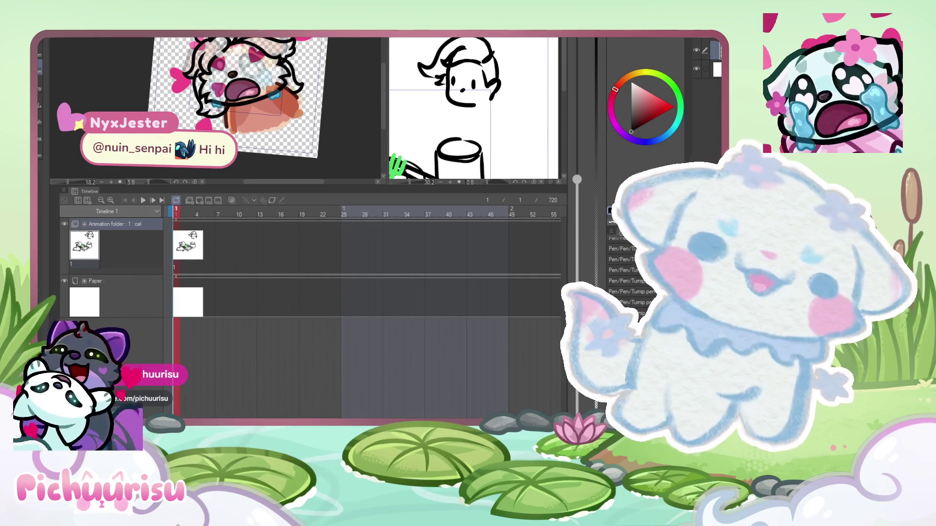
left_click_drag(565, 71, 569, 67)
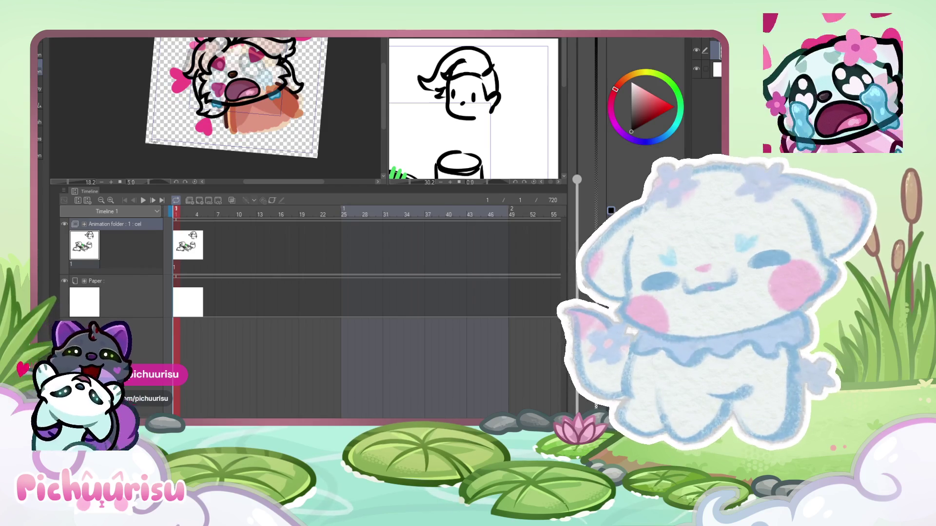
key("ctrl+Tab")
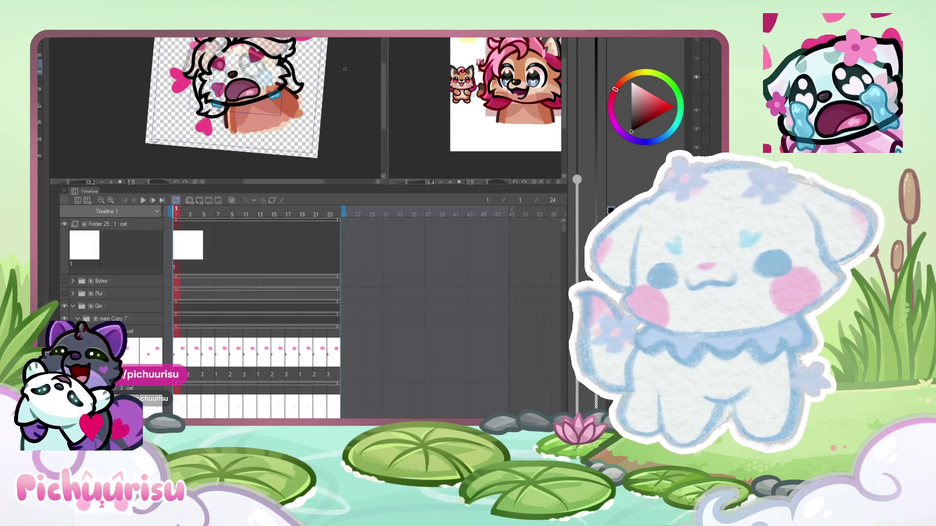
scroll(344, 69, "up", 3)
scroll(218, 110, "down", 3)
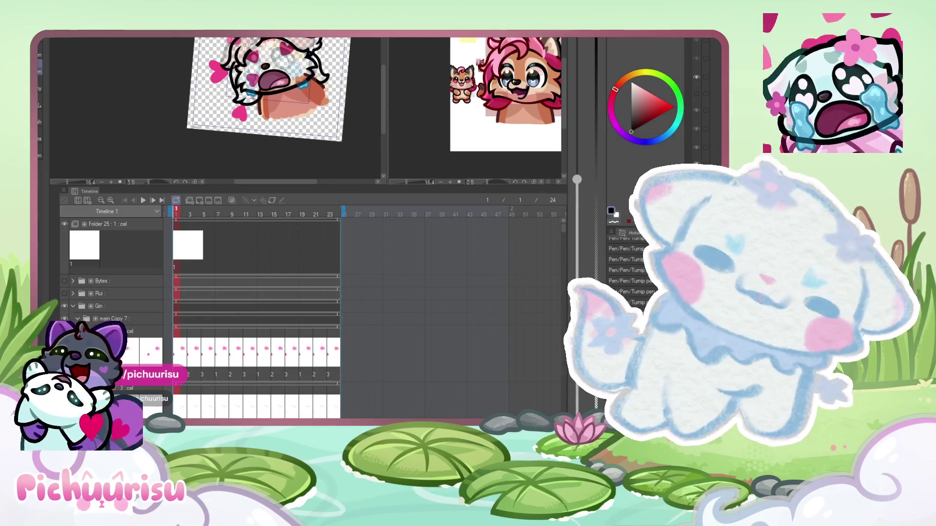
scroll(267, 58, "up", 6)
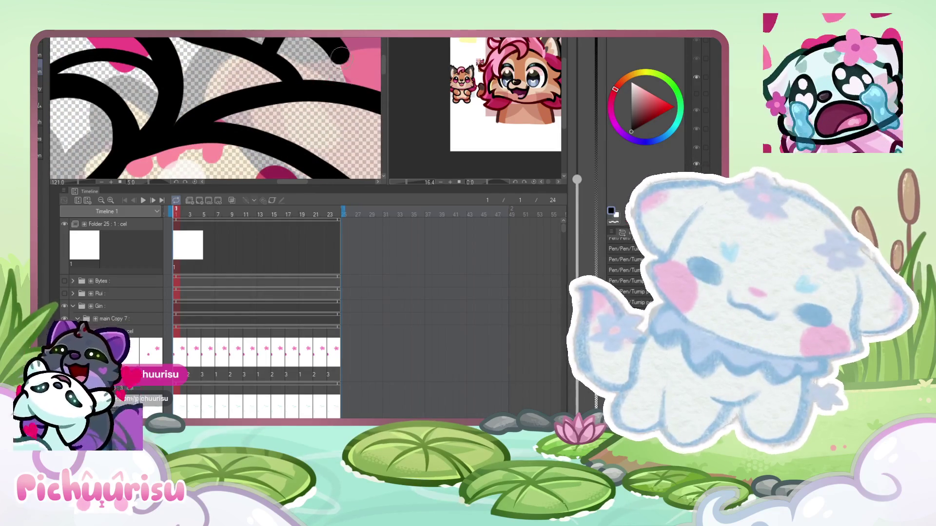
scroll(329, 43, "down", 6)
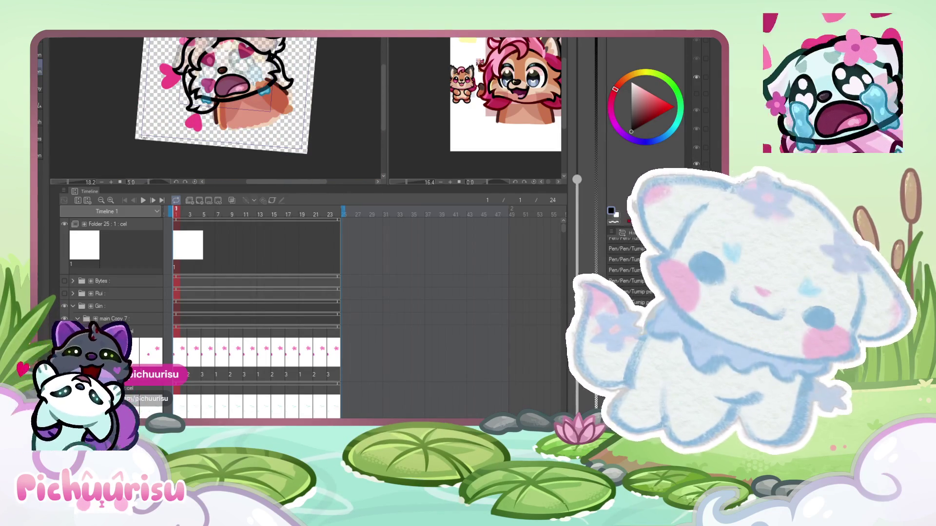
scroll(175, 41, "up", 7)
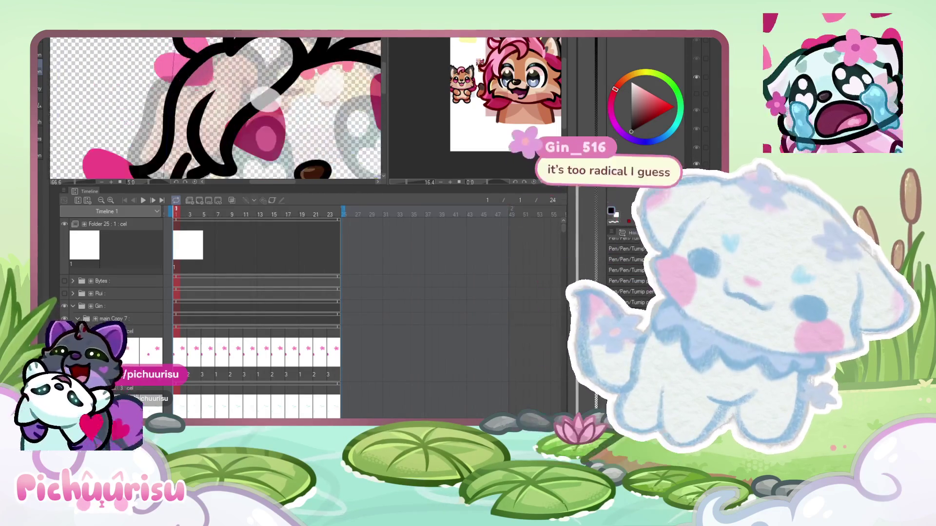
scroll(218, 96, "down", 8)
scroll(274, 320, "down", 5)
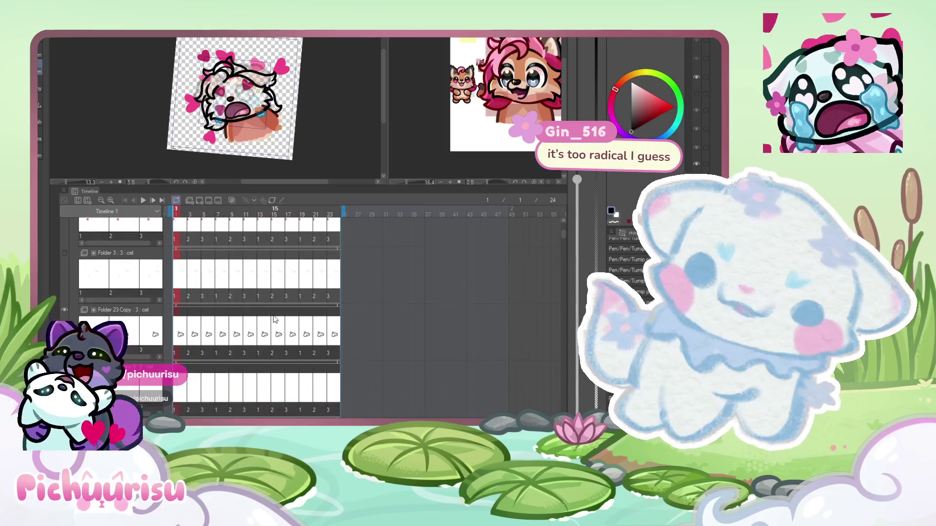
scroll(258, 83, "up", 1)
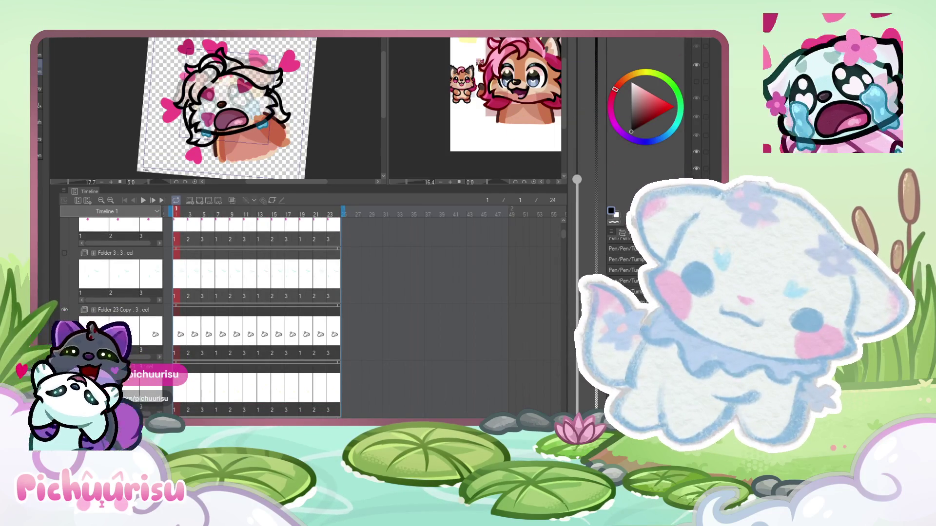
scroll(203, 71, "up", 4)
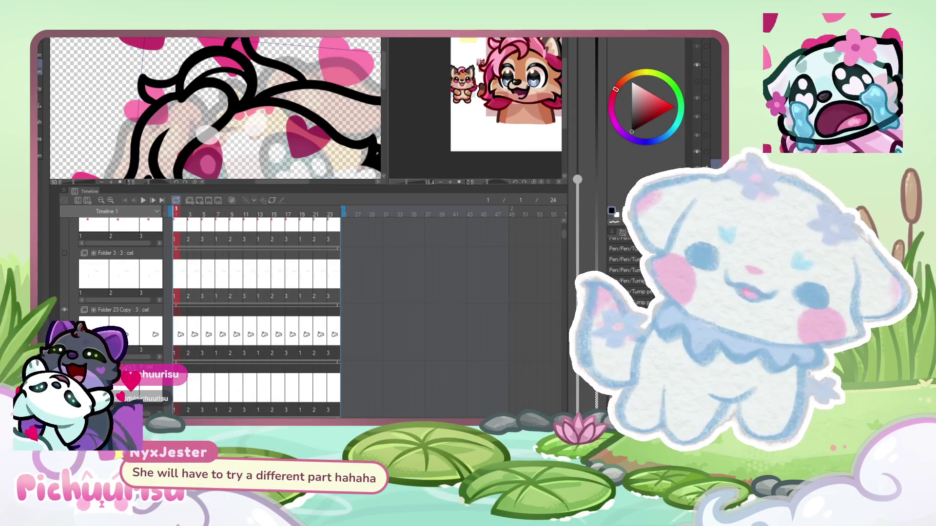
scroll(215, 108, "down", 3)
scroll(215, 108, "down", 1)
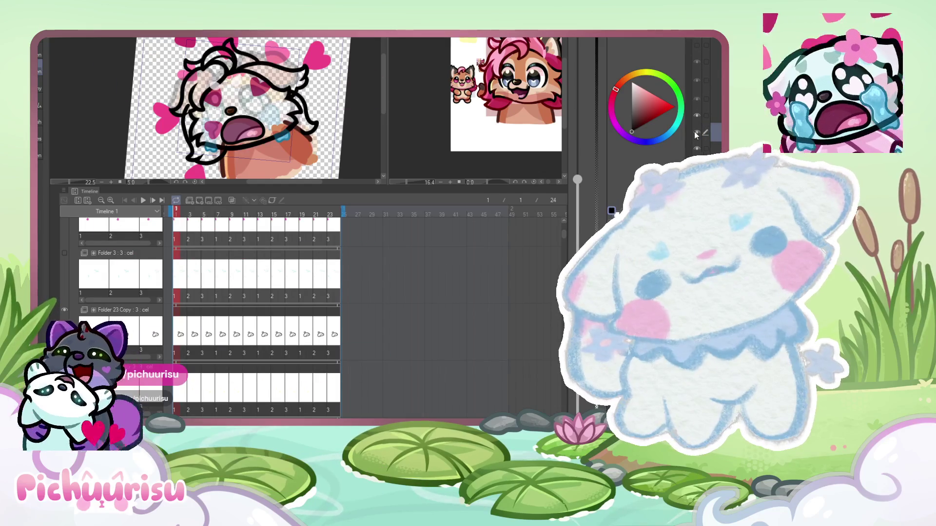
scroll(250, 333, "down", 3)
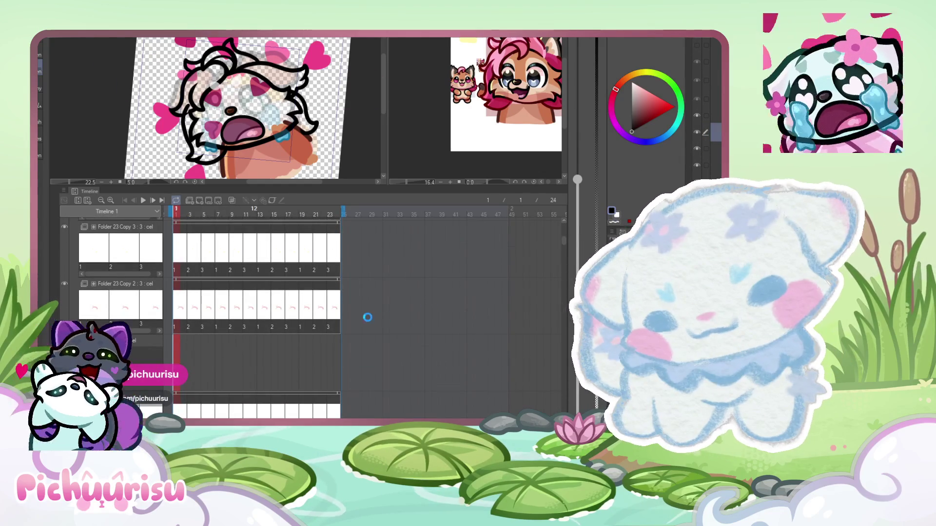
scroll(368, 317, "down", 1)
scroll(566, 248, "down", 8)
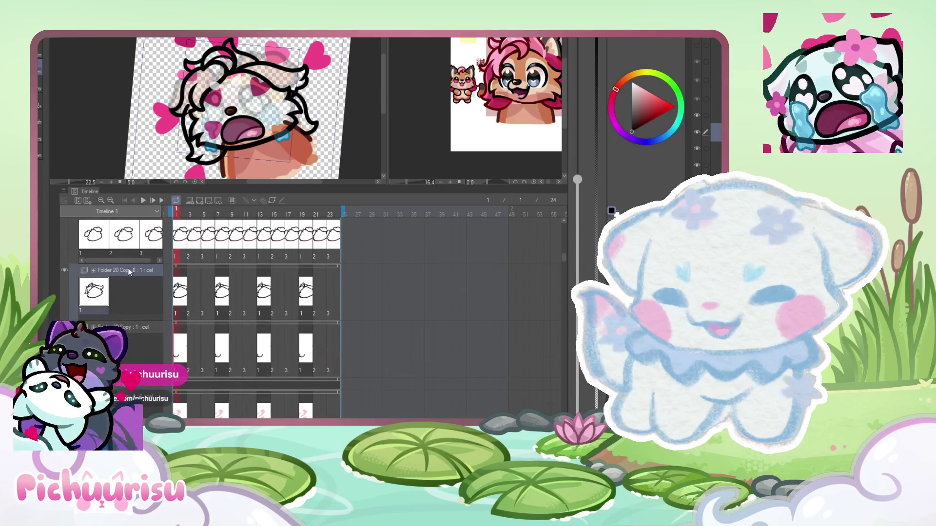
scroll(129, 271, "down", 1)
scroll(181, 291, "down", 3)
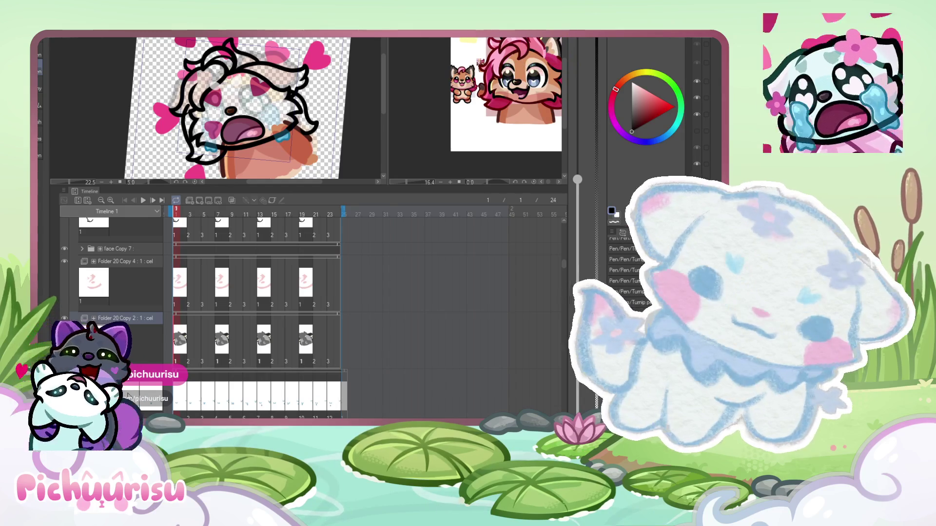
left_click(184, 345)
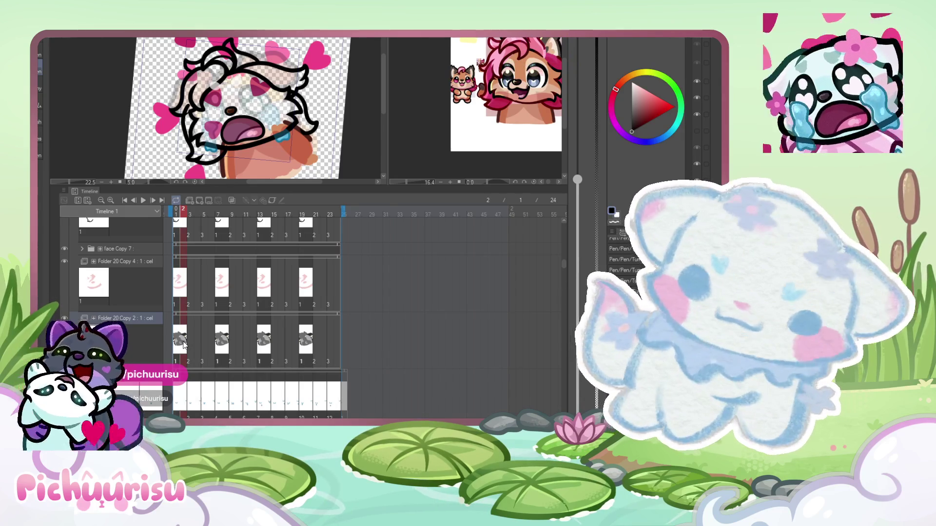
scroll(162, 335, "down", 1)
scroll(162, 335, "down", 3)
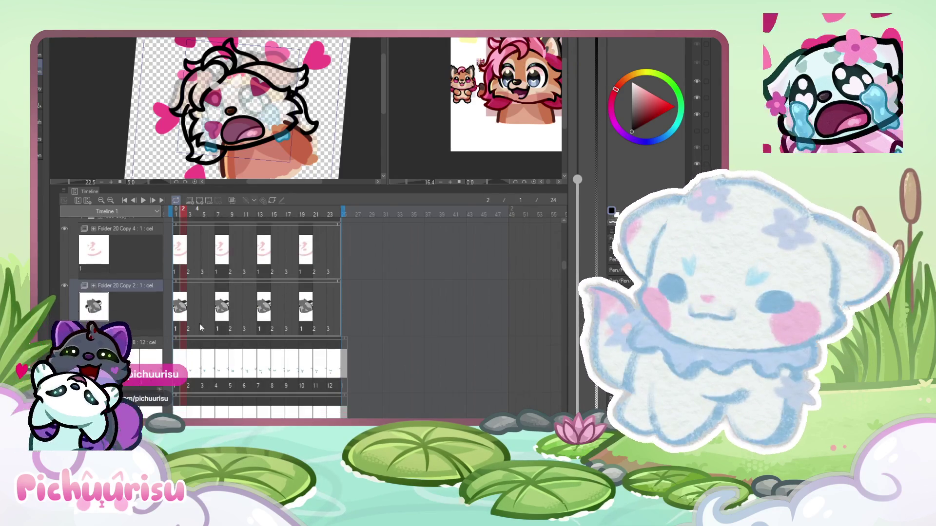
left_click(179, 297)
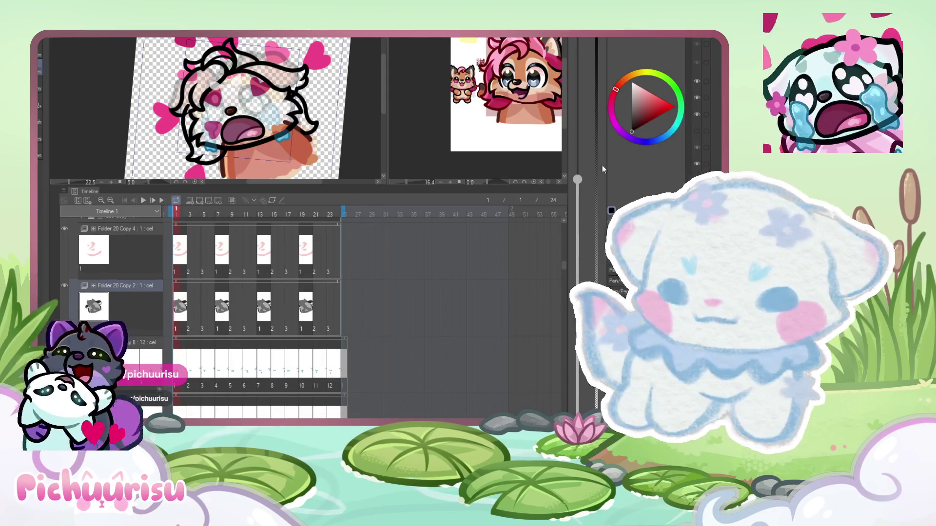
- Sample the orange-brown fur colour and paint it over the cheek beside the tear
left_click(177, 300)
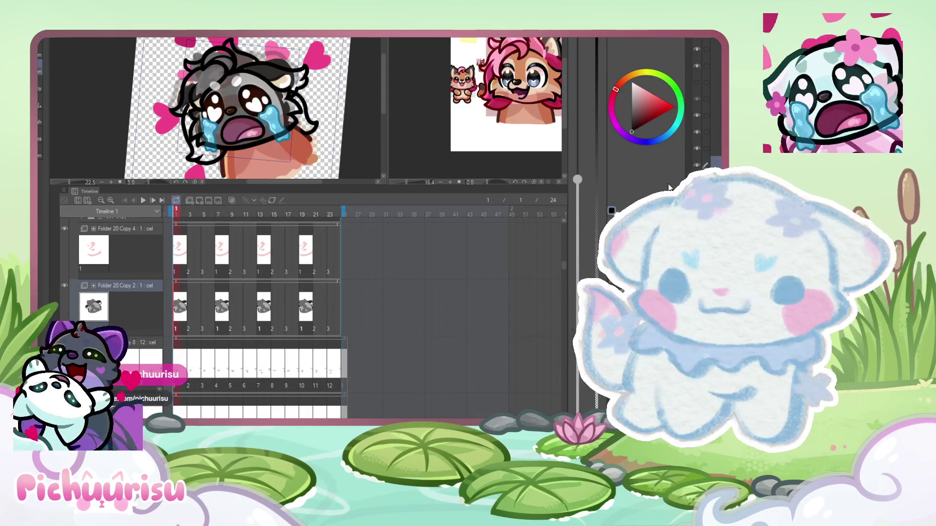
scroll(443, 306, "down", 8)
scroll(443, 306, "down", 3)
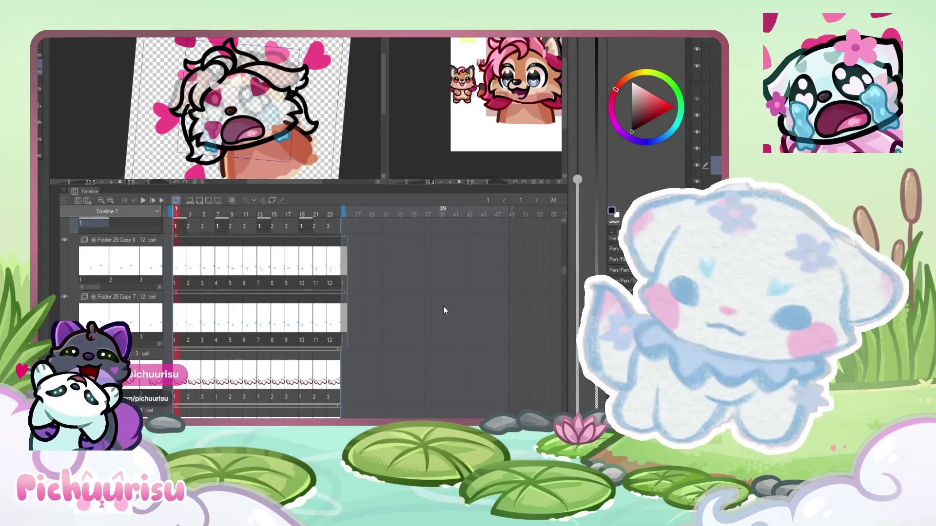
scroll(164, 120, "up", 3)
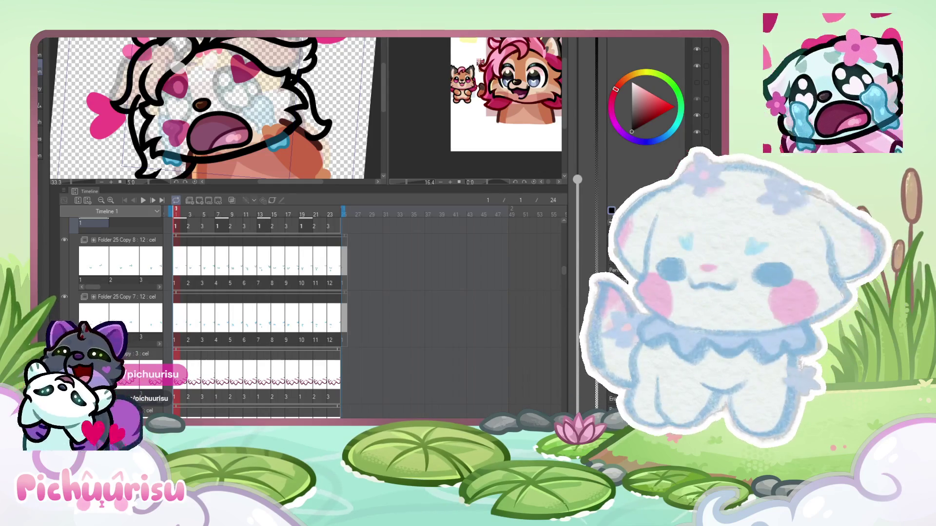
scroll(149, 99, "down", 1)
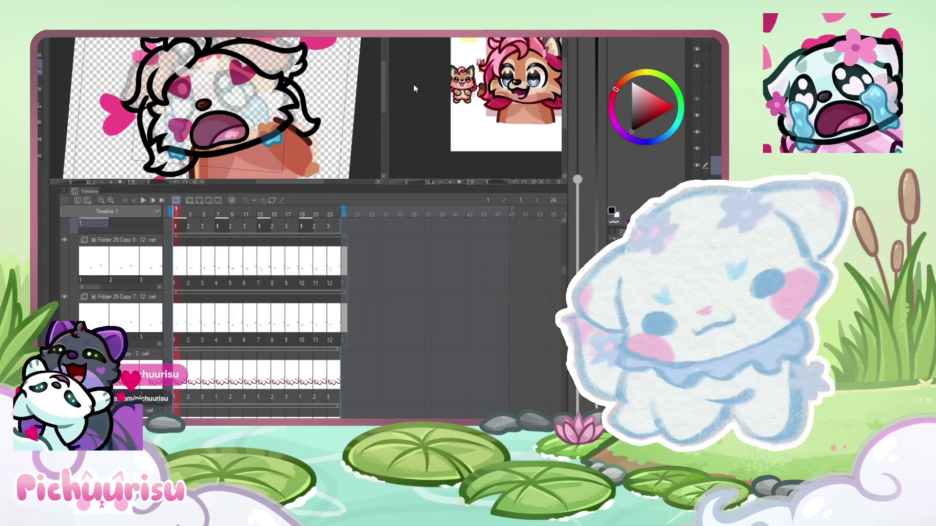
left_click(281, 122, "alt")
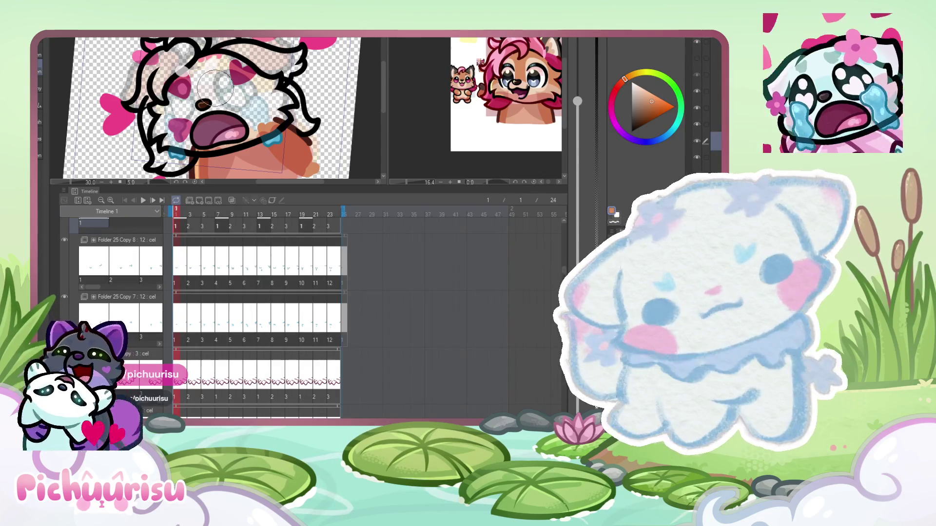
scroll(178, 73, "up", 1)
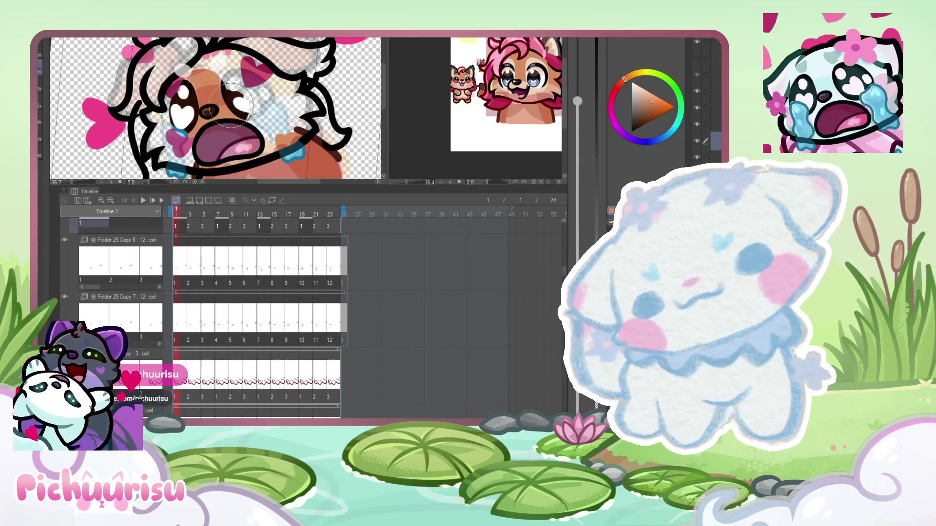
scroll(180, 102, "down", 2)
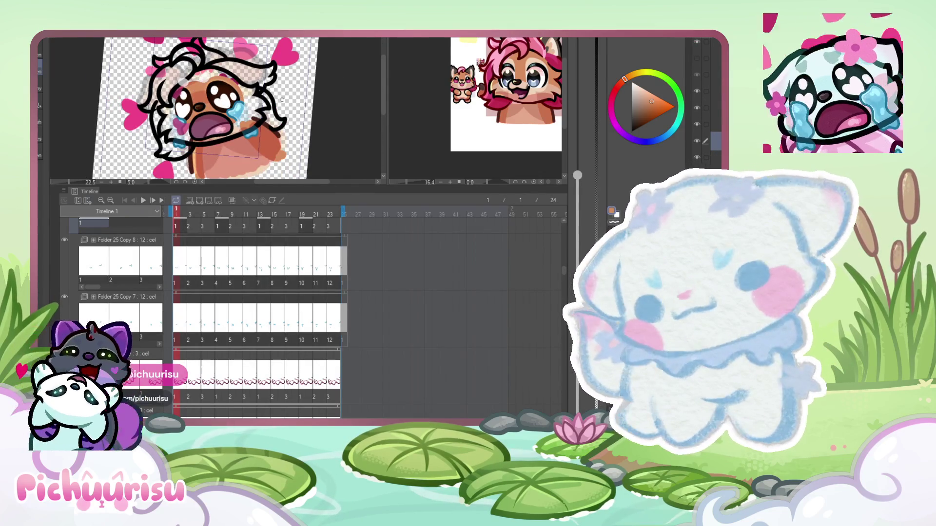
scroll(276, 105, "up", 4)
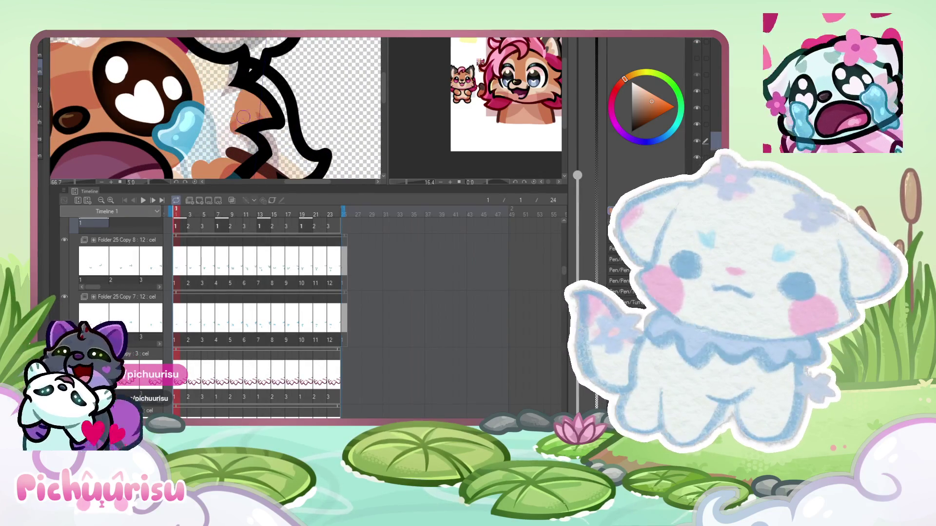
scroll(226, 126, "down", 1)
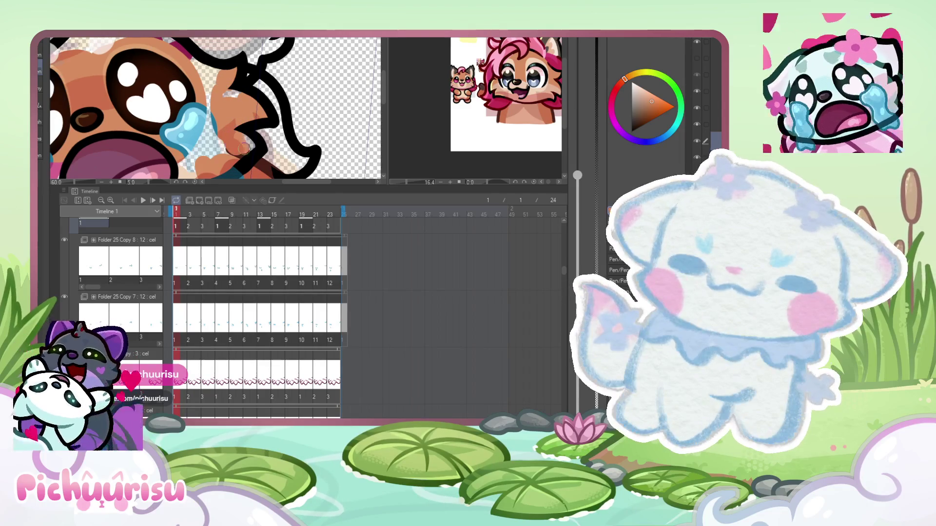
scroll(237, 157, "down", 3)
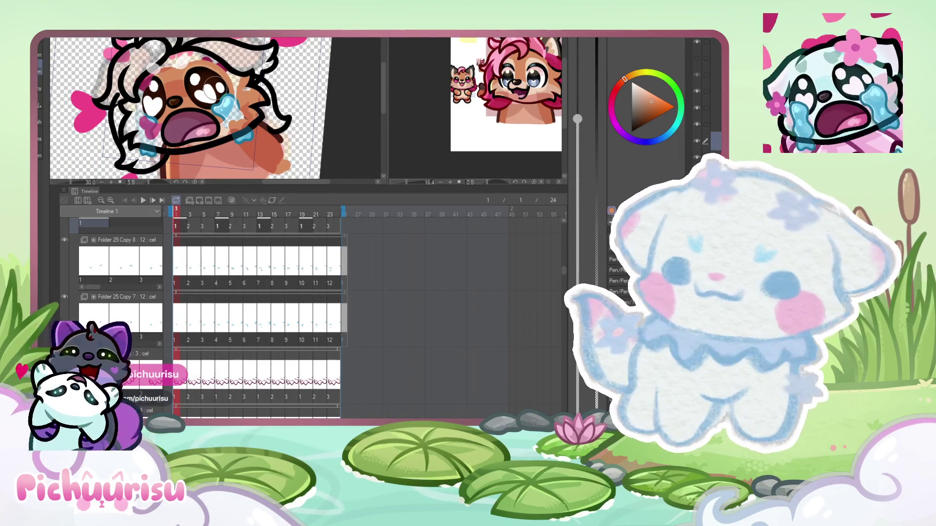
scroll(233, 109, "up", 1)
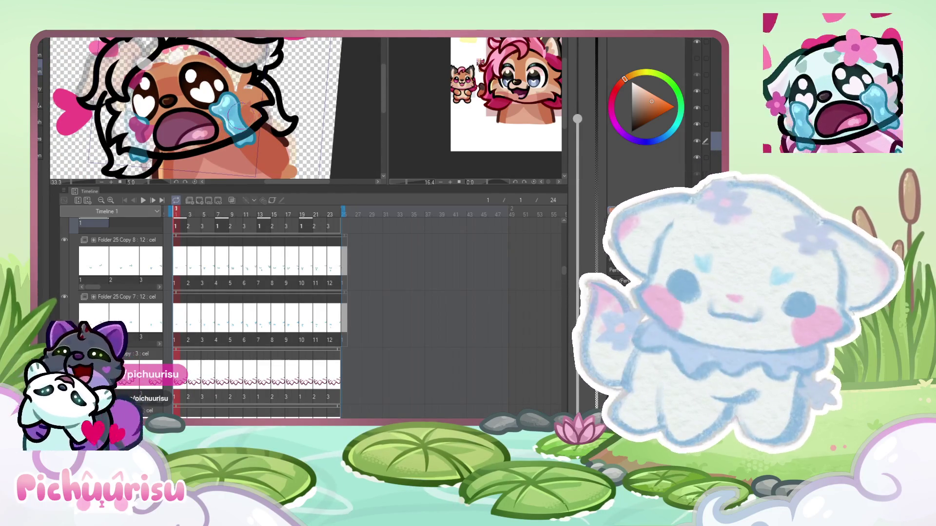
scroll(234, 116, "up", 3)
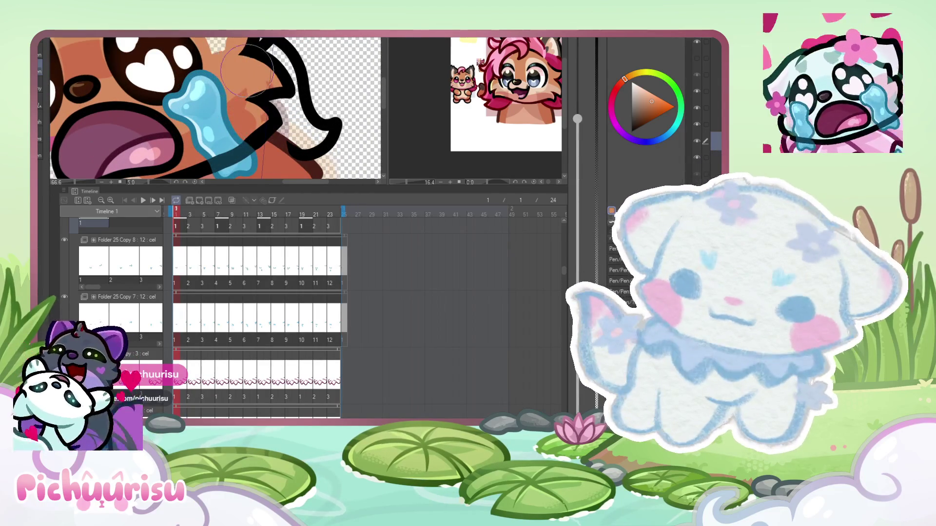
scroll(243, 70, "down", 5)
left_click_drag(169, 113, 155, 128)
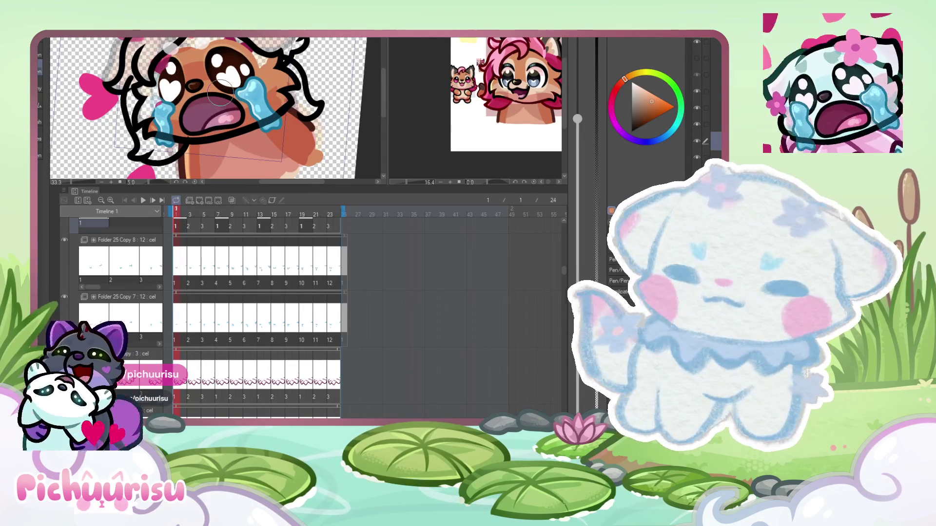
- Paint a dark grey hair strand along the upper eyelid
scroll(161, 107, "up", 1)
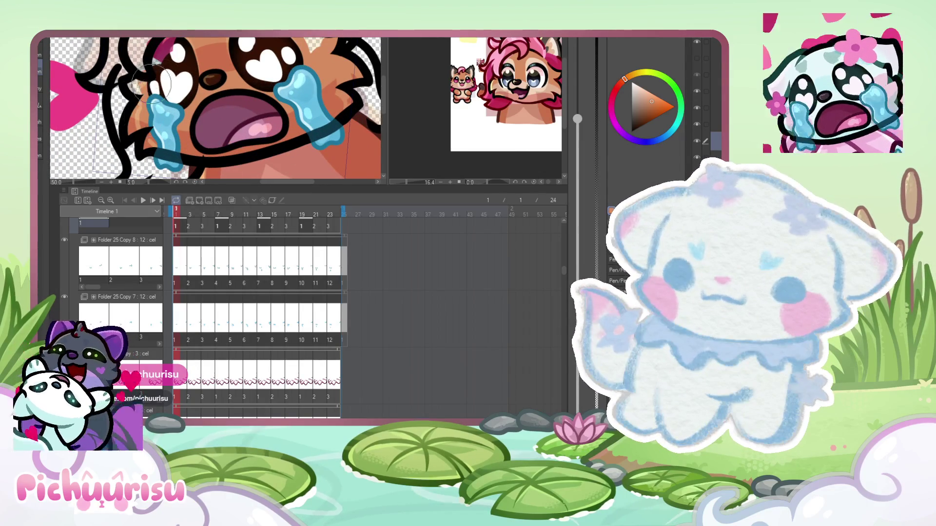
scroll(158, 67, "down", 1)
scroll(156, 70, "up", 1)
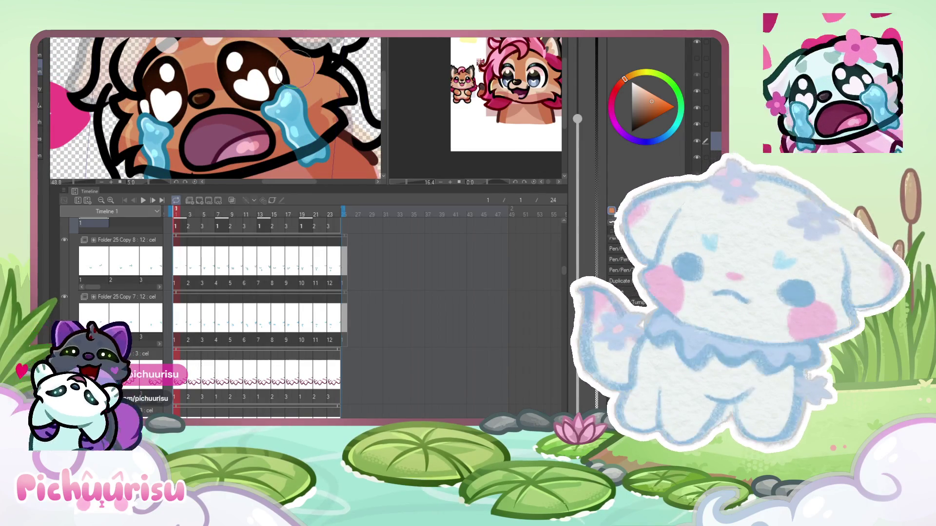
scroll(154, 124, "down", 2)
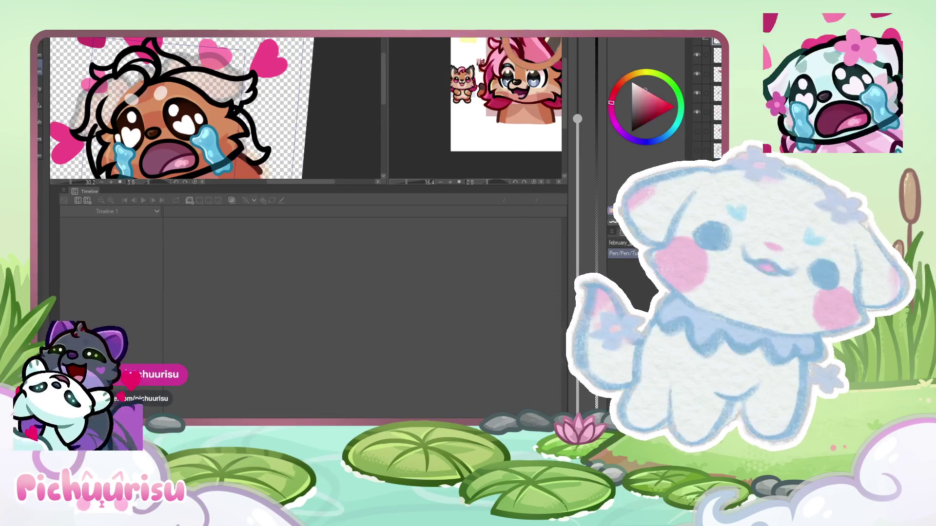
scroll(215, 89, "up", 2)
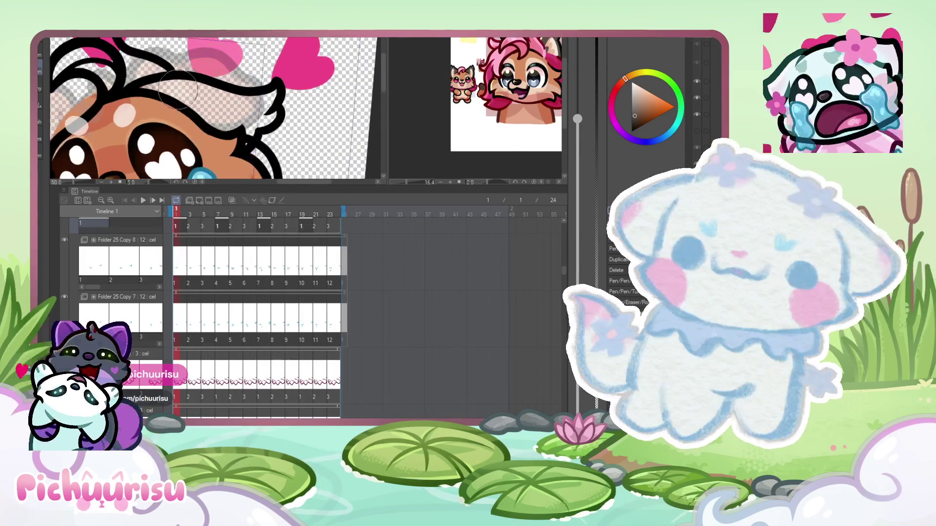
scroll(144, 84, "up", 1)
mouse_move(125, 86)
left_mouse_down()
mouse_move(316, 100)
mouse_move(294, 120)
left_mouse_up()
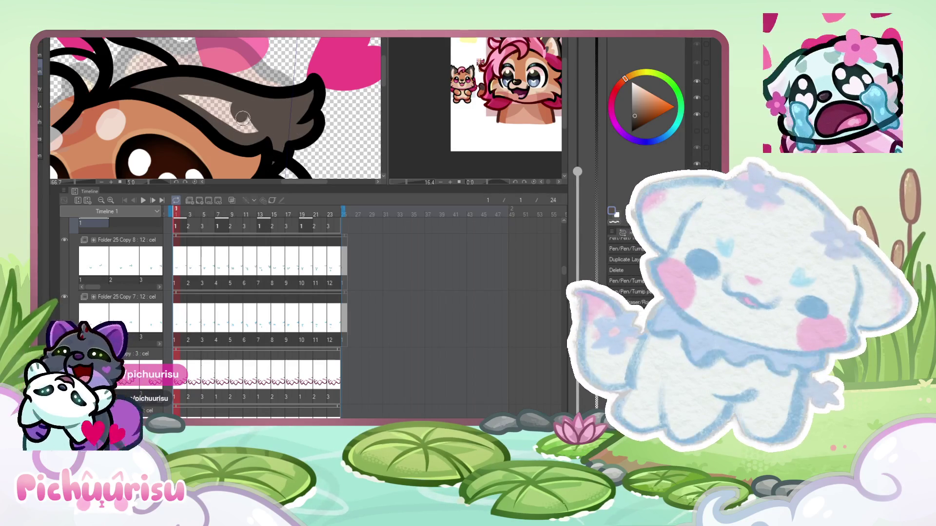
scroll(272, 72, "down", 3)
scroll(176, 131, "up", 2)
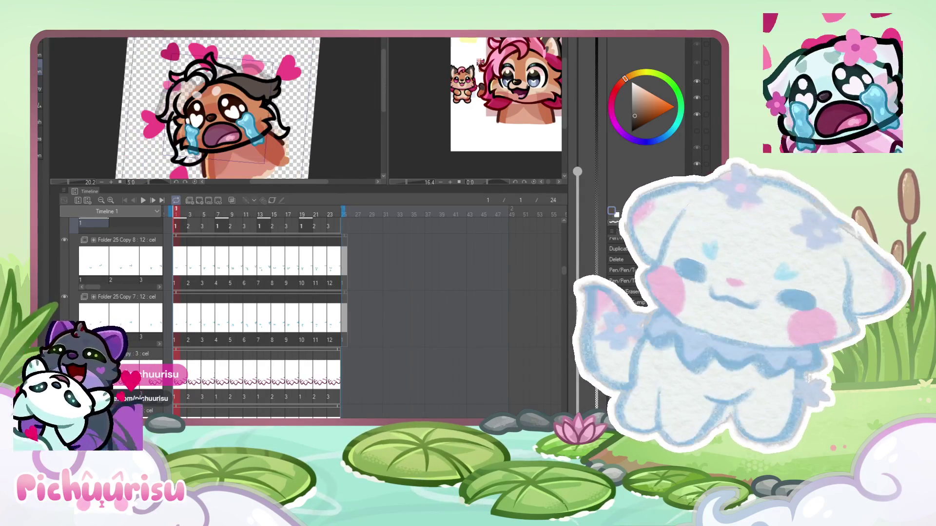
scroll(175, 131, "down", 2)
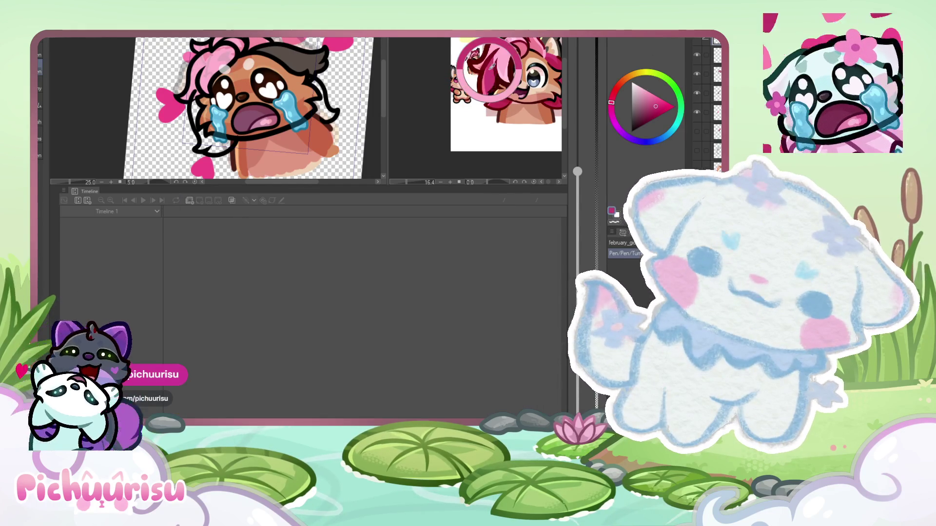
scroll(180, 74, "up", 2)
scroll(180, 74, "up", 1)
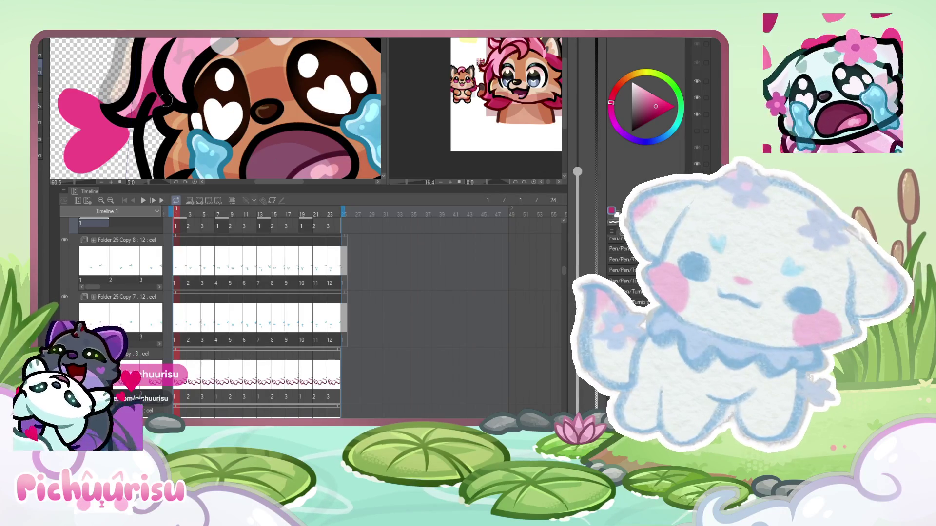
scroll(164, 75, "down", 4)
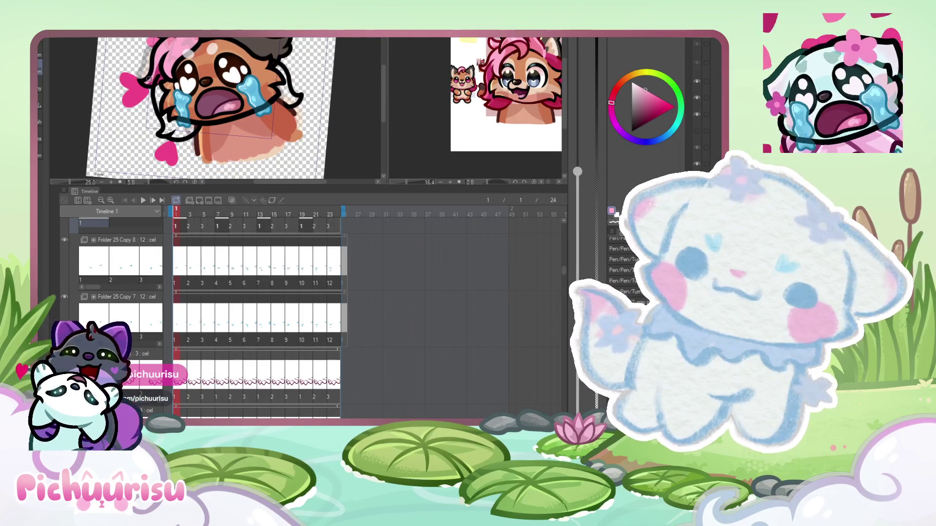
scroll(149, 77, "down", 2)
scroll(153, 86, "up", 1)
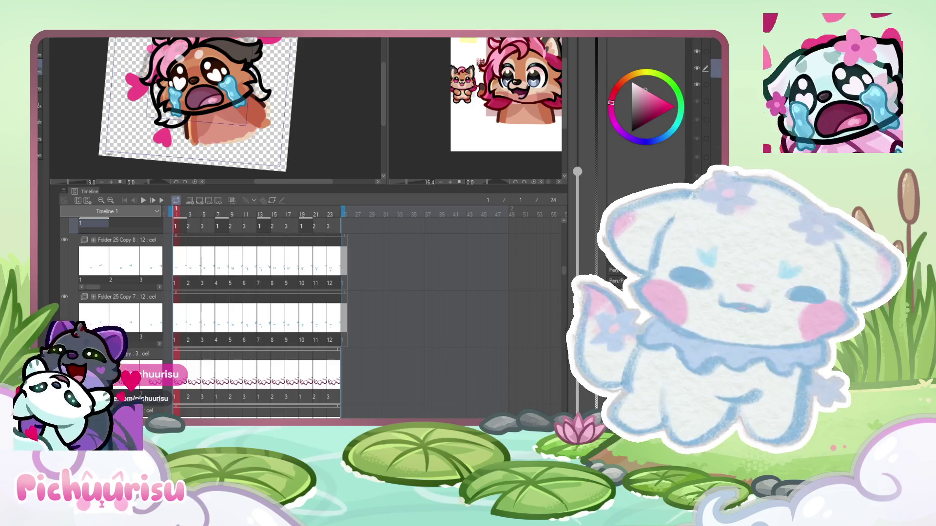
scroll(210, 317, "down", 5)
scroll(210, 317, "down", 8)
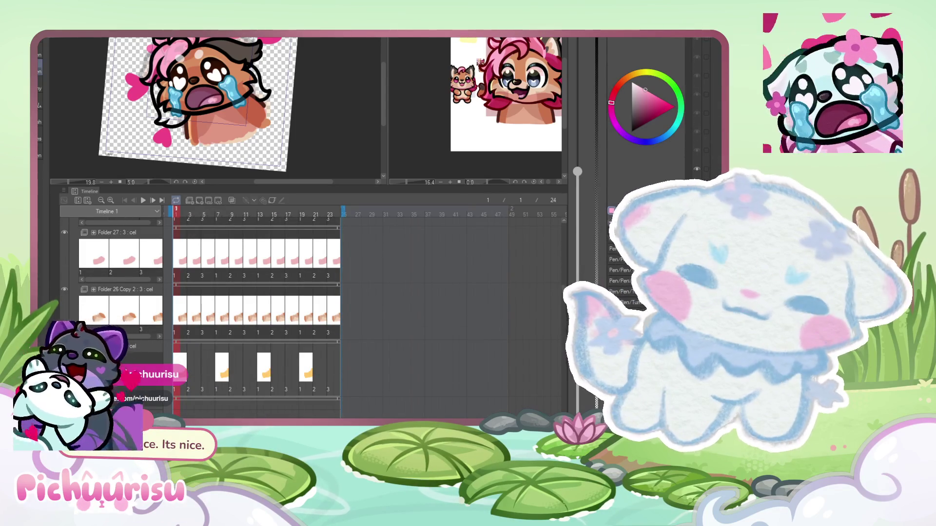
scroll(322, 303, "up", 4)
scroll(322, 302, "up", 5)
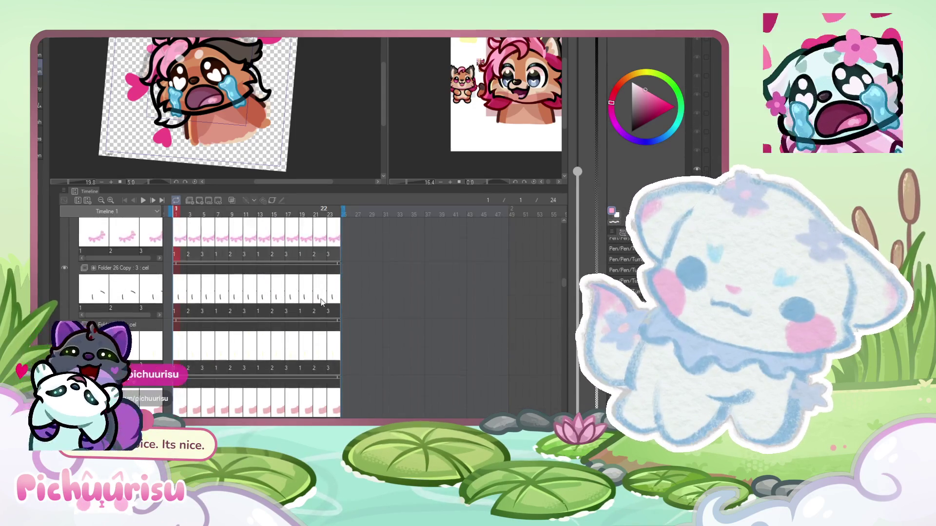
scroll(321, 303, "up", 5)
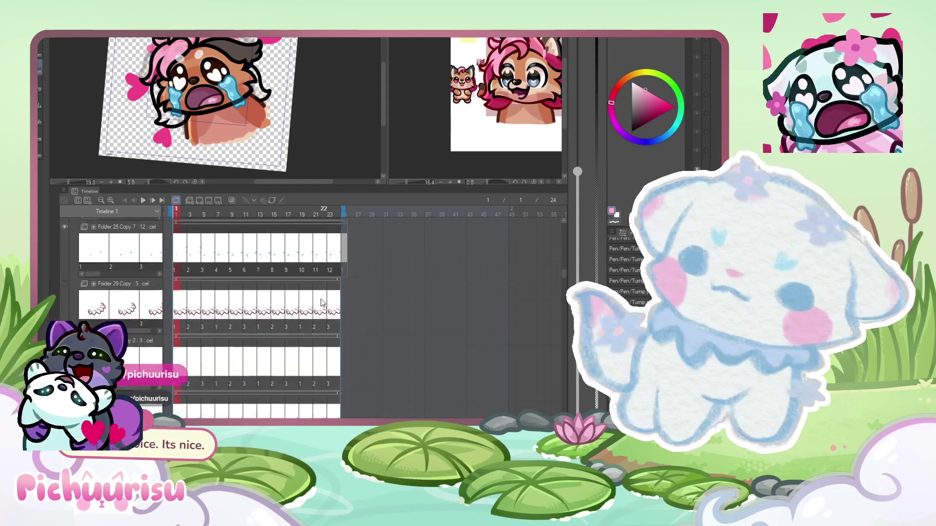
scroll(321, 302, "up", 5)
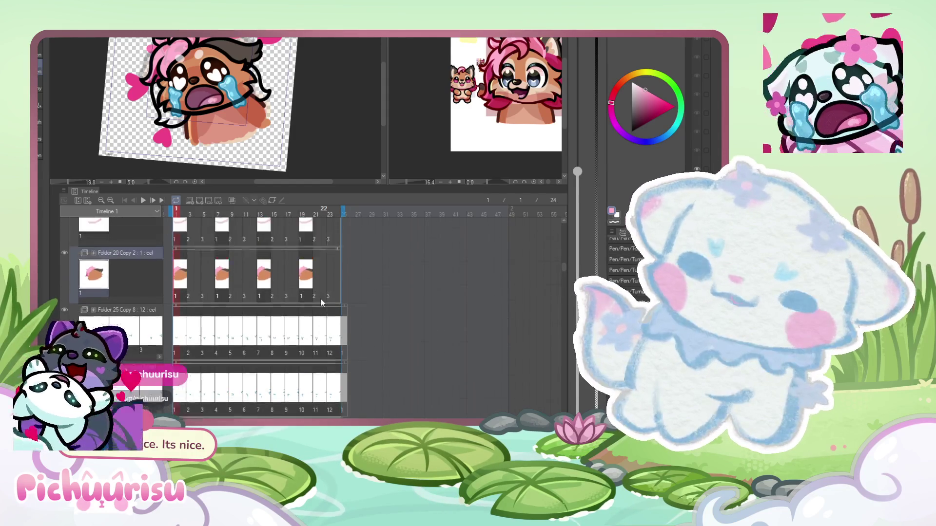
scroll(315, 306, "up", 3)
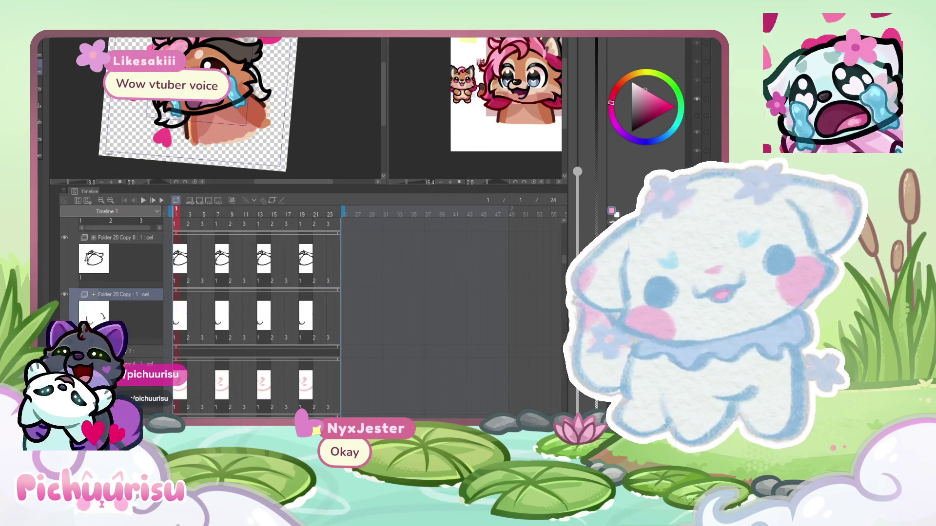
- Switch between neighbouring face-folder layers, ending on the upper layer as the one to edit
key("ctrl+z")
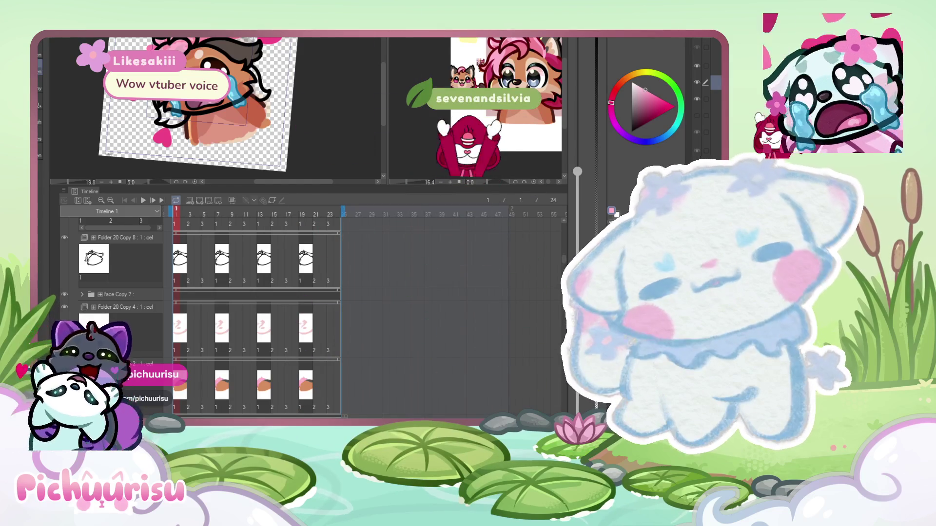
left_click(715, 99)
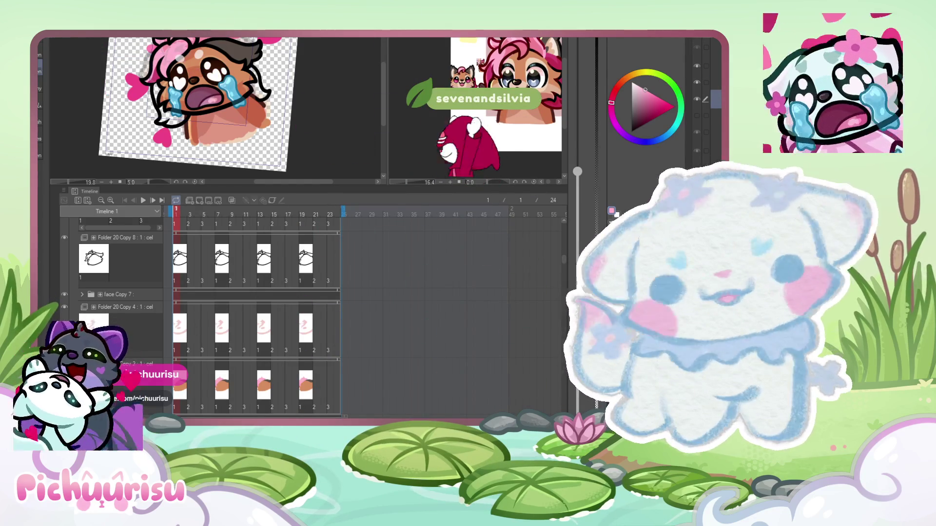
left_click(714, 83)
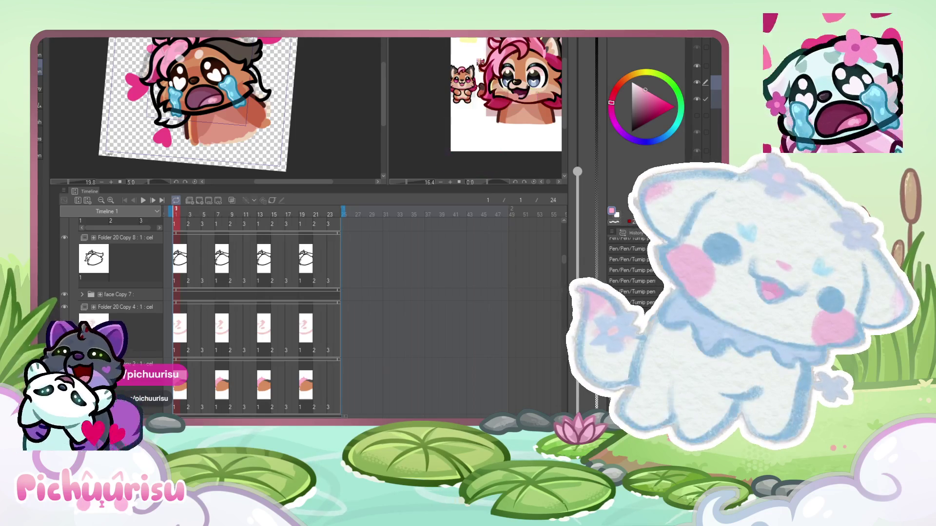
scroll(706, 98, "up", 1)
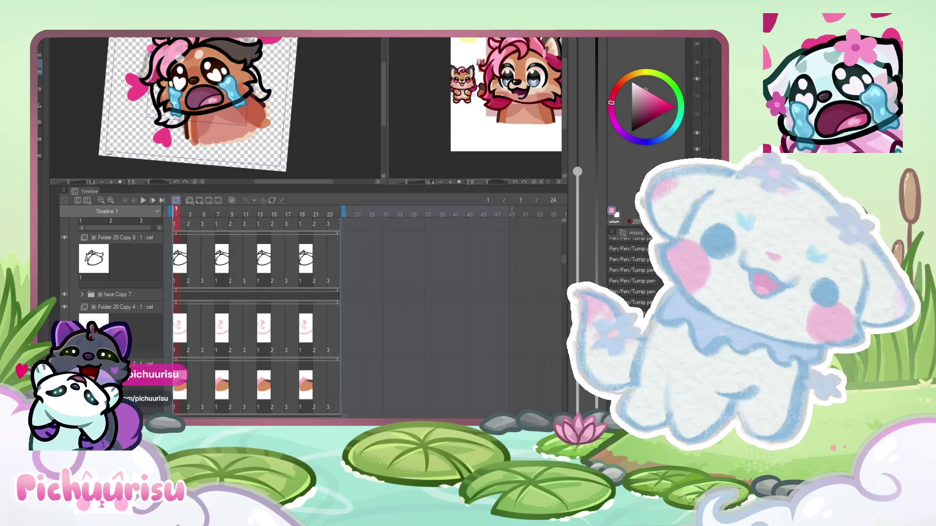
scroll(697, 93, "up", 1)
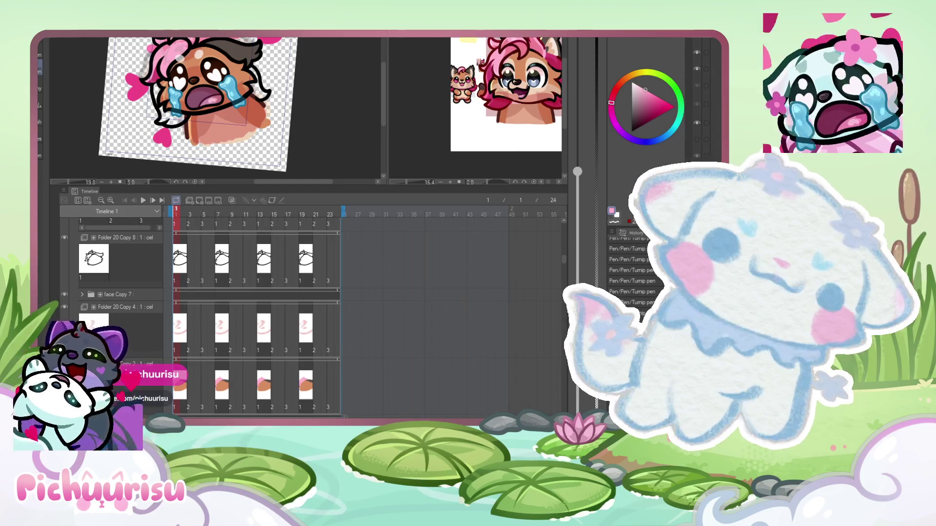
scroll(702, 98, "down", 1)
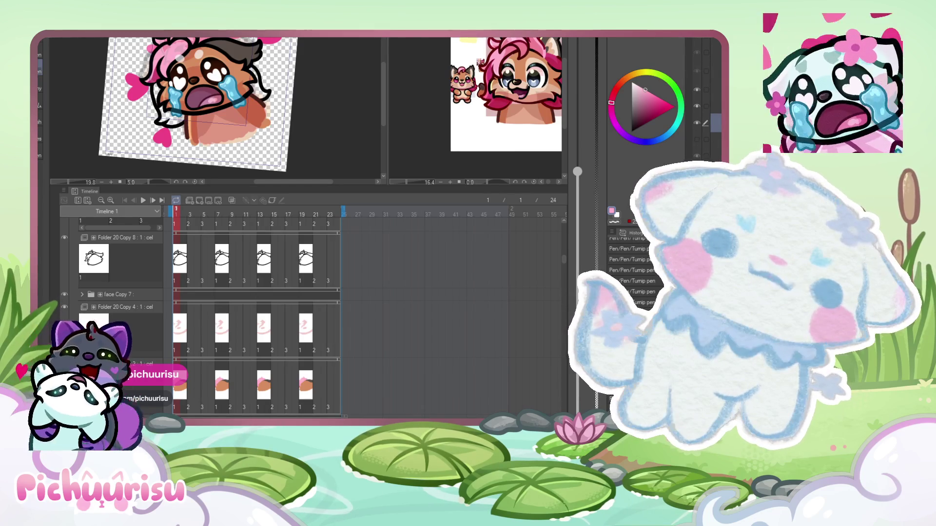
scroll(219, 98, "down", 3)
scroll(249, 73, "up", 3)
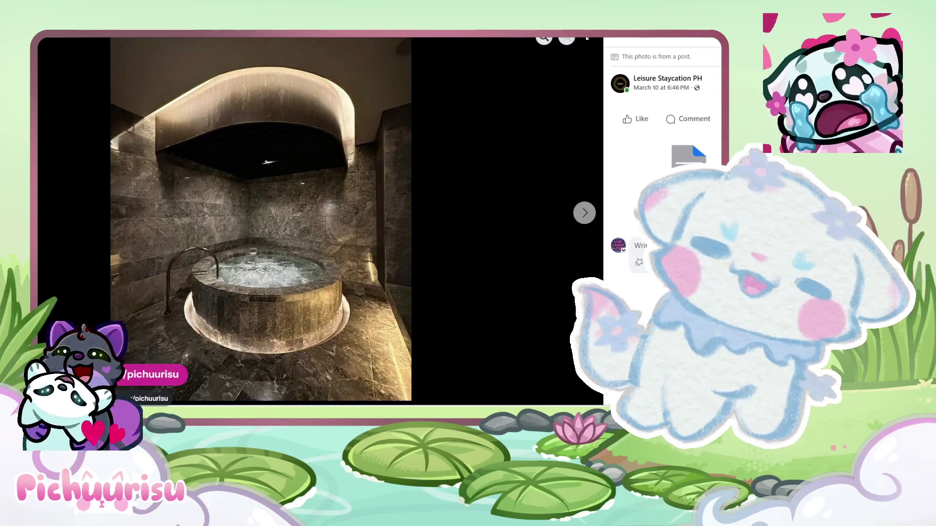
- Page through the hotel photos up to the sofa area, then close the viewer
left_click(578, 217)
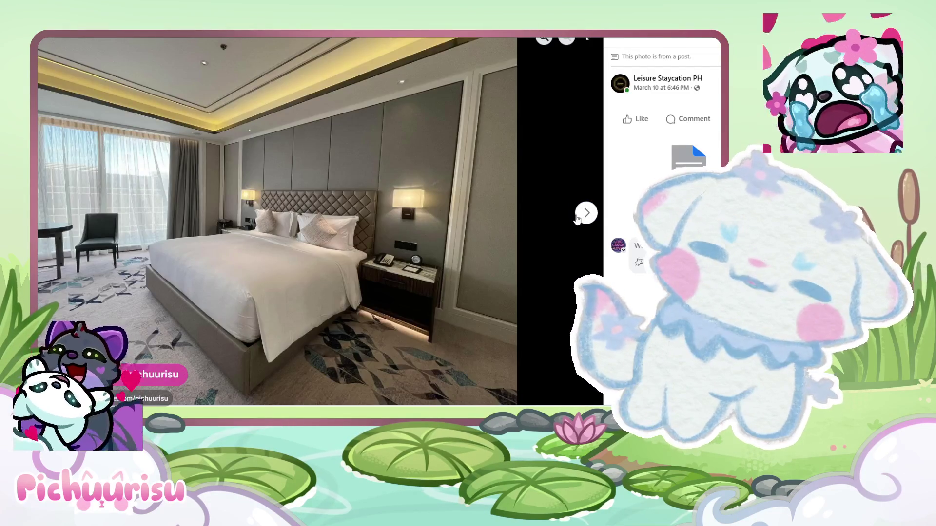
left_click(578, 217)
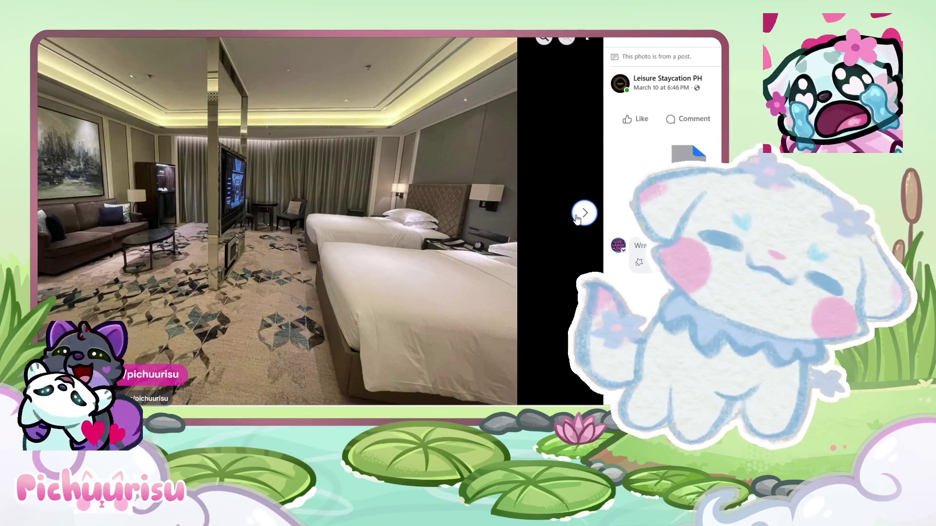
left_click(577, 217)
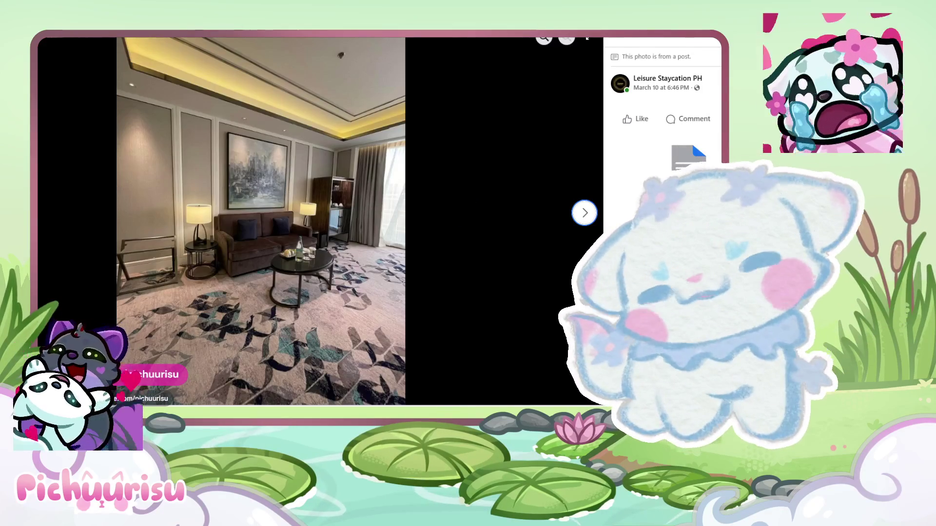
left_click(585, 213)
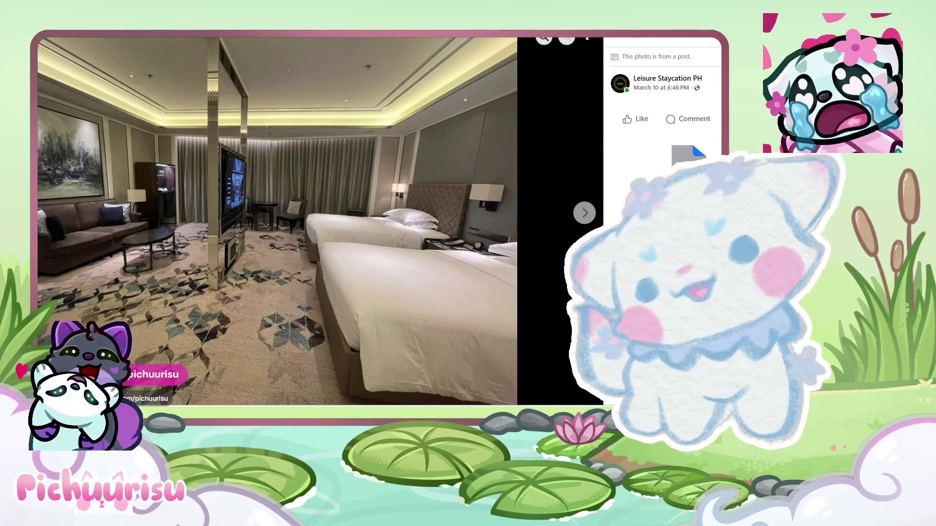
left_click(587, 210)
left_click(586, 210)
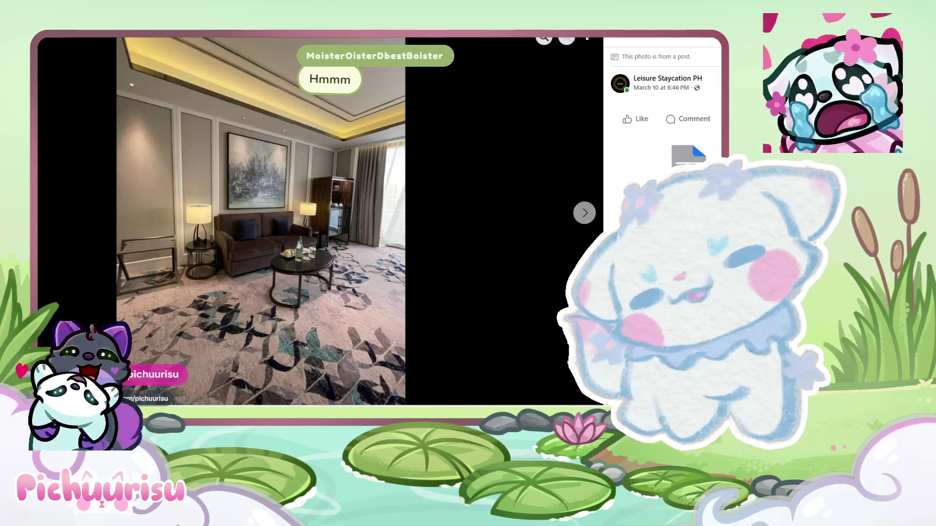
key("Escape")
- Reopen the jacuzzi photo and page through bedroom, bathtub and hot tub shots before closing
left_click(310, 198)
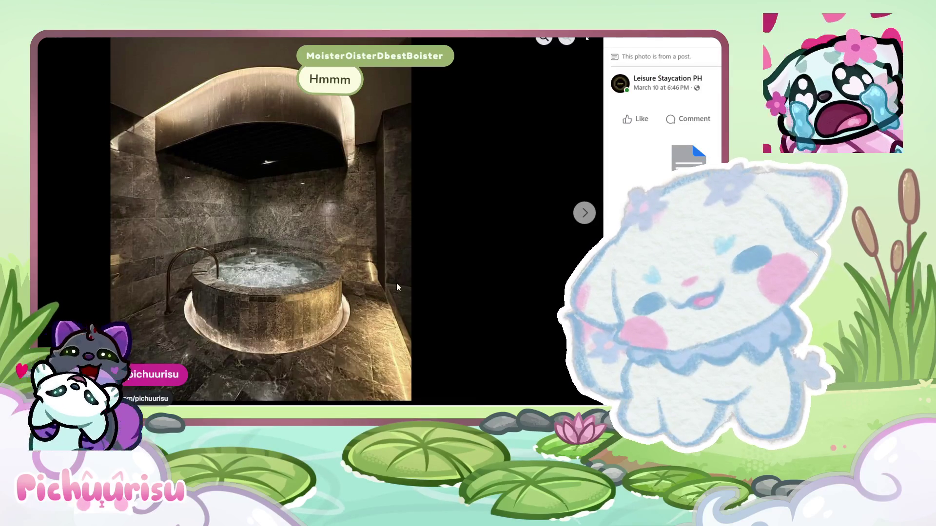
left_click(587, 215)
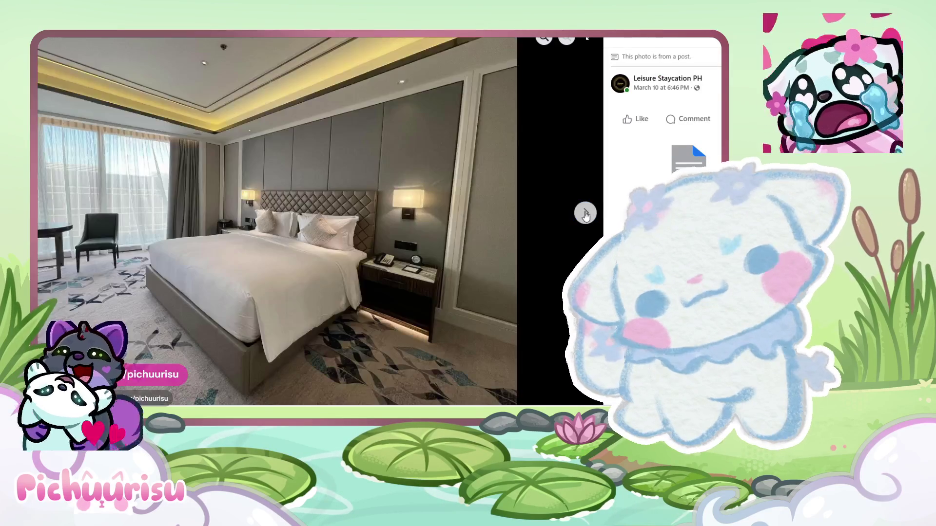
left_click(586, 215)
left_click(586, 214)
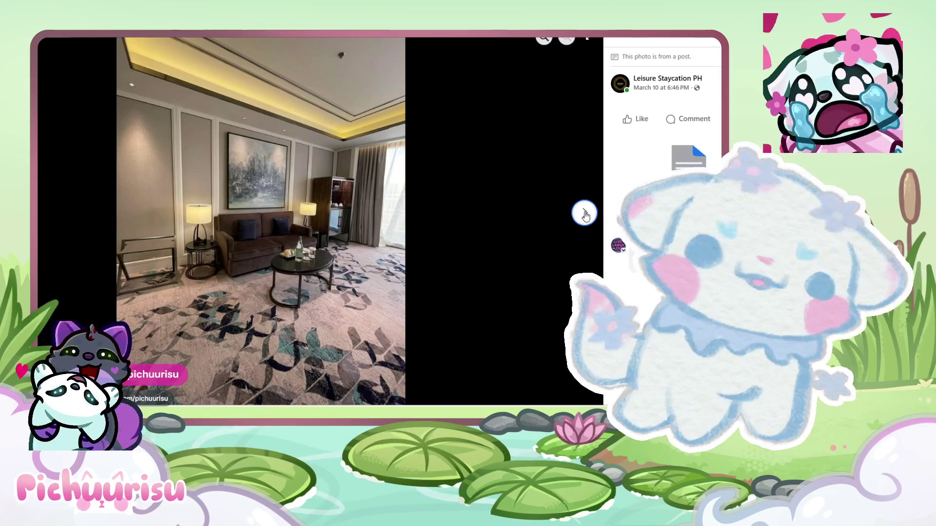
left_click(586, 214)
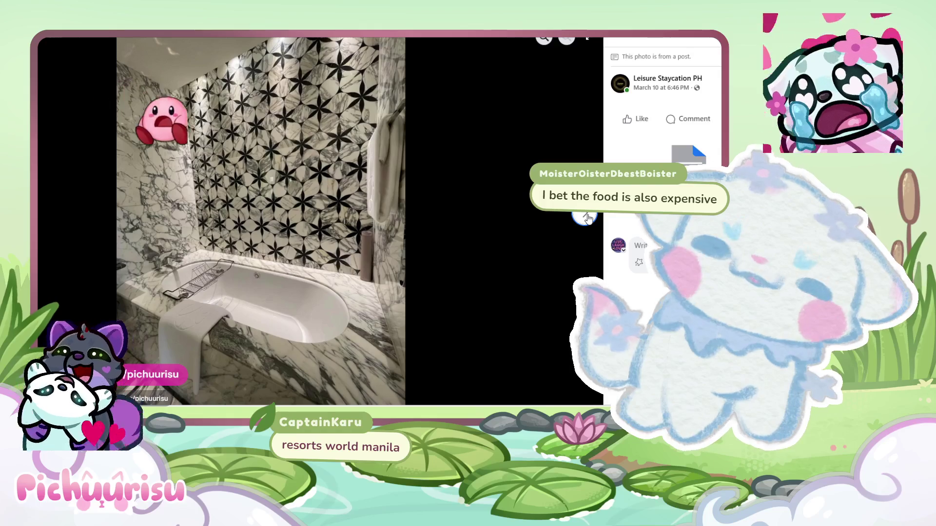
left_click(587, 218)
left_click(587, 218)
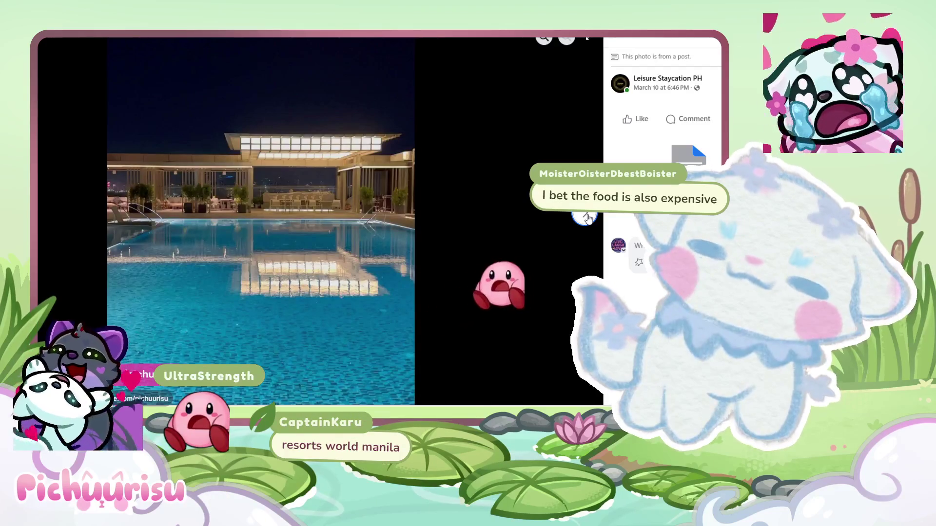
left_click(587, 218)
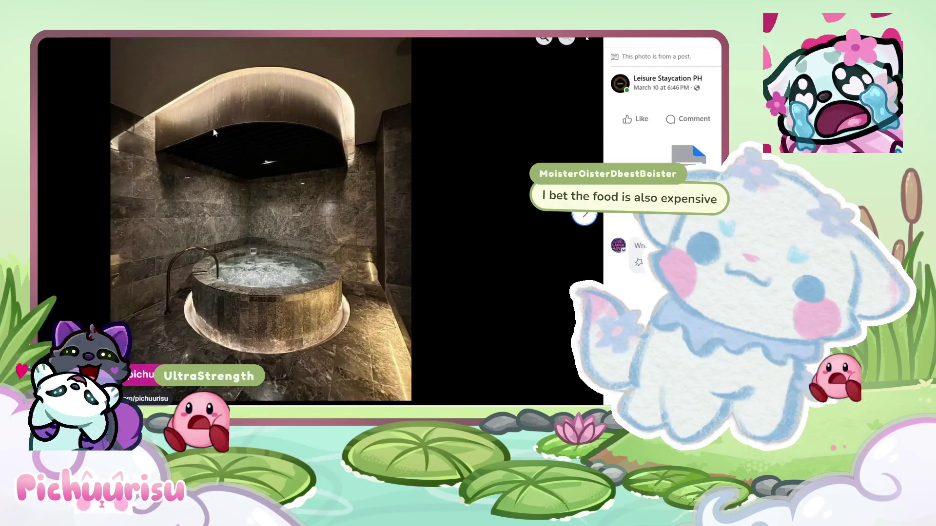
key("Left")
key("Left")
key("Left")
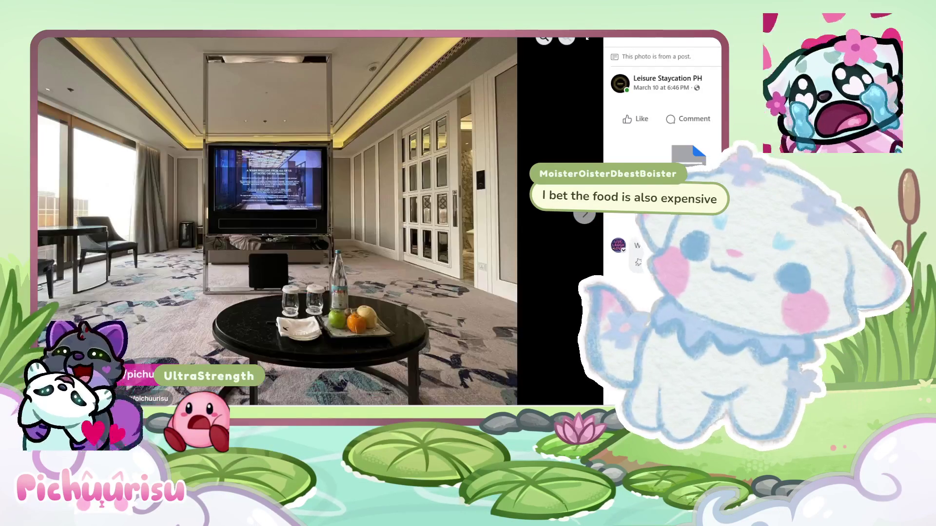
key("Right")
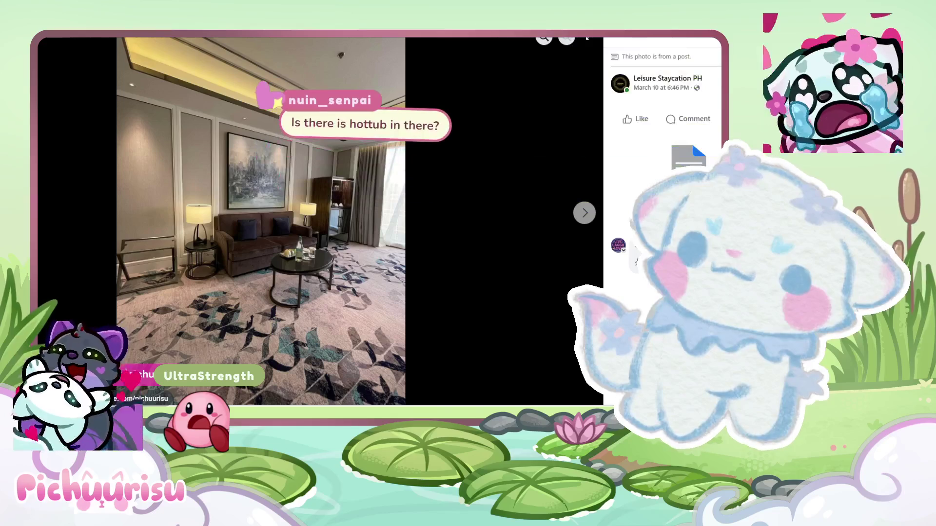
left_click(585, 213)
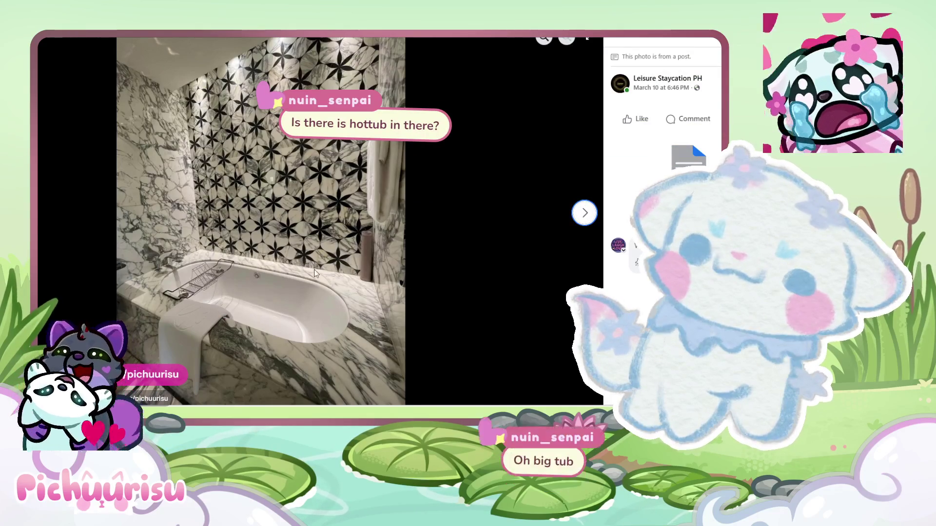
left_click(586, 215)
left_click(587, 215)
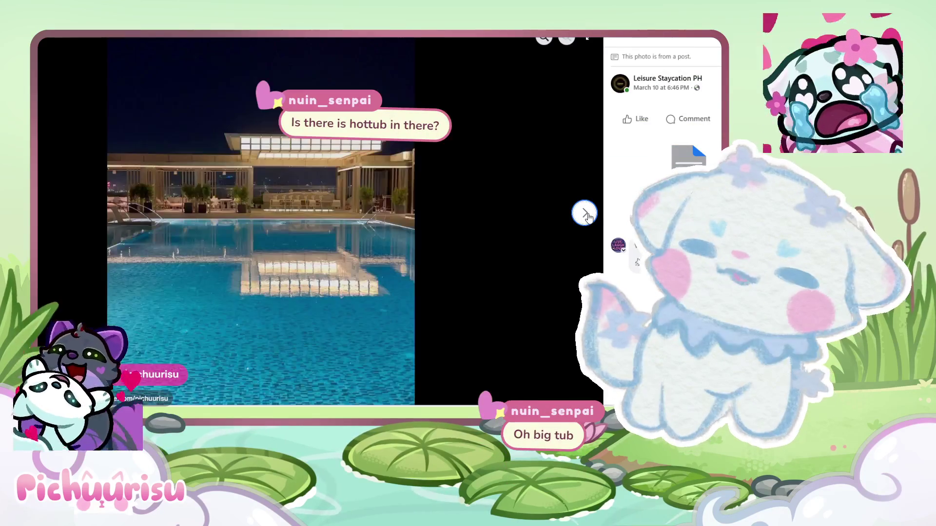
left_click(587, 215)
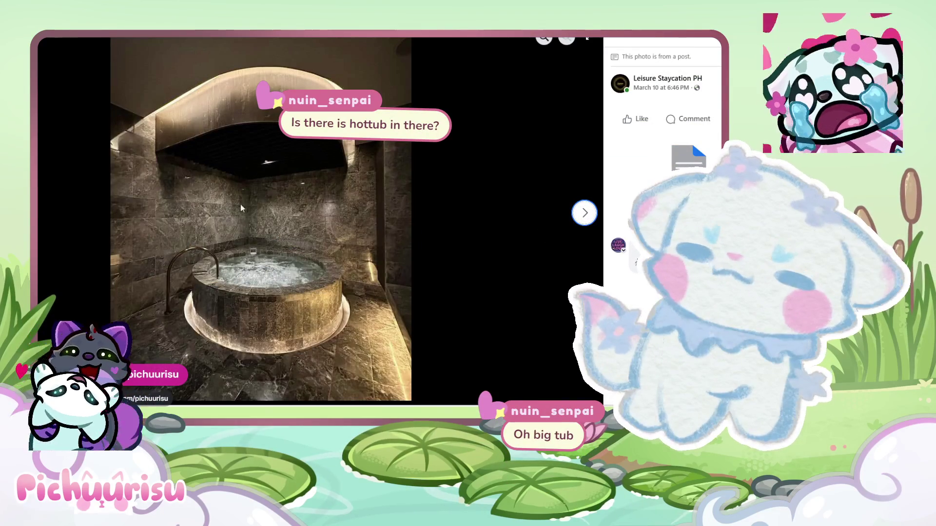
key("Escape")
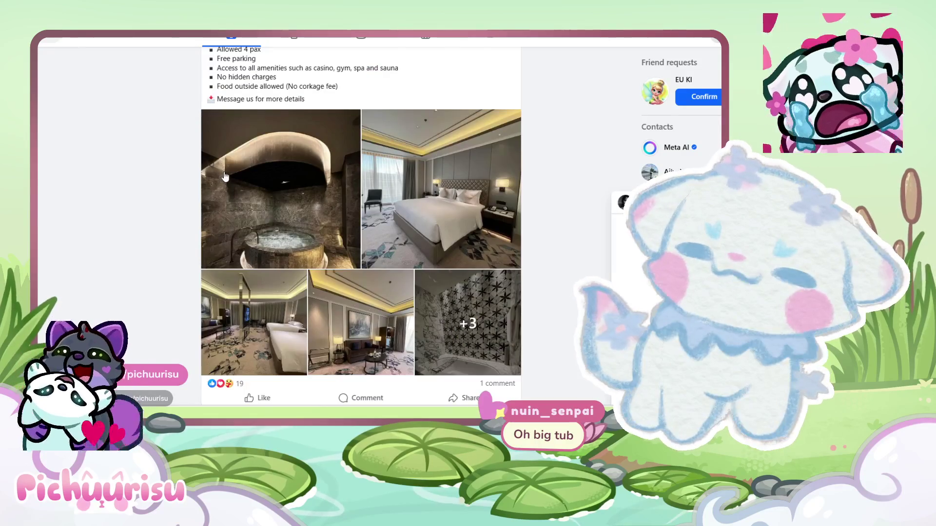
- Scroll to the Leisure Staycation PH post and open its hot tub photo full size
scroll(225, 177, "up", 1)
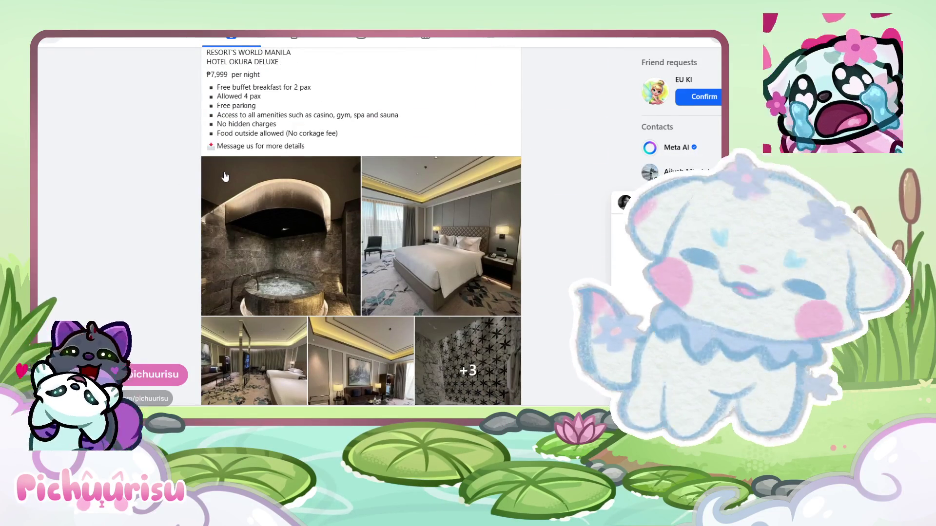
scroll(225, 176, "up", 2)
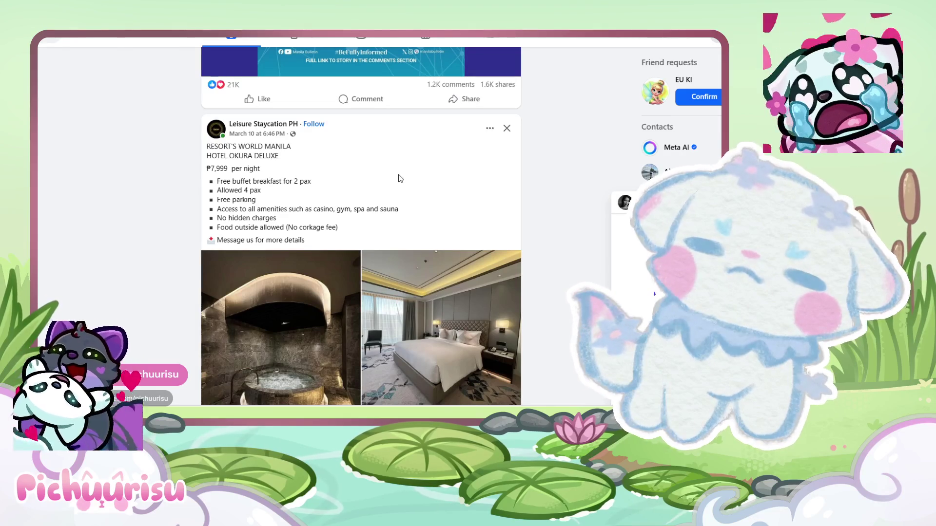
scroll(401, 179, "down", 1)
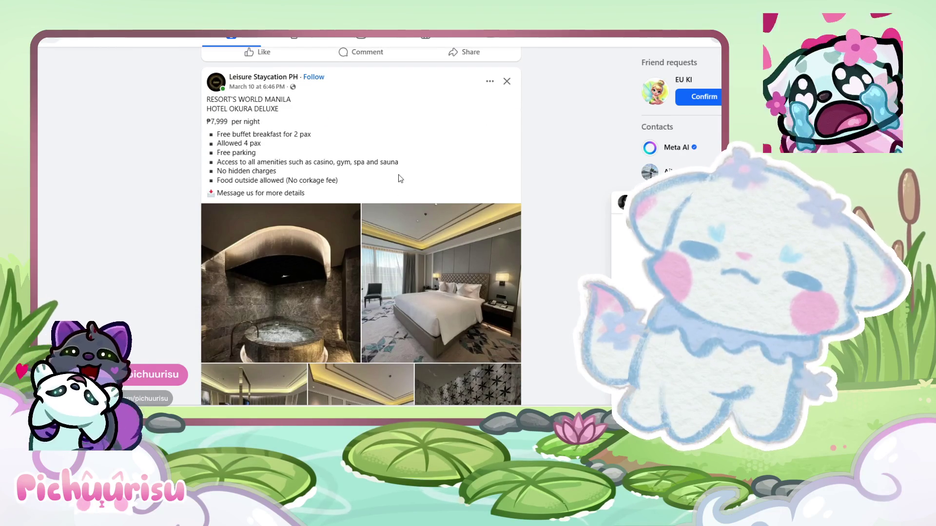
scroll(399, 178, "down", 1)
scroll(497, 178, "down", 2)
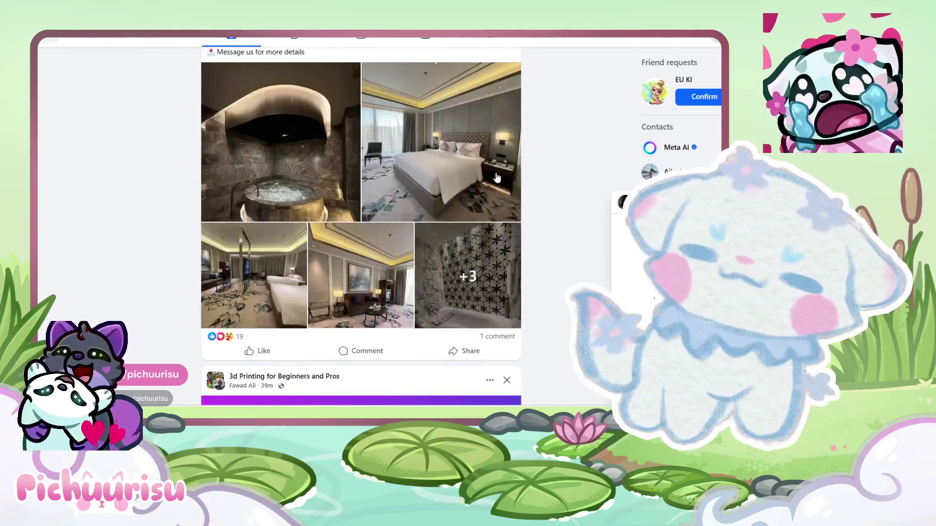
scroll(446, 218, "up", 2)
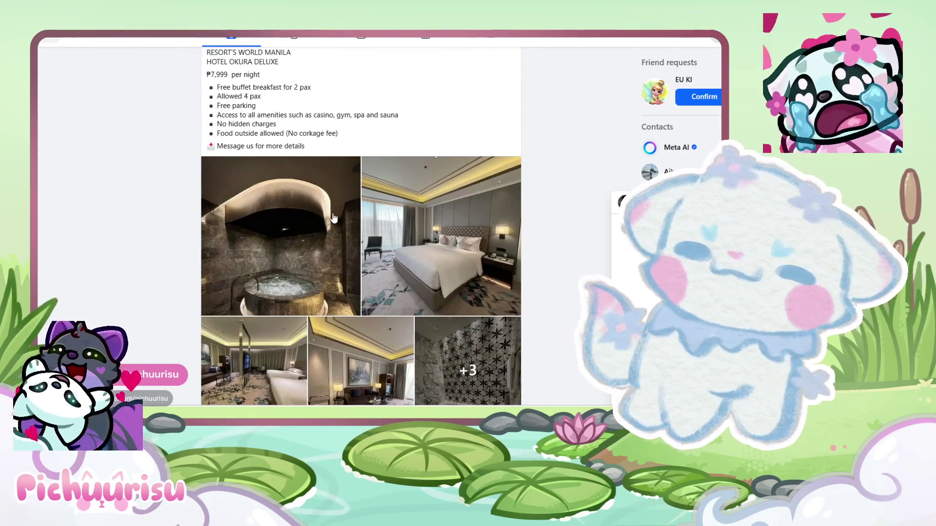
scroll(334, 219, "up", 1)
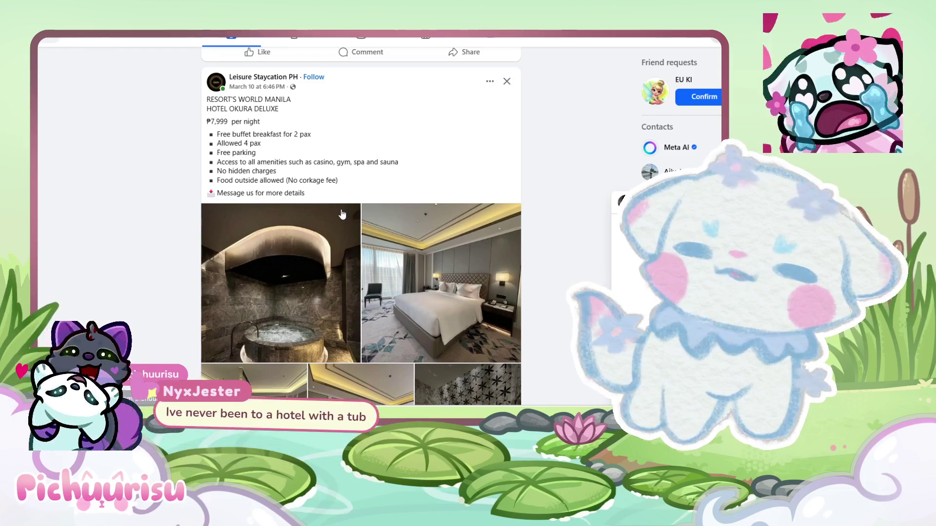
scroll(342, 213, "down", 1)
scroll(342, 213, "down", 3)
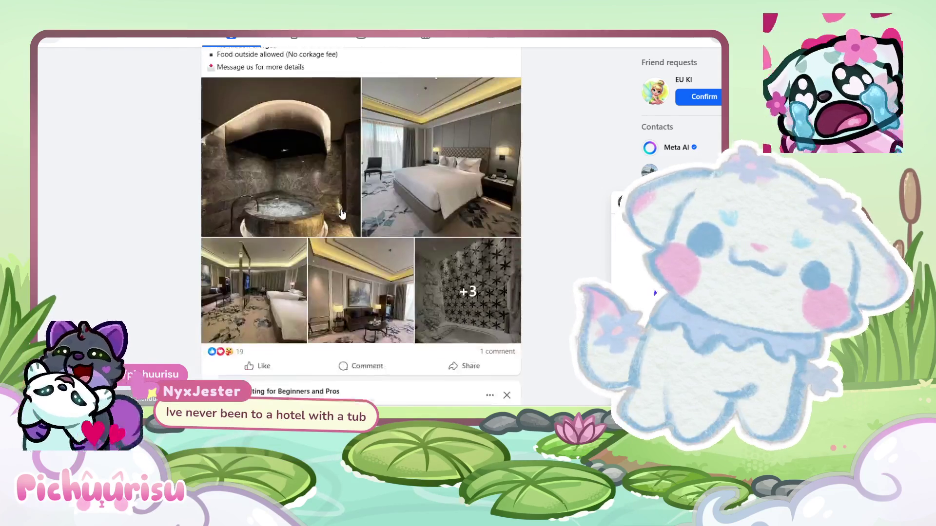
scroll(268, 223, "up", 2)
left_click(268, 223)
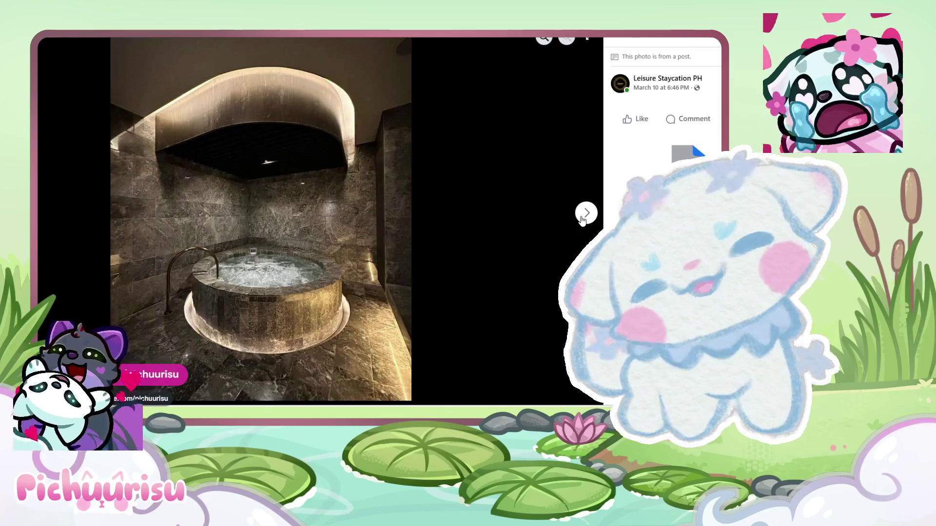
- Page through the bedroom, twin-bed, living room and marble bathtub photos, then close the viewer
left_click(582, 220)
left_click(583, 220)
left_click(583, 220)
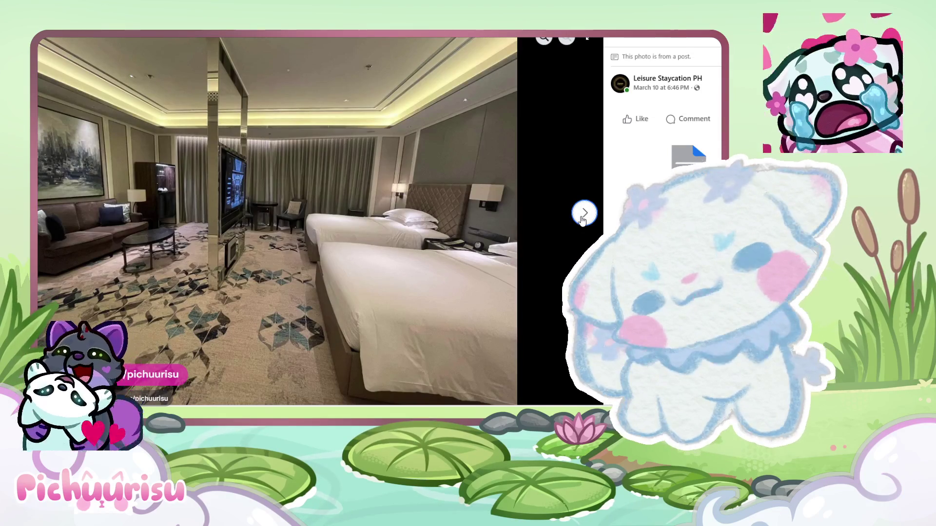
left_click(583, 220)
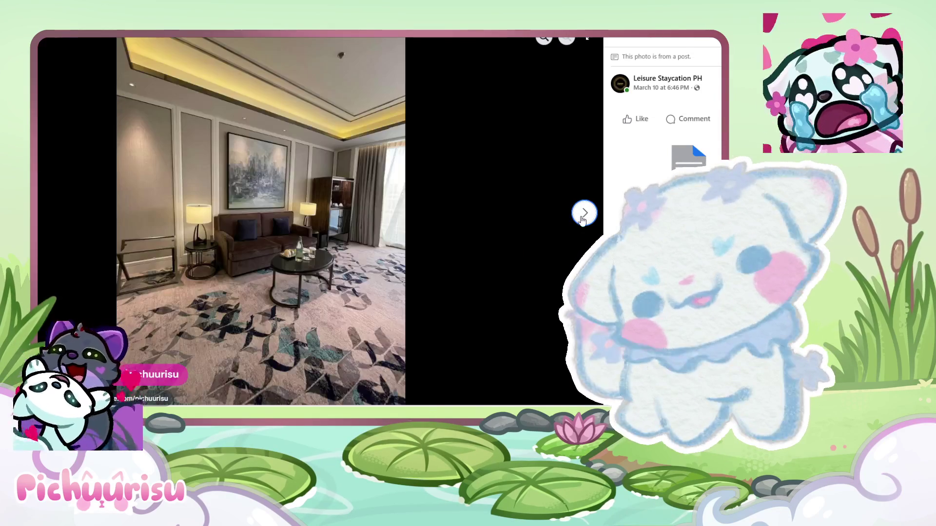
left_click(583, 220)
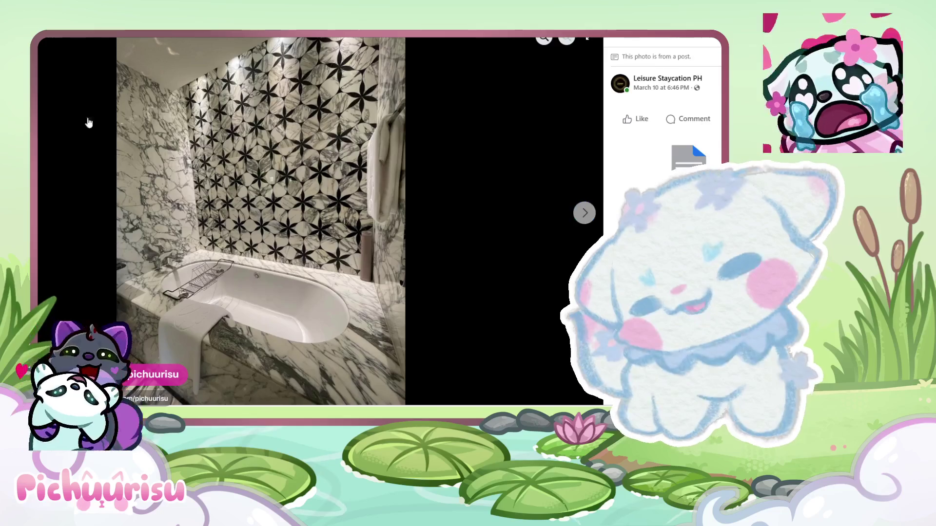
key("Escape")
- Reopen the hot tub photo, then view the +3 tile's living room and pool photos
left_click(289, 213)
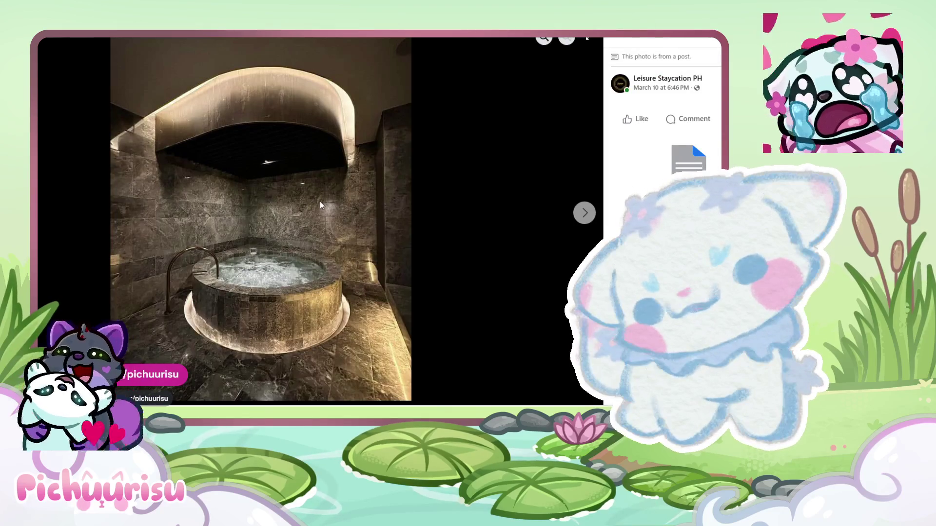
key("Escape")
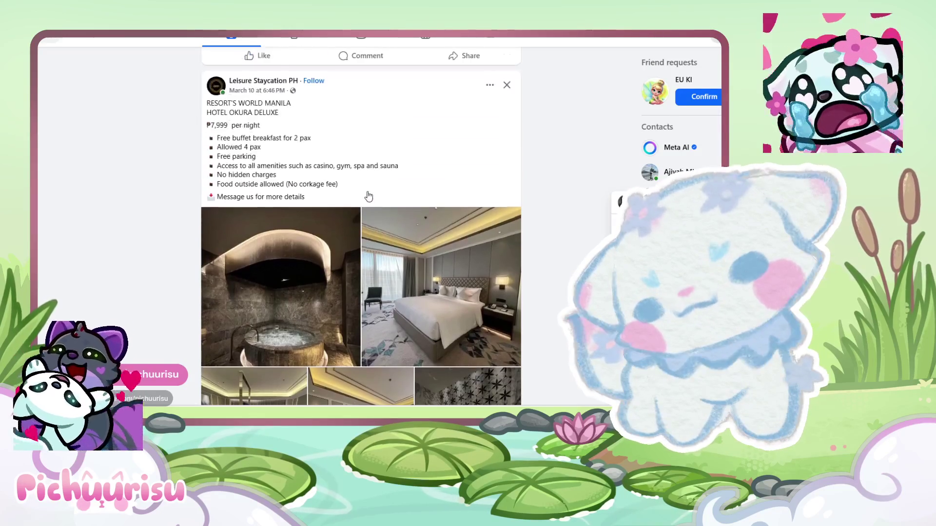
scroll(378, 188, "down", 3)
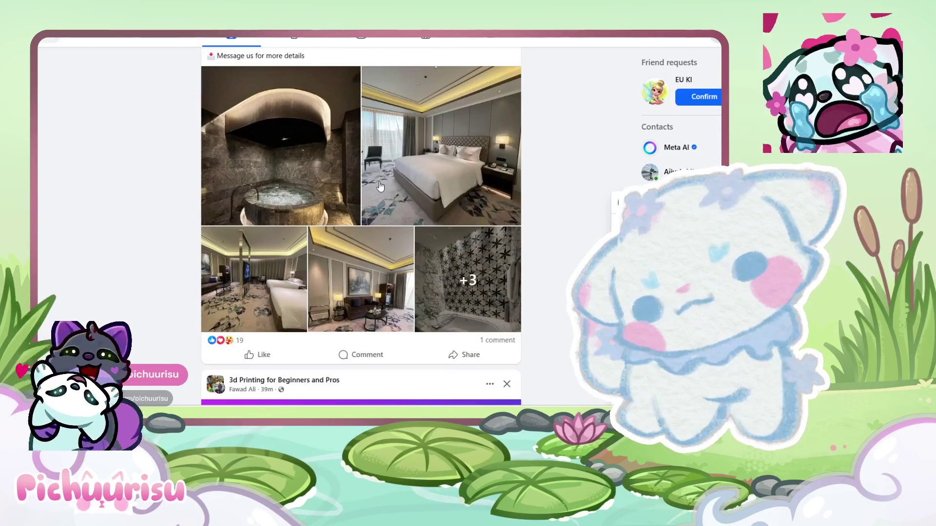
left_click(428, 279)
left_click(585, 213)
left_click(580, 214)
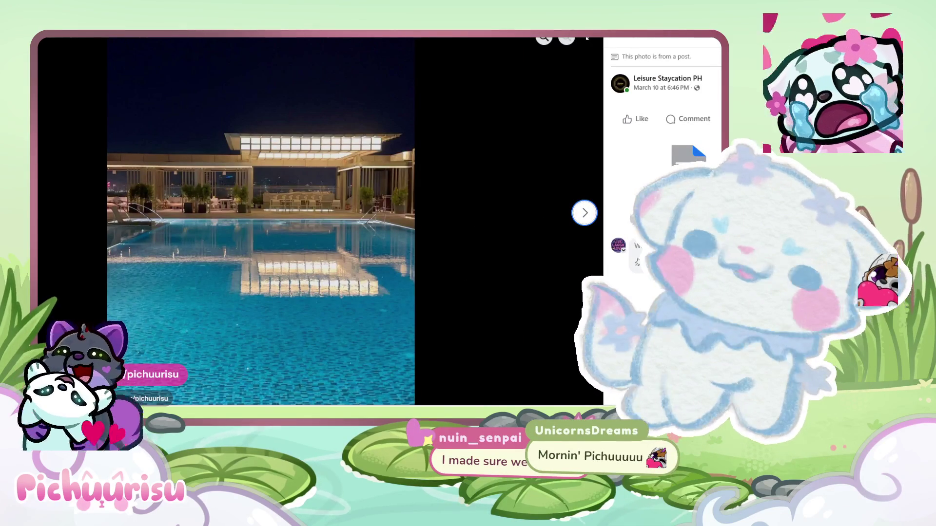
key("Escape")
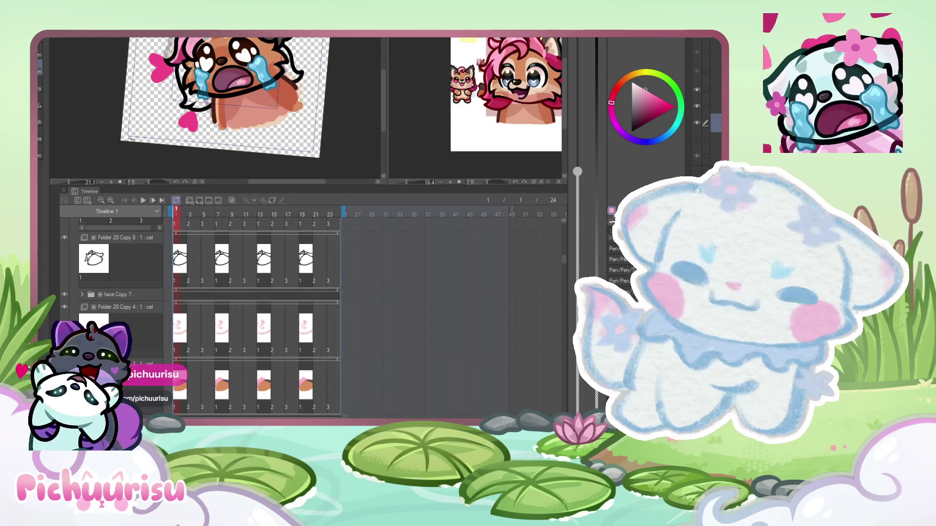
- Zoom in on the crying face and select black on the colour wheel
scroll(177, 84, "up", 4)
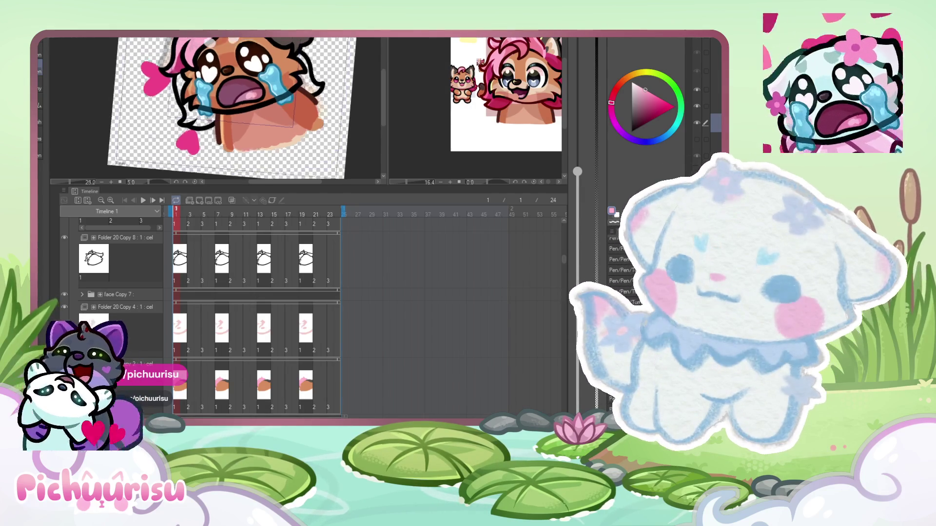
scroll(177, 85, "up", 4)
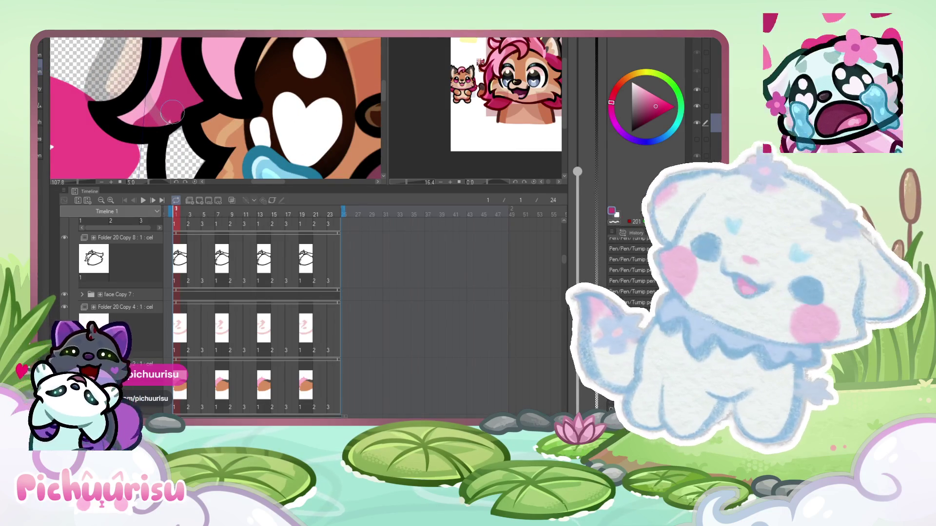
scroll(161, 98, "up", 3)
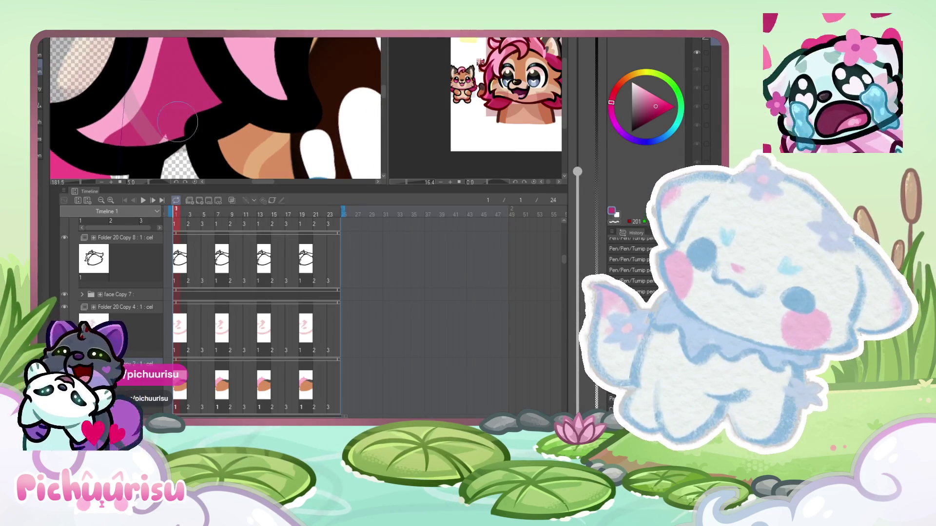
scroll(144, 97, "down", 2)
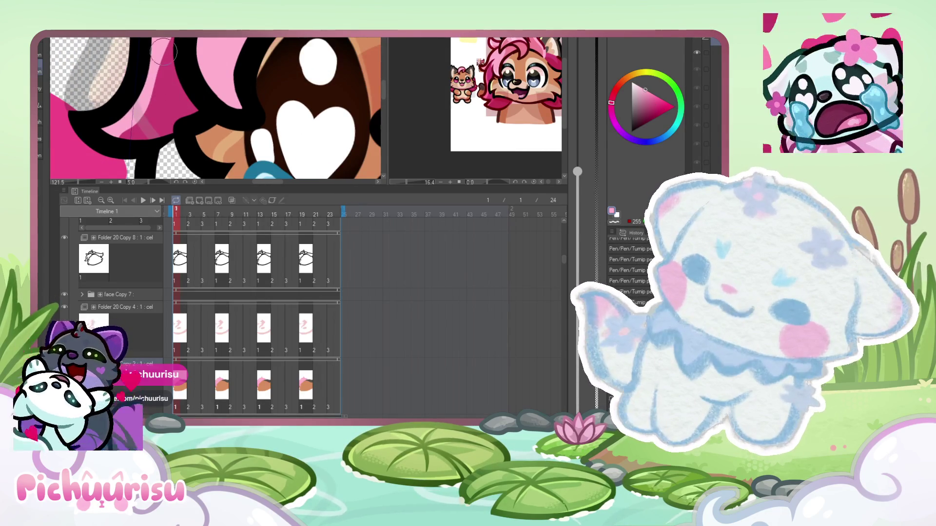
scroll(131, 101, "down", 3)
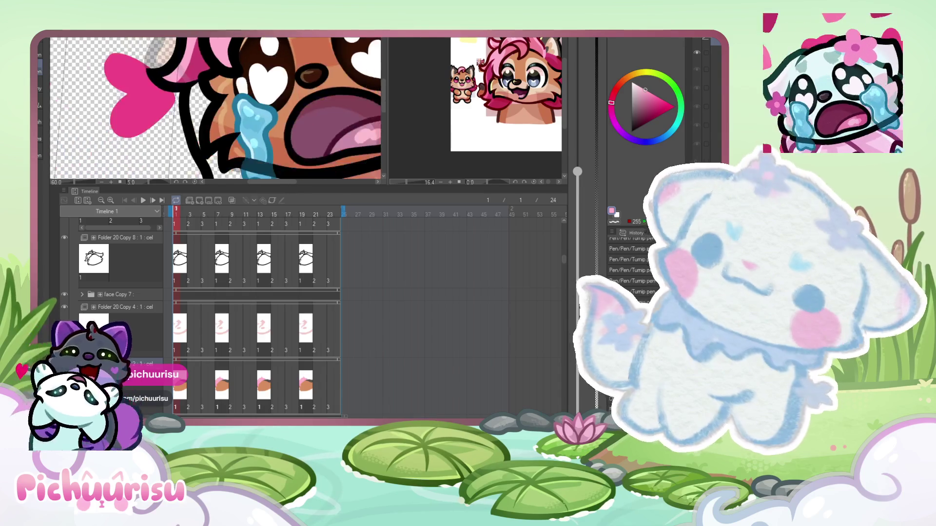
left_click(216, 140, "alt")
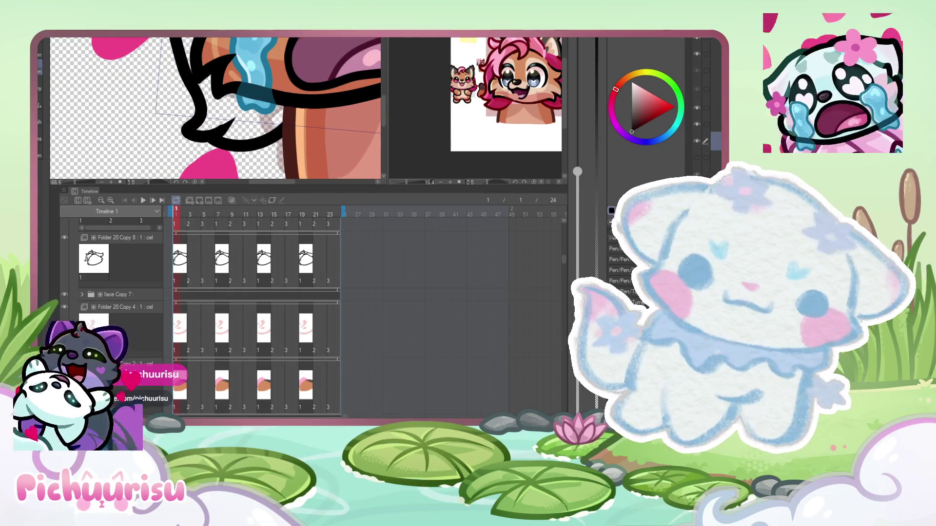
scroll(294, 351, "down", 2)
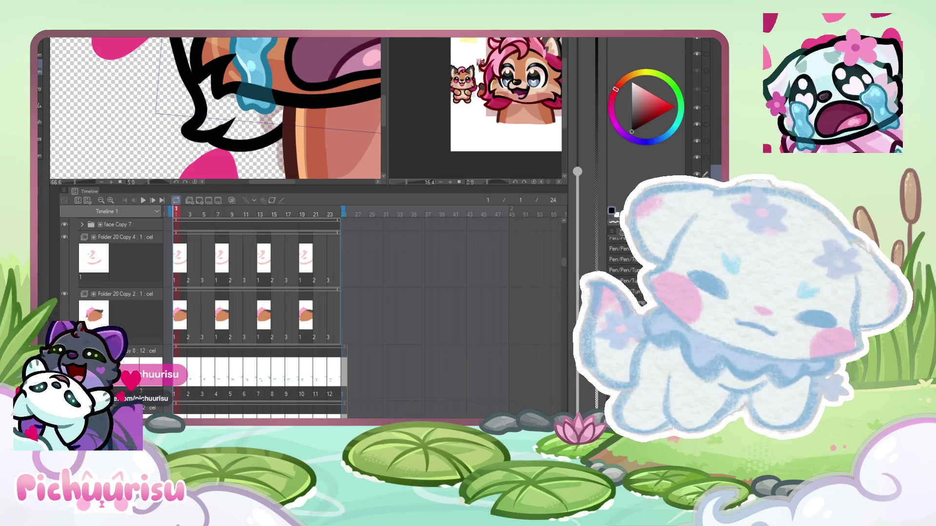
- Touch up the outline left of the tear and brush magenta along the pink hair edge
left_click_drag(181, 132, 159, 167)
scroll(170, 127, "down", 3)
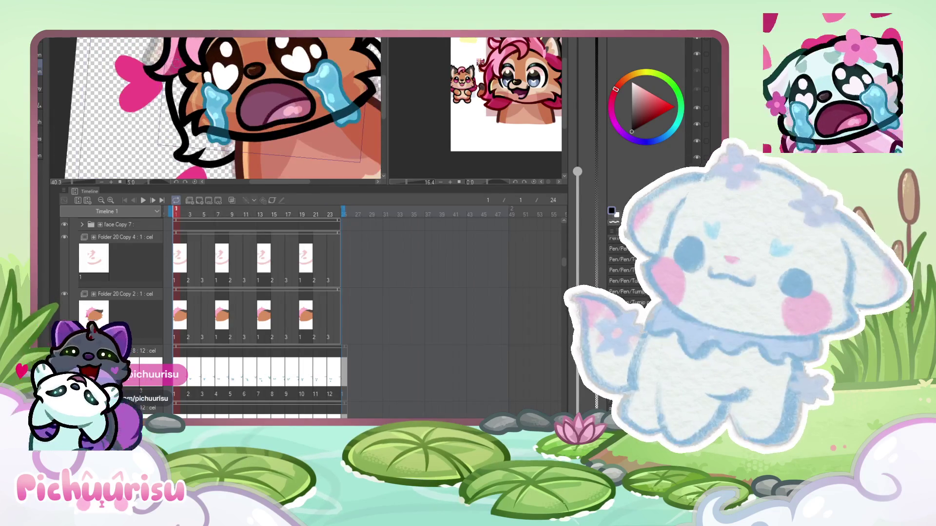
scroll(193, 102, "up", 2)
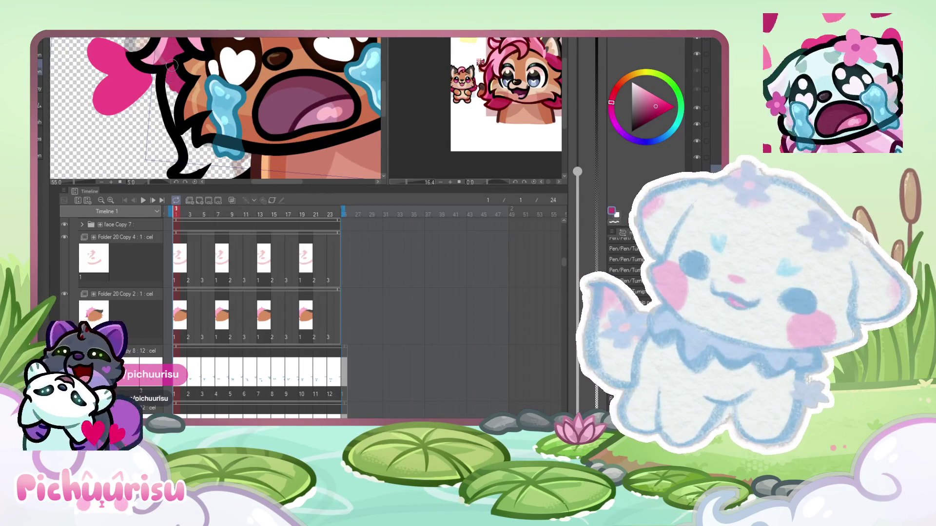
mouse_move(179, 104)
left_mouse_down()
mouse_move(188, 161)
mouse_move(205, 156)
mouse_move(193, 125)
left_mouse_up()
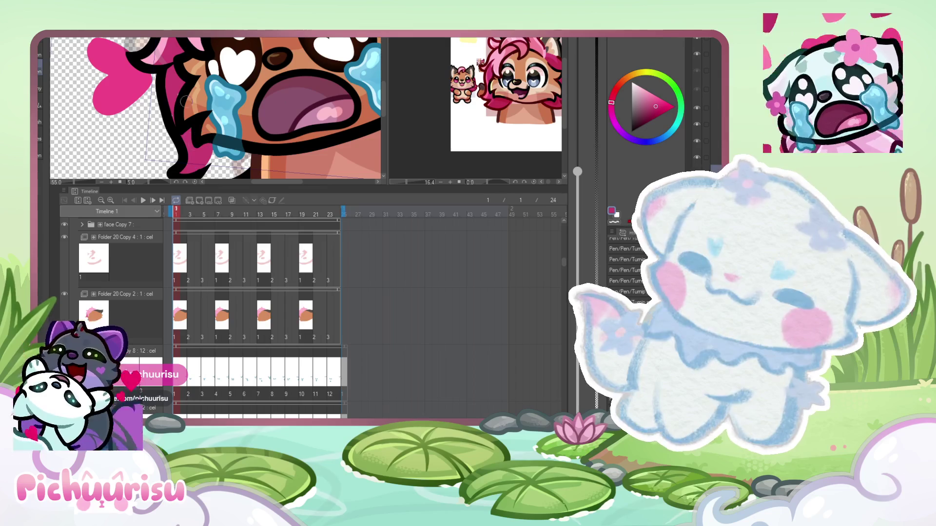
scroll(183, 115, "up", 1)
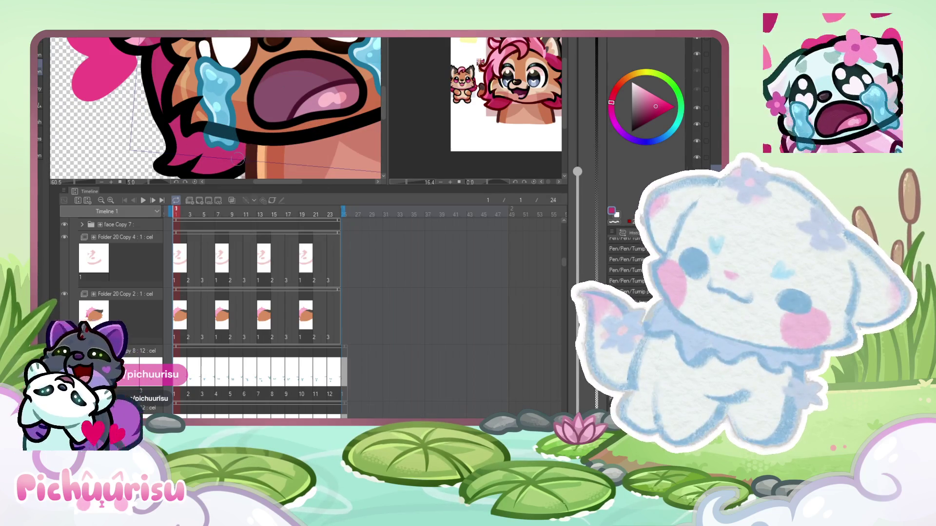
scroll(158, 141, "down", 3)
scroll(158, 142, "up", 4)
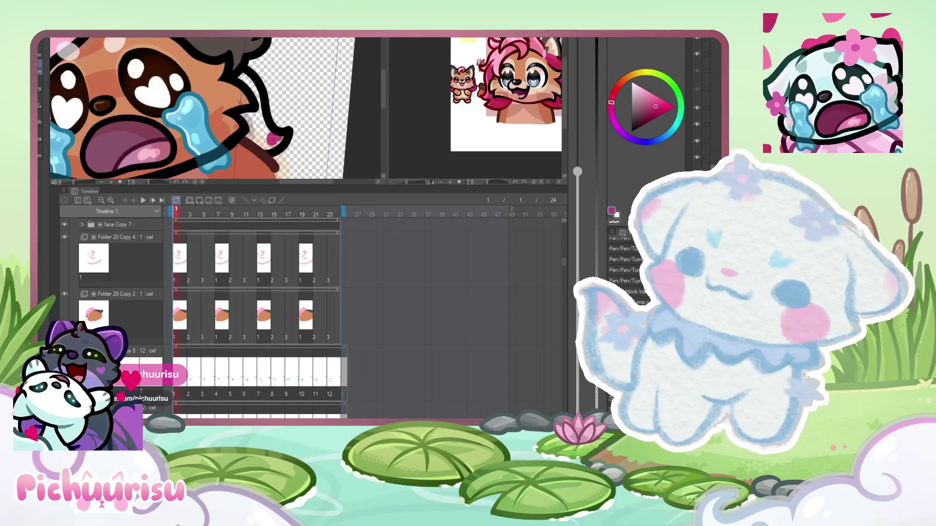
mouse_move(273, 139)
left_mouse_down()
mouse_move(238, 75)
mouse_move(233, 84)
left_mouse_up()
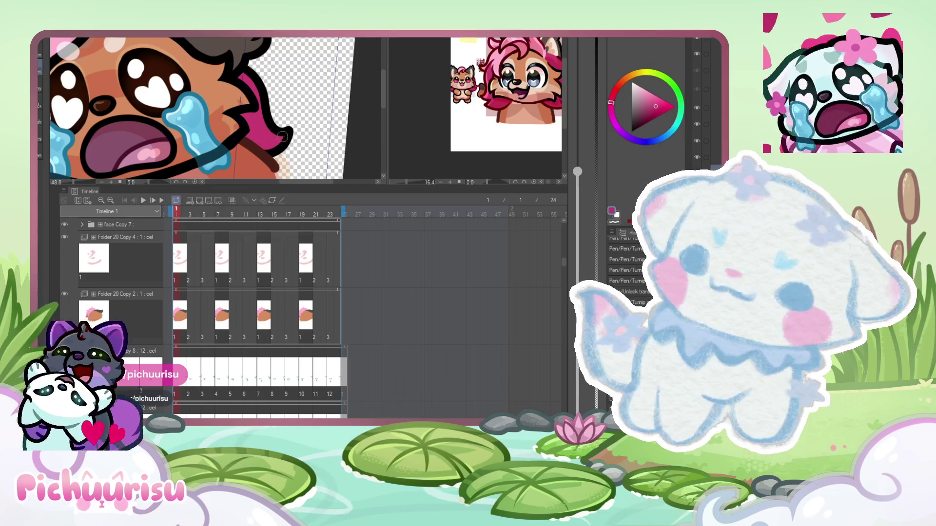
- Sample a new hair pink from the reference image in the Navigator preview
scroll(263, 141, "down", 1)
scroll(138, 97, "down", 1)
scroll(138, 97, "up", 1)
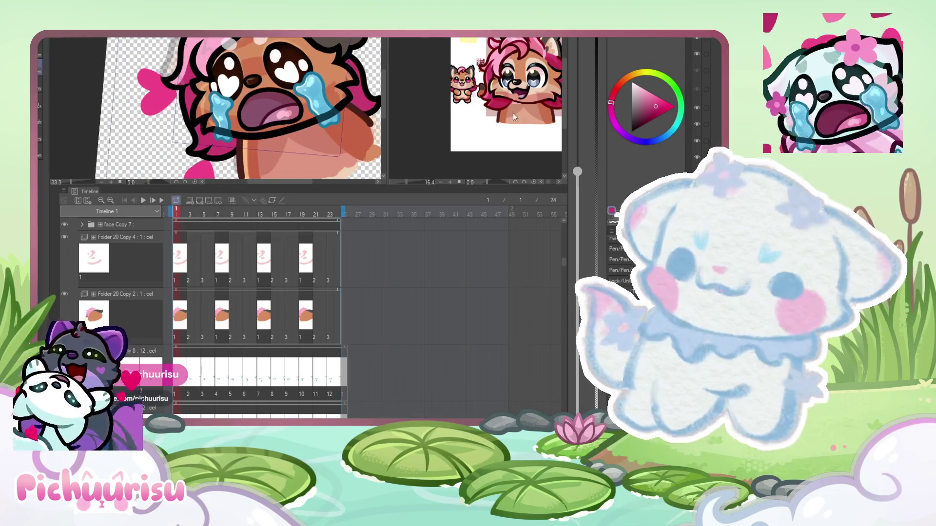
scroll(260, 126, "up", 2)
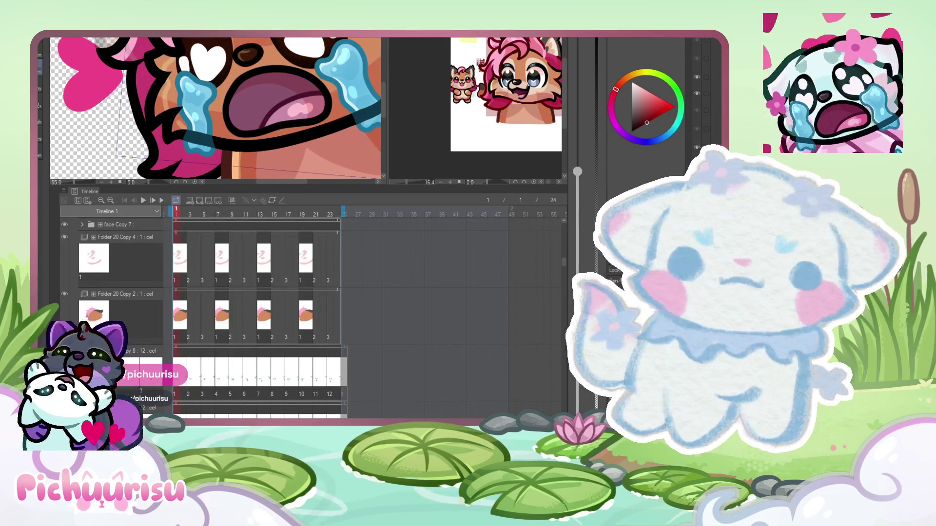
scroll(194, 77, "up", 1)
scroll(168, 130, "down", 2)
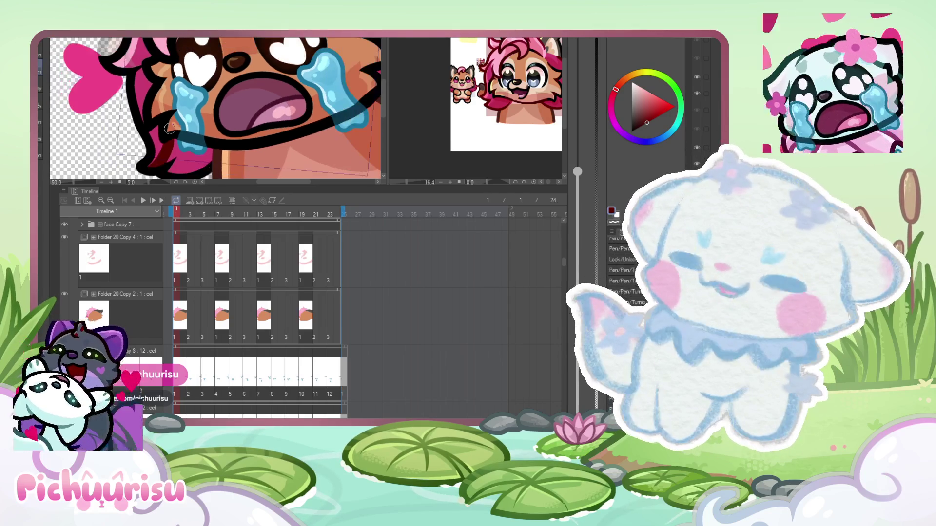
left_click(256, 113, "alt")
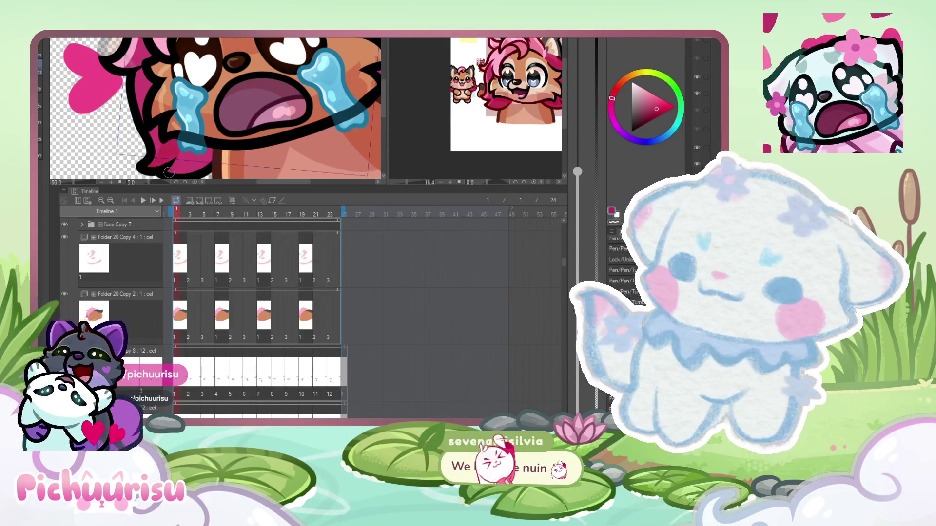
scroll(162, 134, "up", 1)
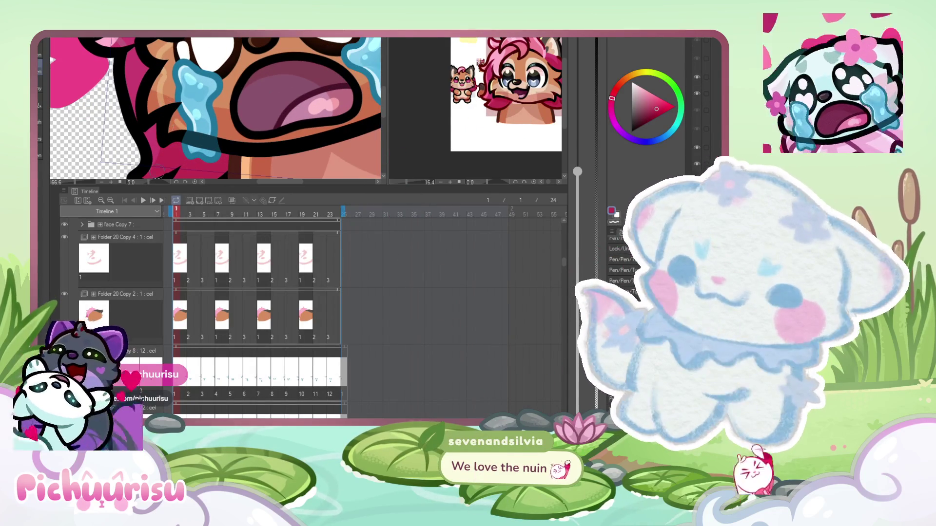
left_click(485, 93, "alt")
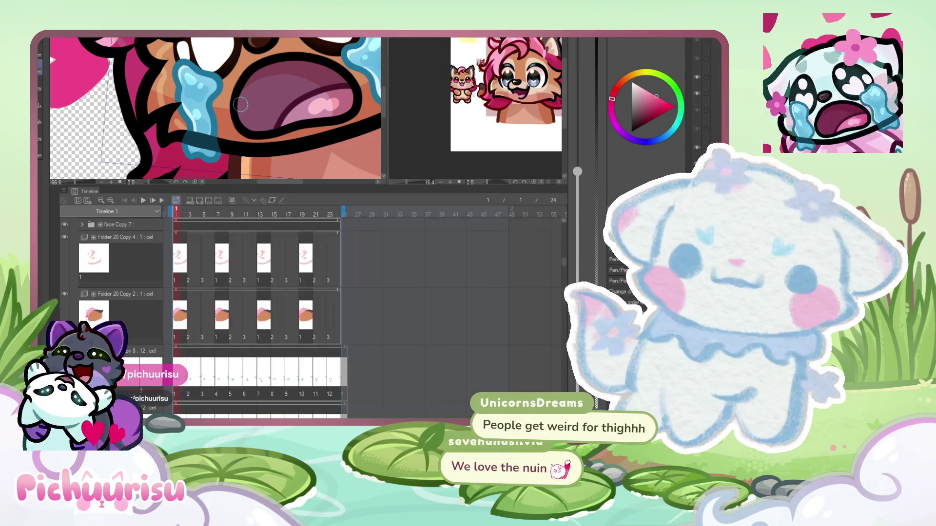
scroll(148, 78, "down", 1)
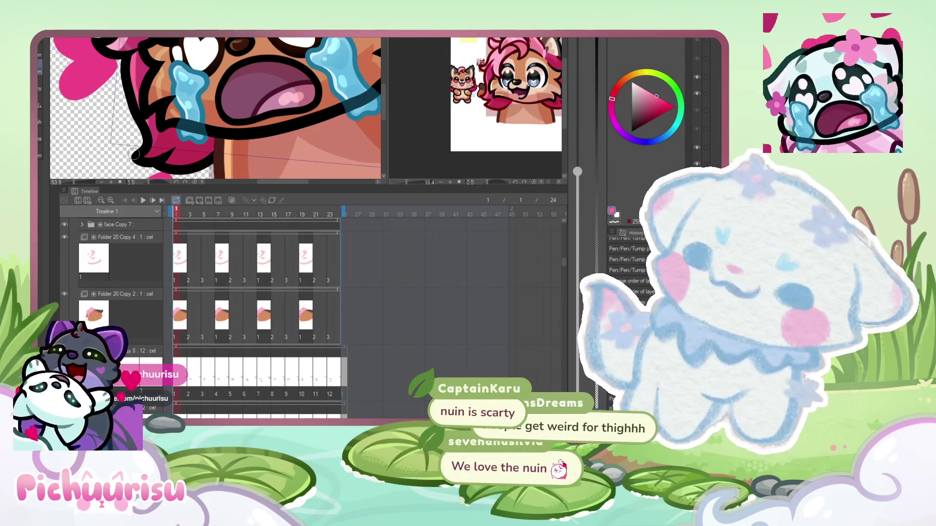
scroll(103, 137, "up", 1)
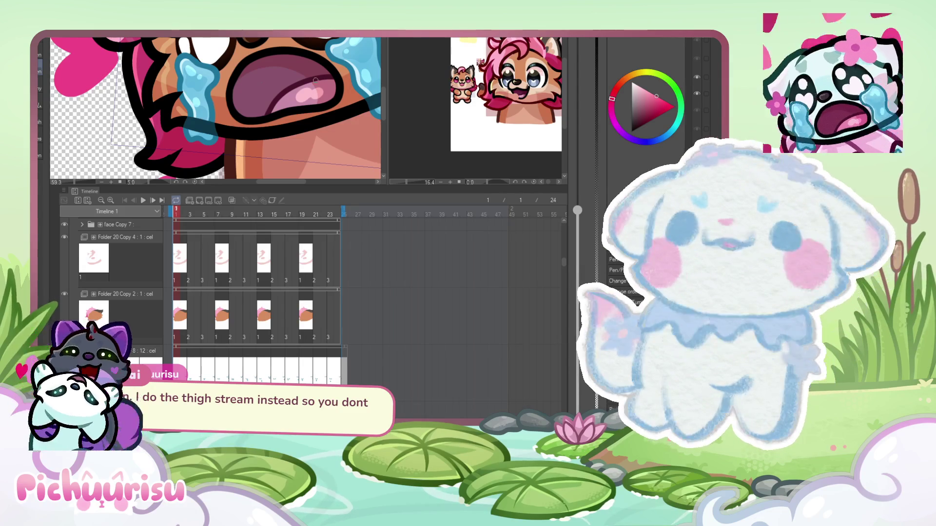
scroll(256, 89, "down", 5)
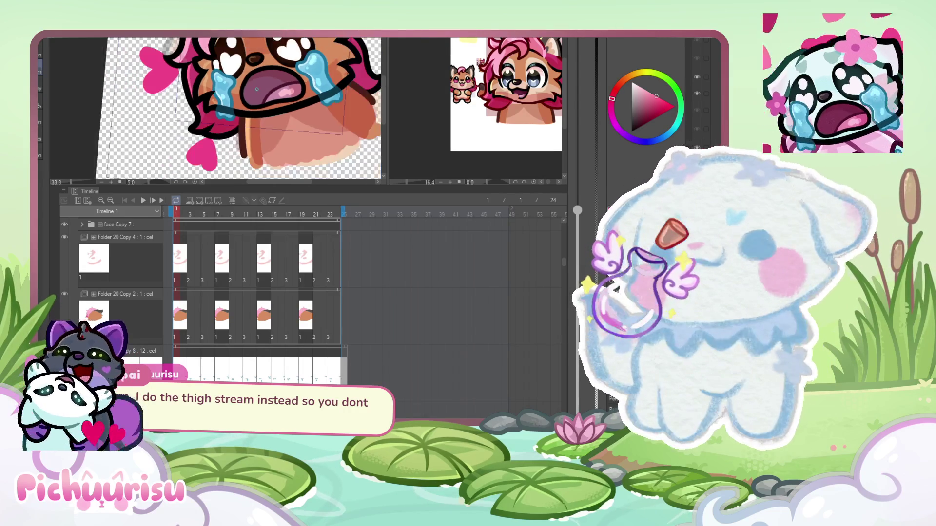
scroll(221, 73, "up", 4)
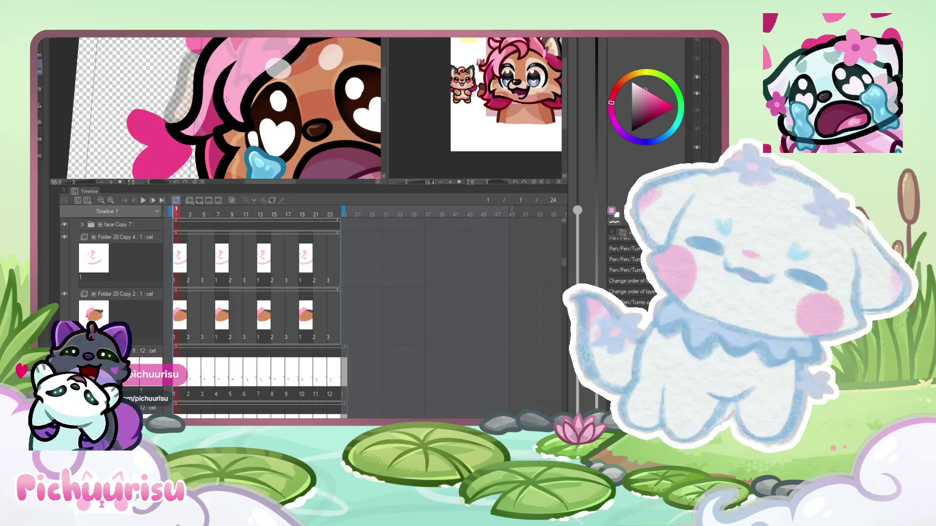
scroll(221, 73, "up", 2)
scroll(226, 90, "down", 2)
scroll(227, 91, "up", 4)
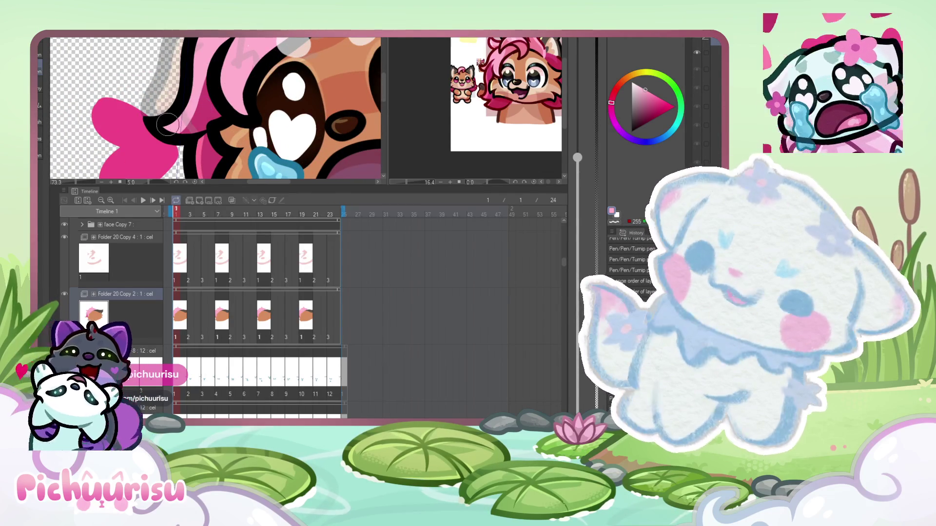
scroll(213, 127, "down", 4)
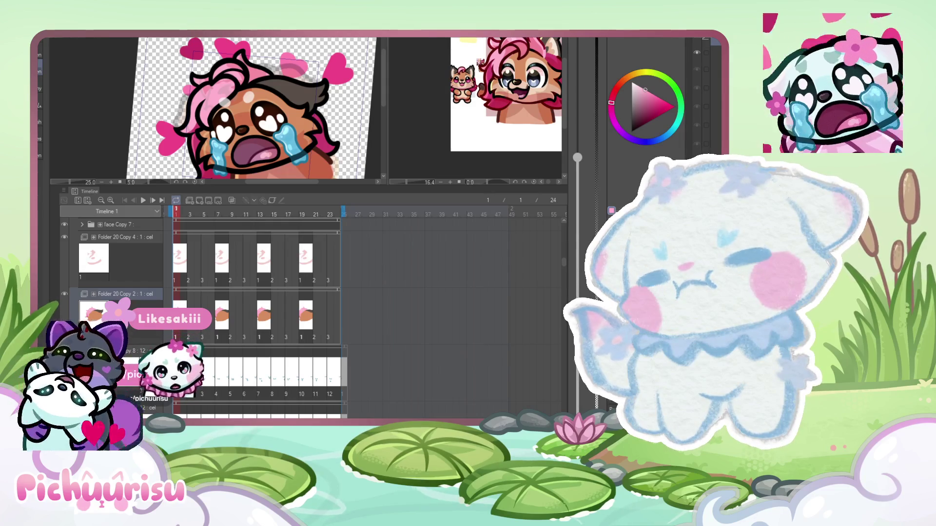
scroll(527, 69, "down", 1)
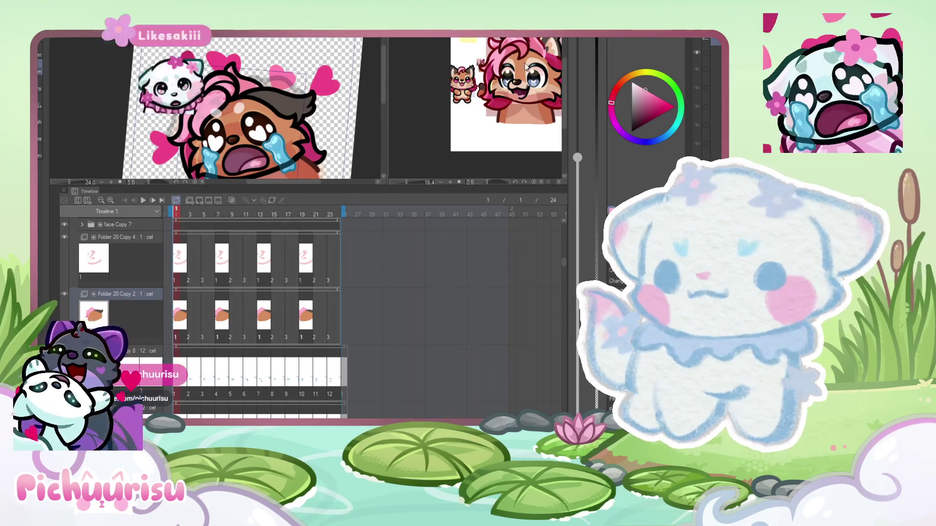
scroll(230, 86, "up", 2)
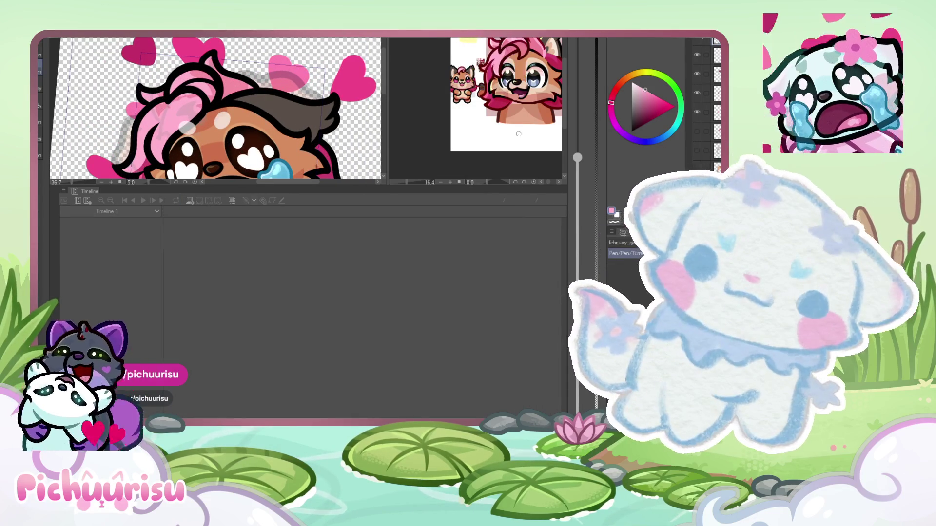
scroll(516, 137, "up", 2)
scroll(516, 137, "down", 4)
scroll(442, 100, "up", 5)
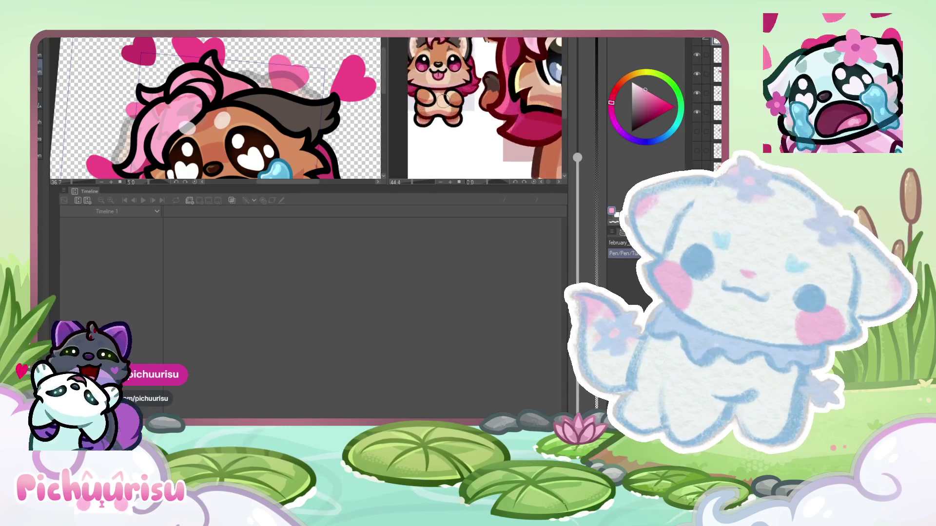
scroll(443, 100, "up", 3)
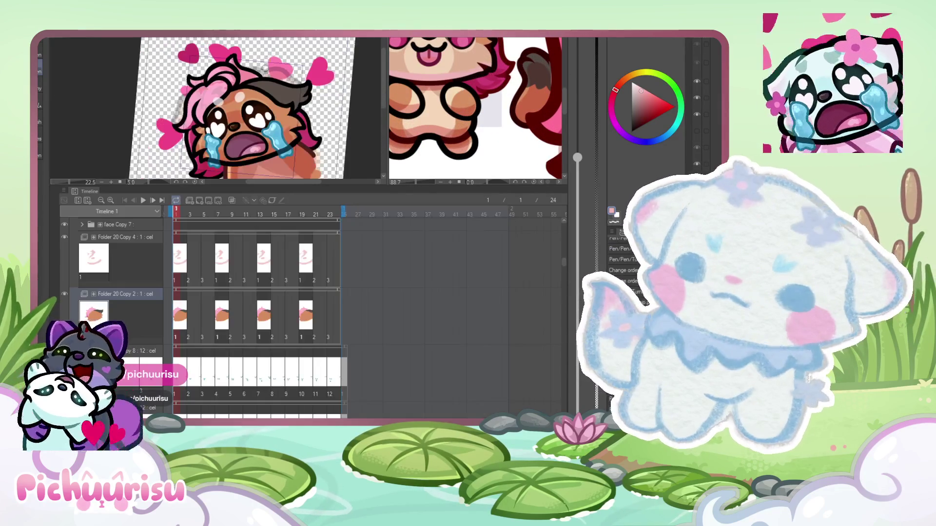
scroll(234, 87, "up", 4)
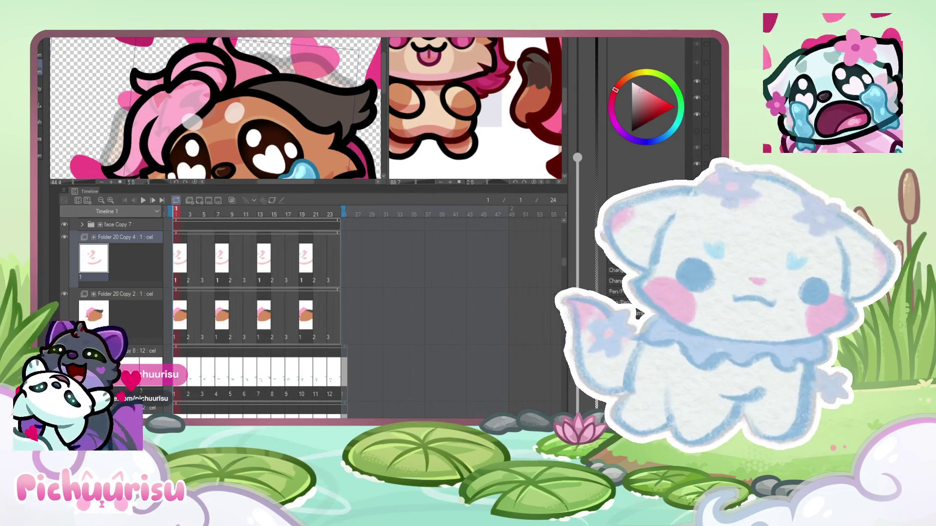
scroll(171, 76, "down", 1)
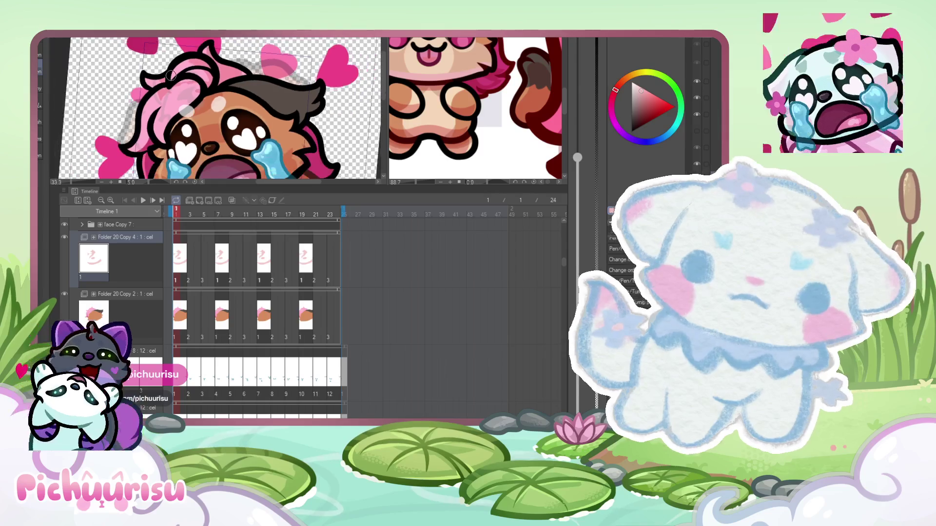
scroll(171, 75, "down", 1)
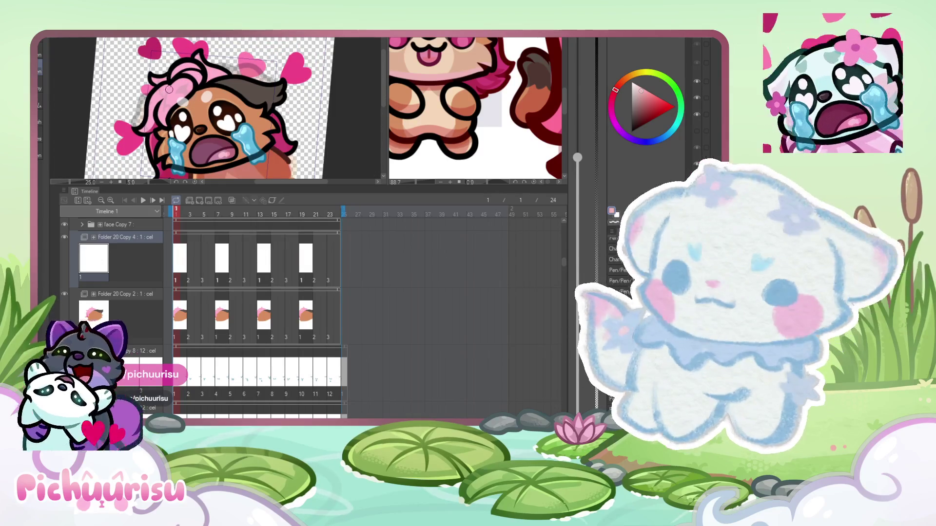
scroll(170, 78, "up", 1)
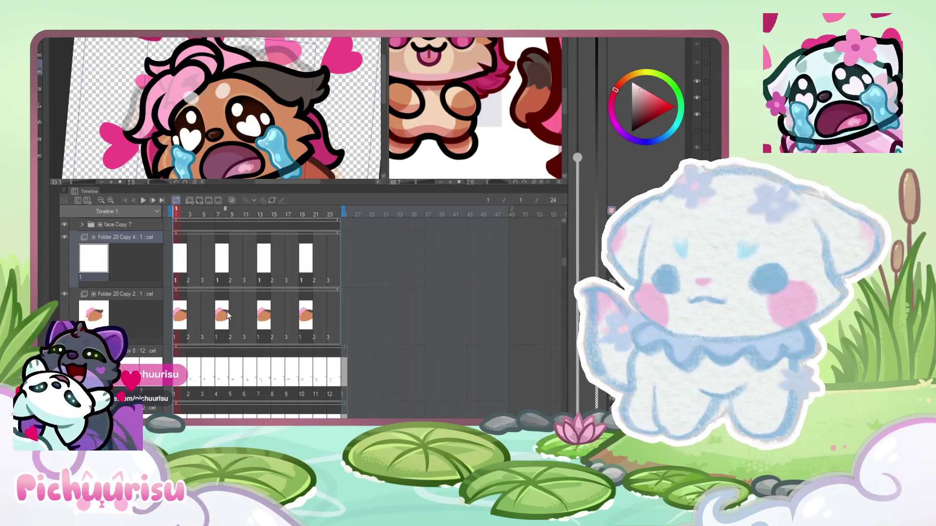
scroll(239, 266, "down", 6)
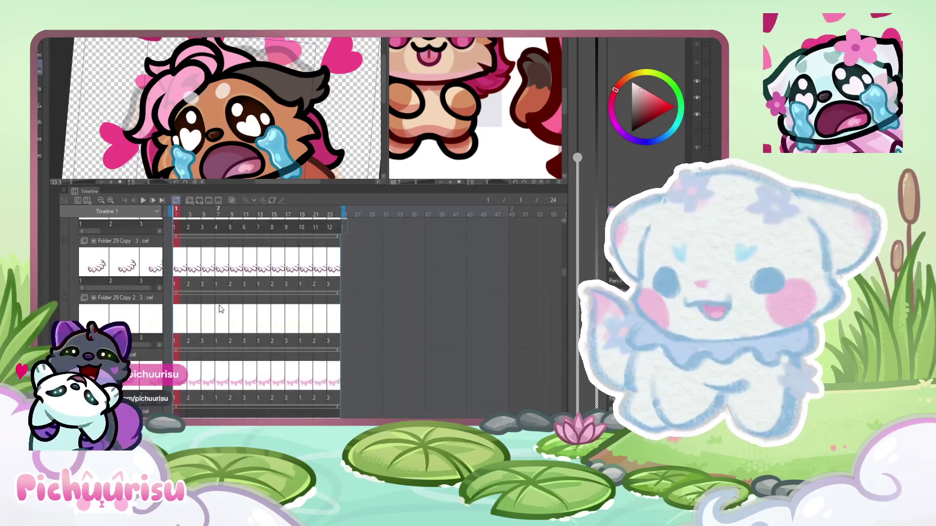
scroll(220, 309, "down", 8)
scroll(210, 304, "up", 10)
left_click_drag(560, 292, 568, 263)
scroll(545, 265, "up", 3)
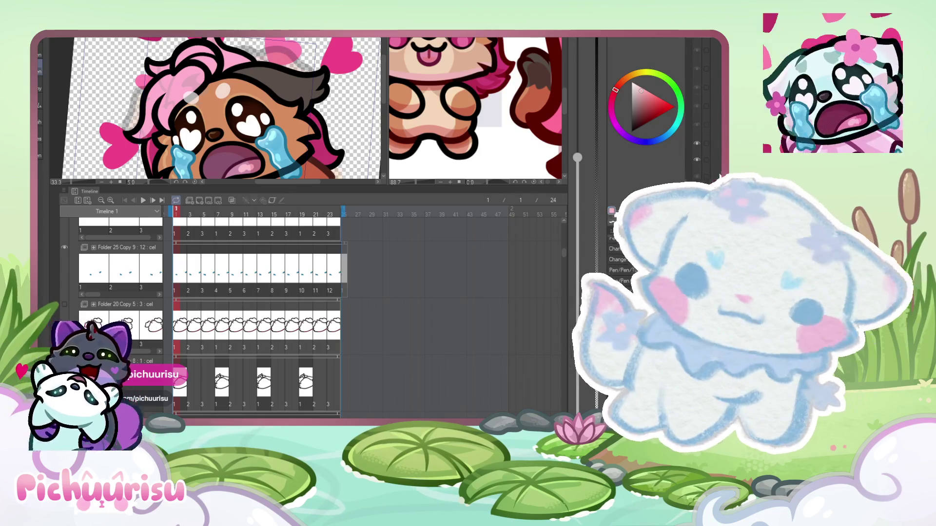
scroll(178, 346, "down", 5)
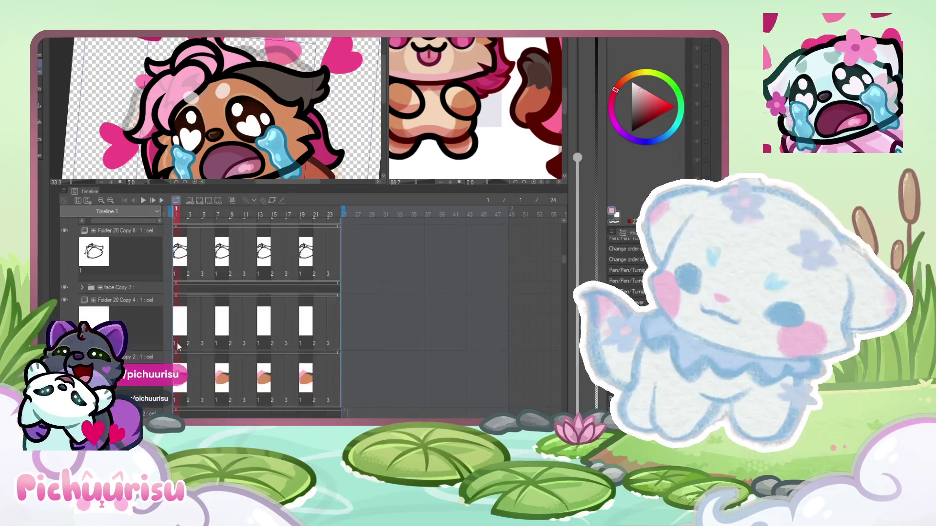
scroll(178, 346, "down", 10)
scroll(173, 337, "down", 8)
scroll(165, 335, "down", 8)
scroll(165, 335, "down", 2)
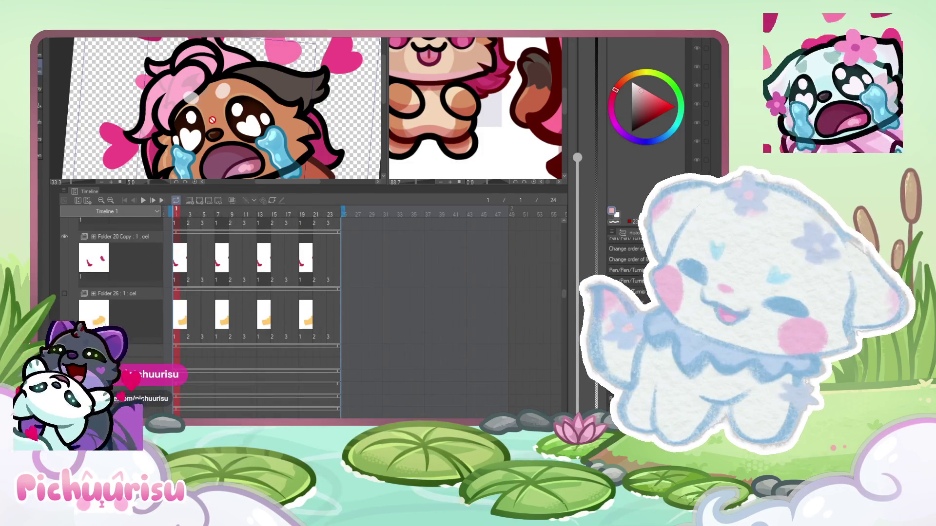
scroll(212, 121, "down", 2)
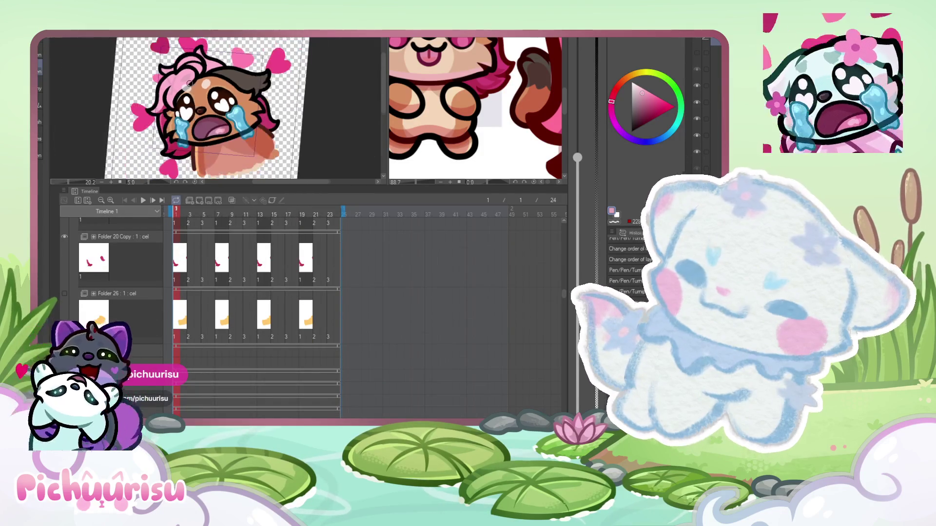
scroll(190, 83, "down", 1)
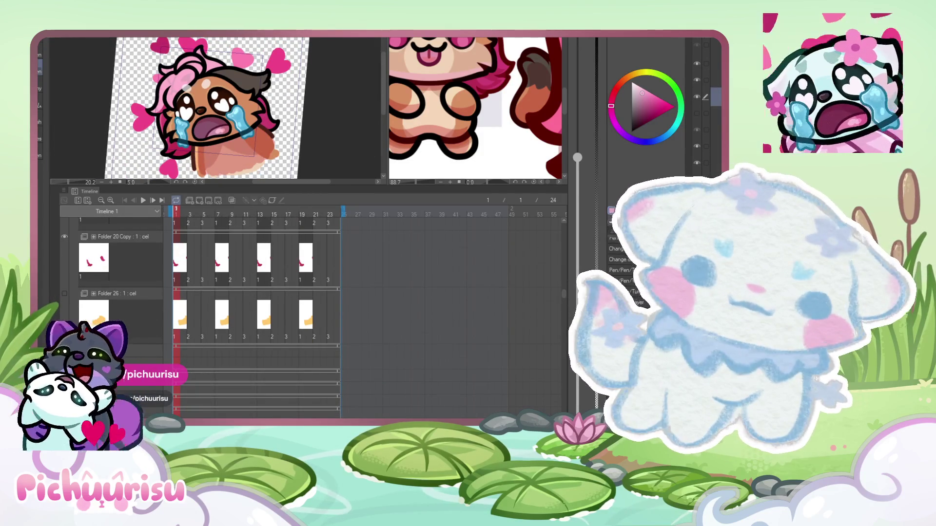
left_click(702, 113)
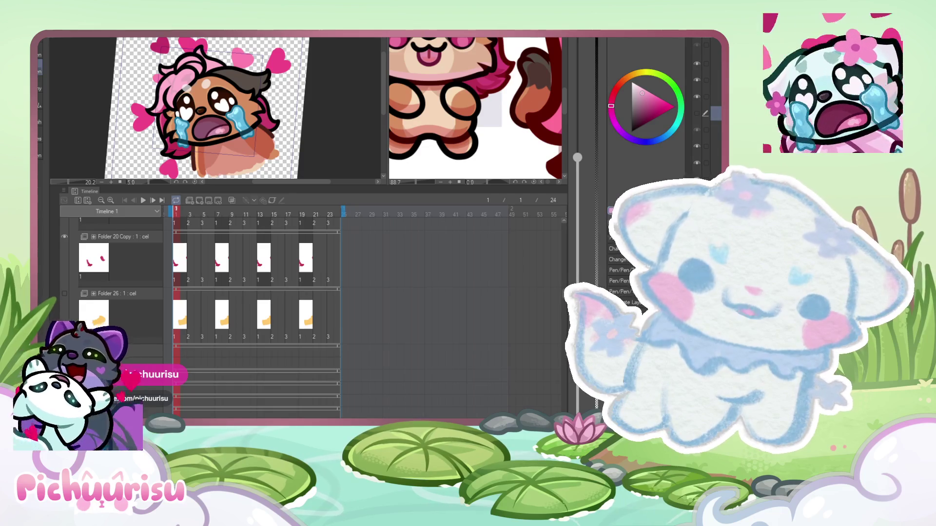
- Keep the original layer active, eyedrop yellow from the reference artwork, and return to the chibi canvas
left_click(702, 80)
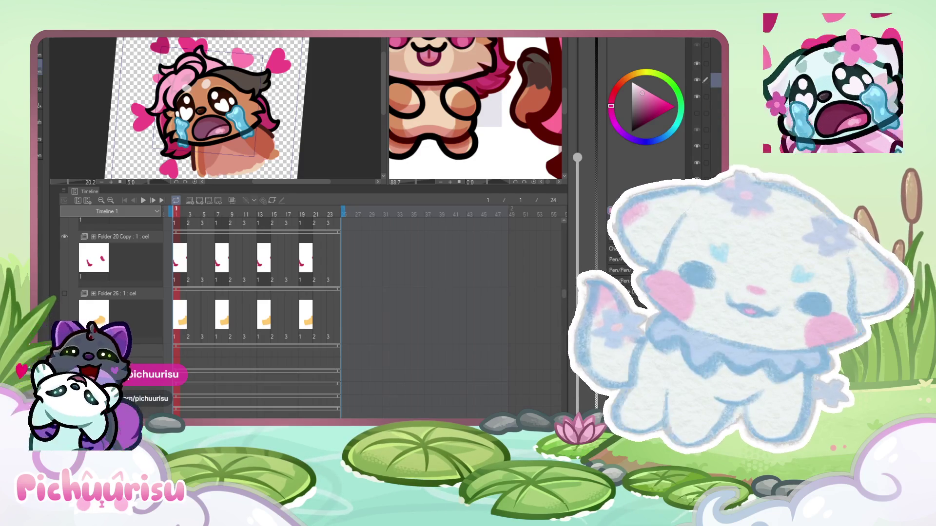
left_click(702, 114)
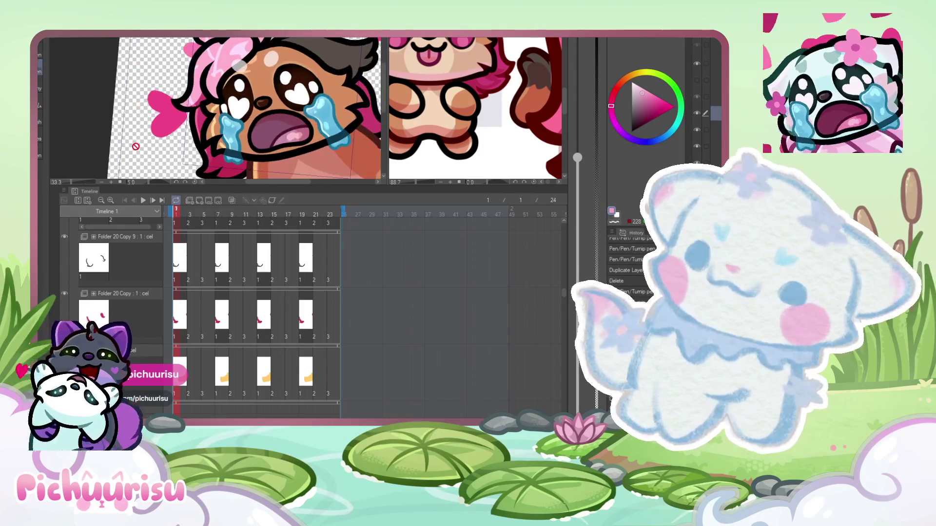
key("ctrl+Tab")
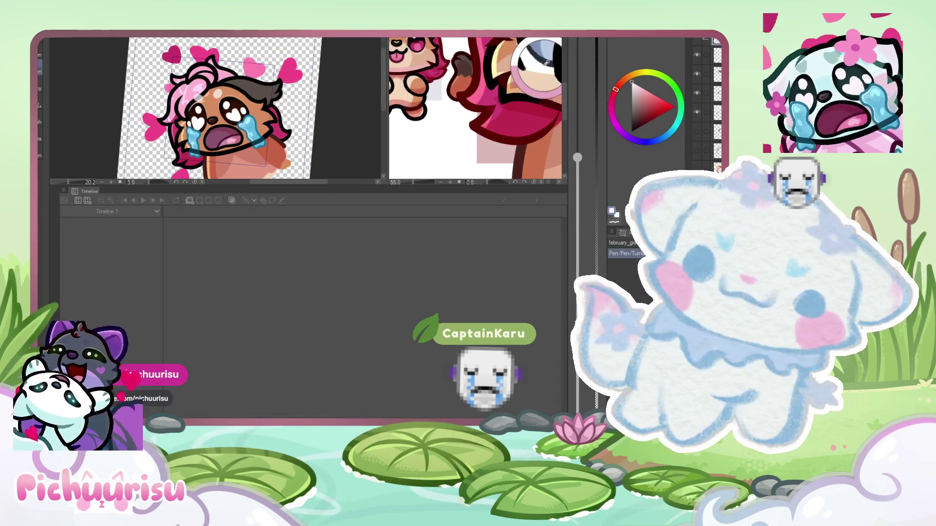
left_click_drag(521, 64, 505, 61)
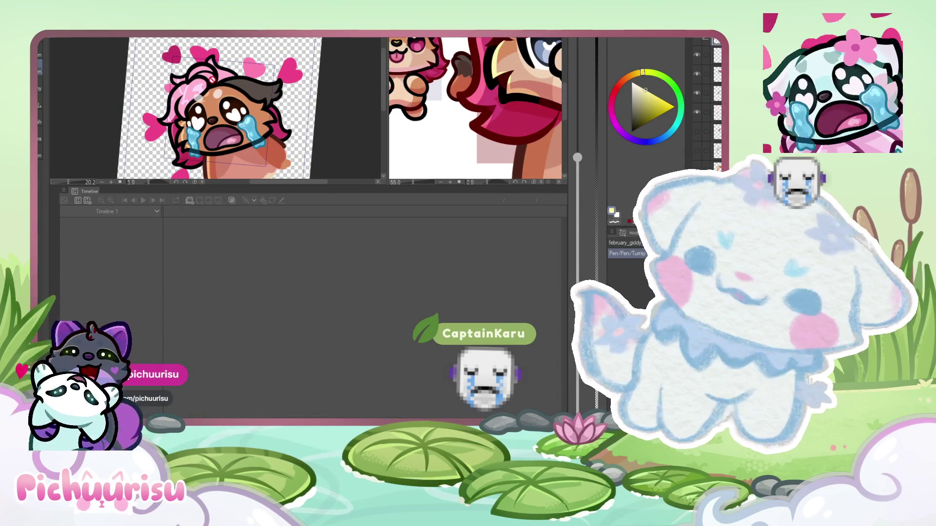
left_click(213, 84)
scroll(215, 84, "up", 5)
scroll(216, 84, "down", 3)
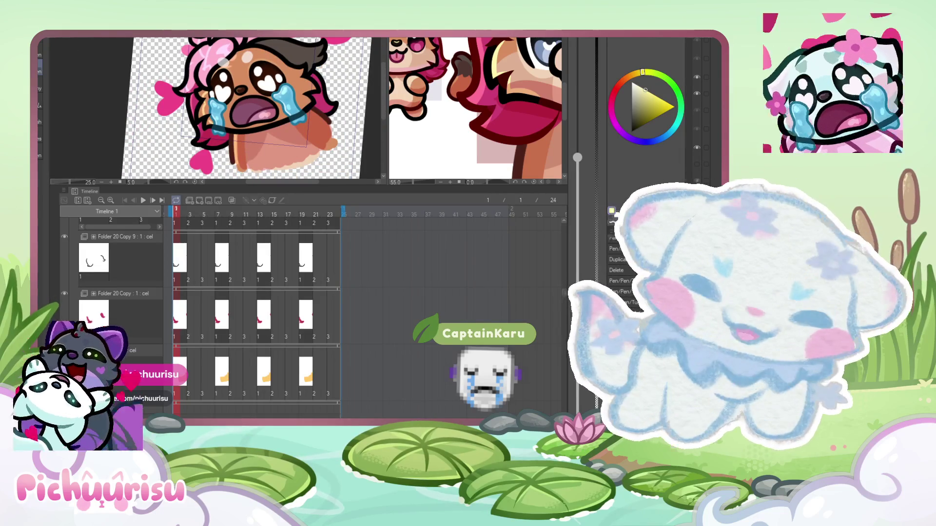
scroll(215, 95, "up", 5)
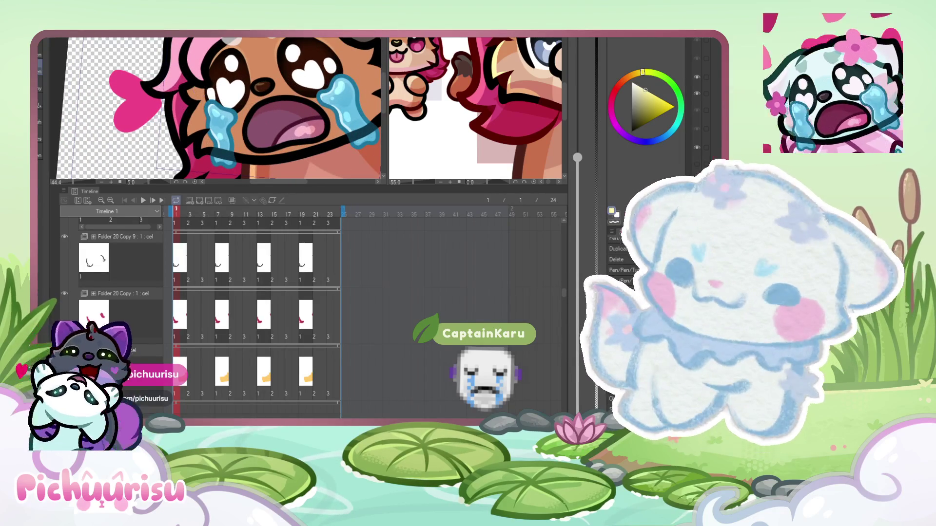
scroll(215, 93, "up", 4)
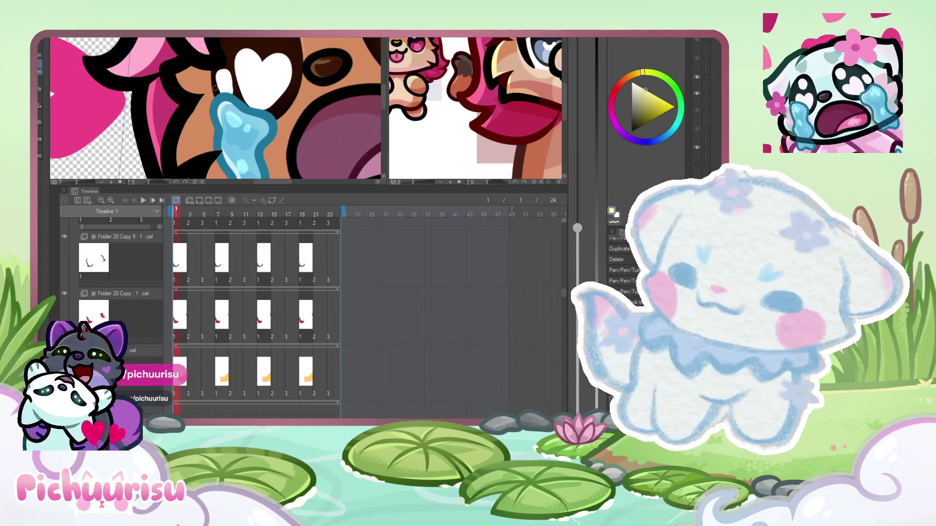
scroll(207, 91, "up", 3)
scroll(210, 102, "up", 2)
scroll(202, 138, "up", 2)
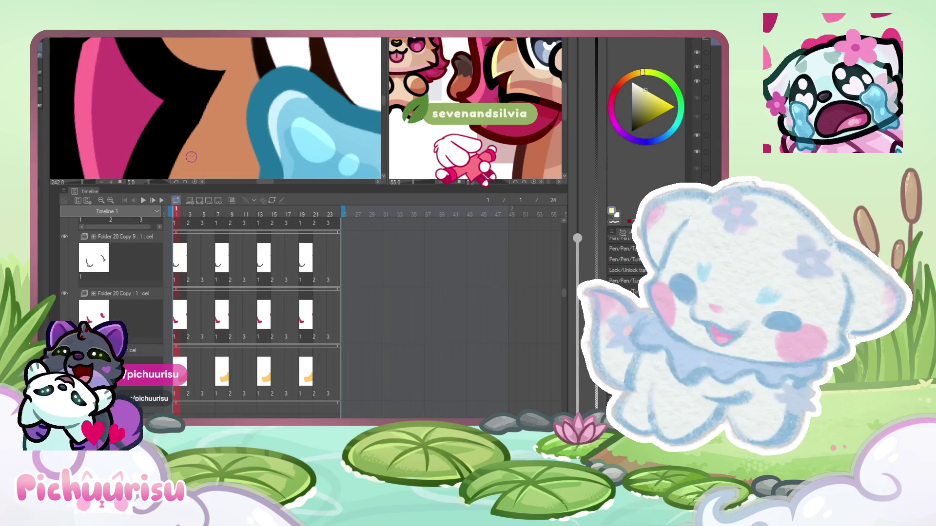
scroll(213, 100, "down", 4)
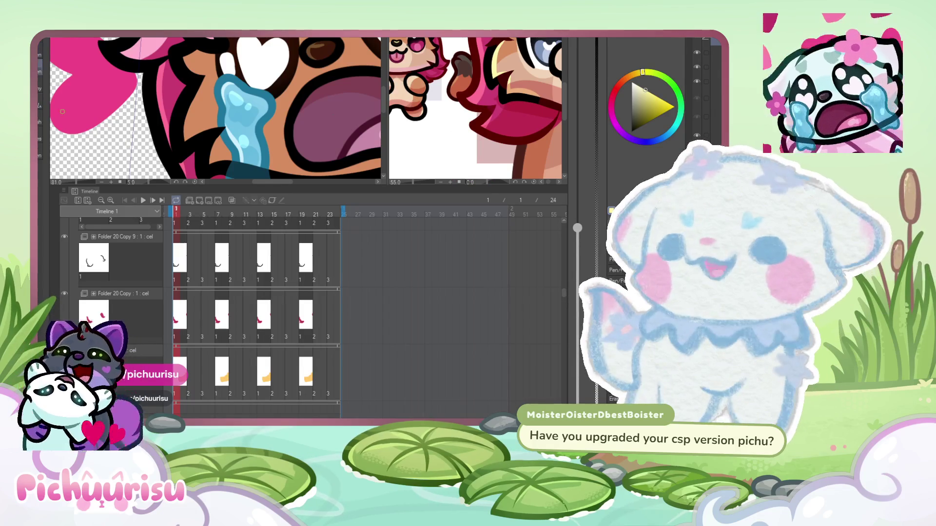
scroll(165, 122, "down", 2)
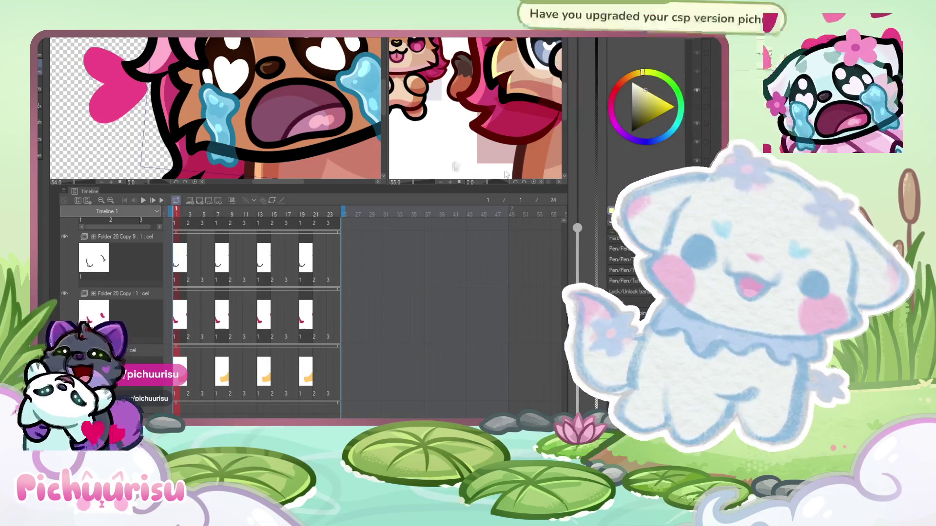
scroll(196, 107, "up", 4)
scroll(197, 108, "up", 2)
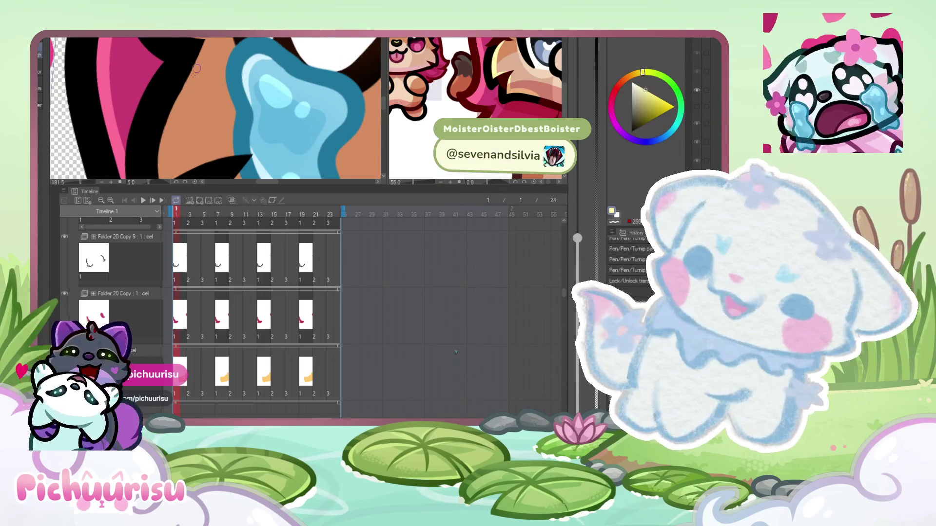
scroll(206, 40, "down", 4)
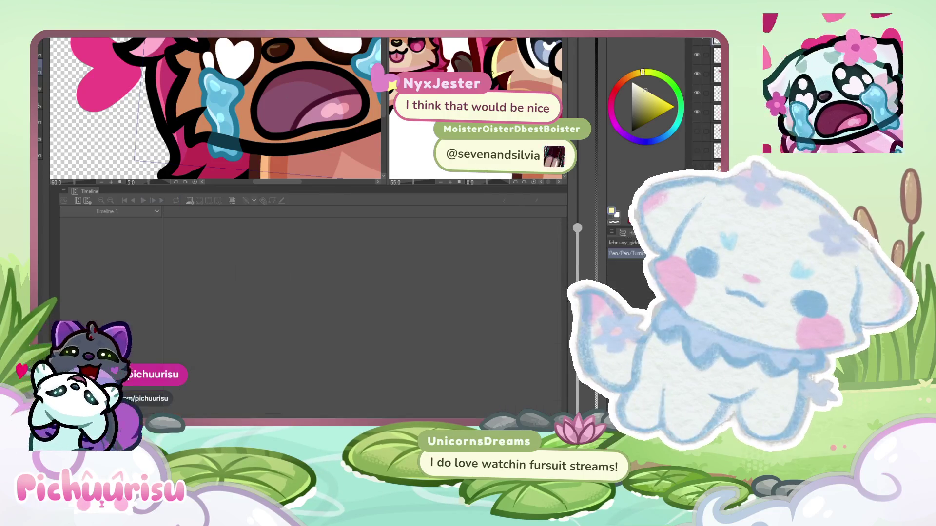
left_click(500, 70, "alt")
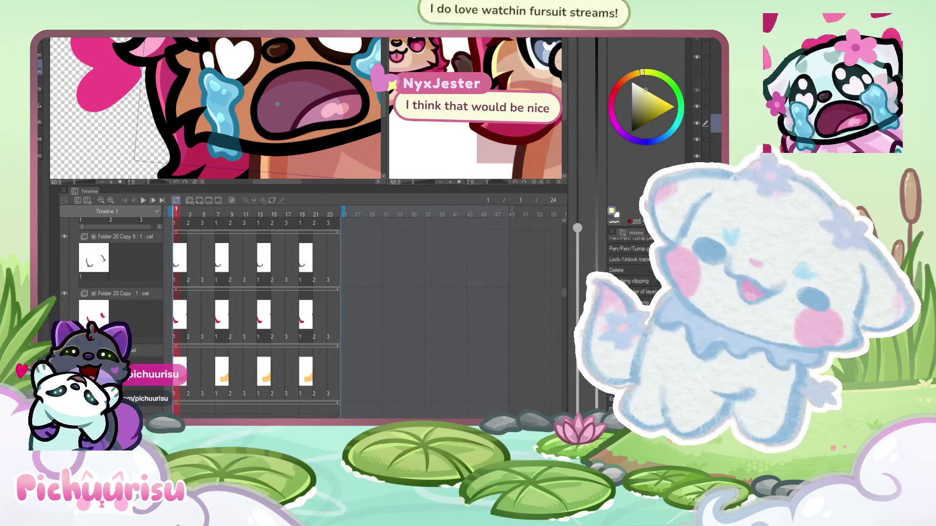
scroll(183, 74, "up", 3)
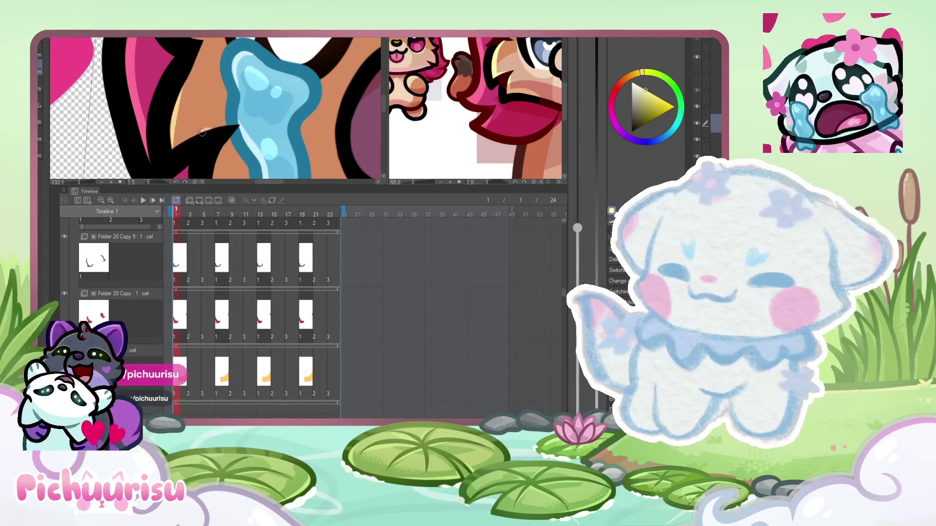
scroll(189, 63, "down", 2)
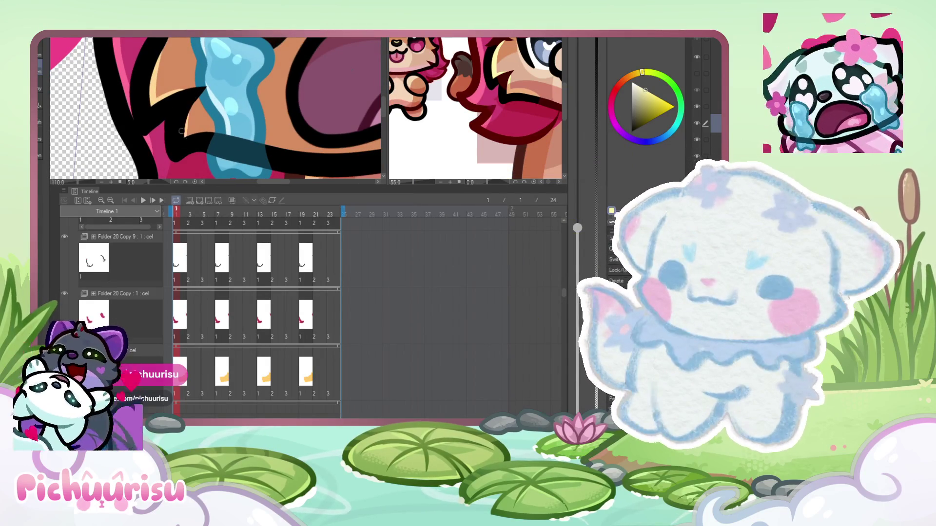
scroll(214, 142, "down", 3)
scroll(152, 128, "up", 5)
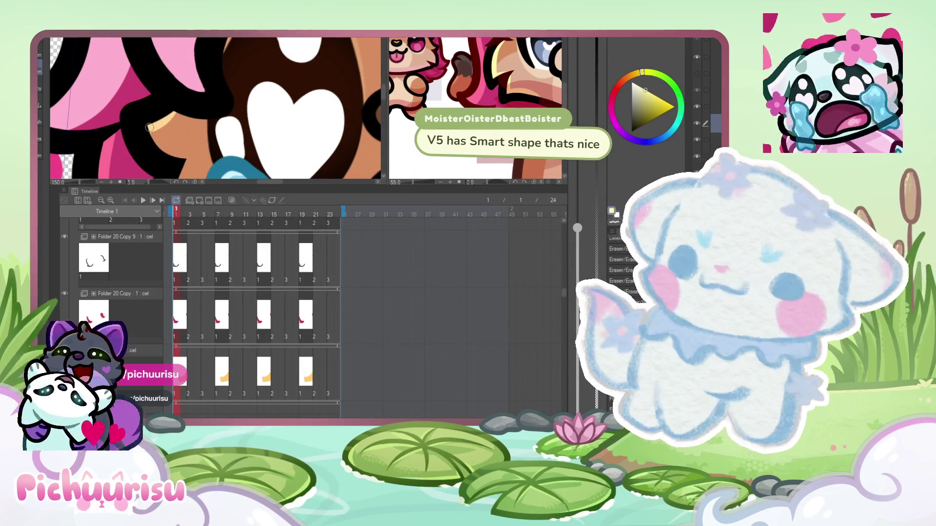
- Flip to the other open artwork and back to the crying chibi animation
scroll(149, 127, "down", 3)
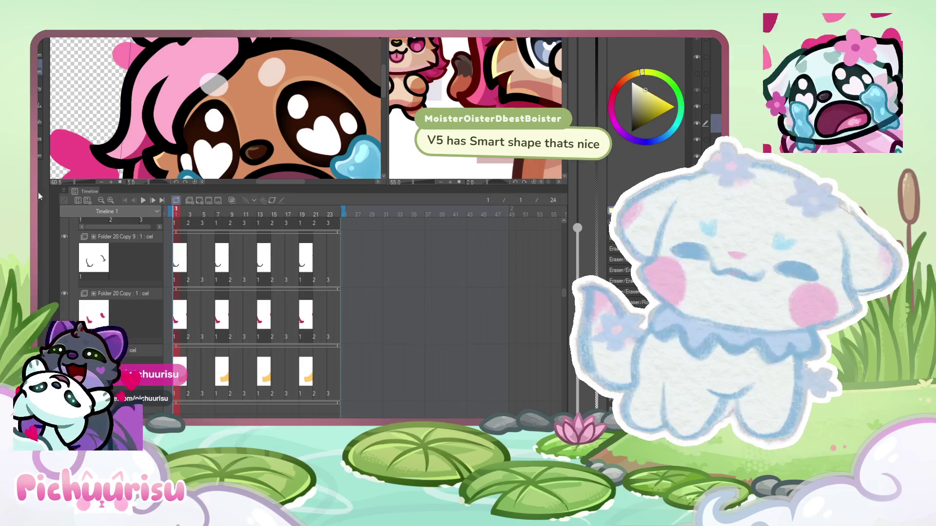
scroll(156, 73, "up", 3)
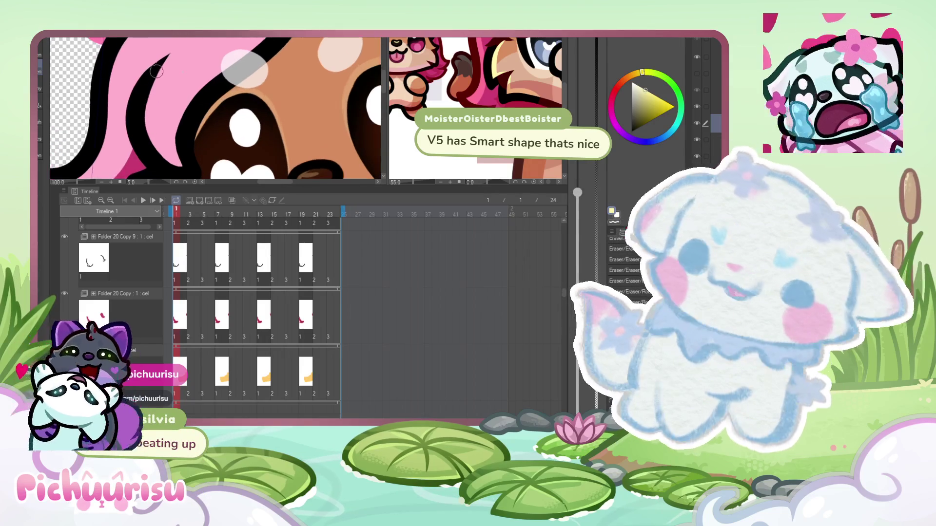
scroll(178, 157, "down", 4)
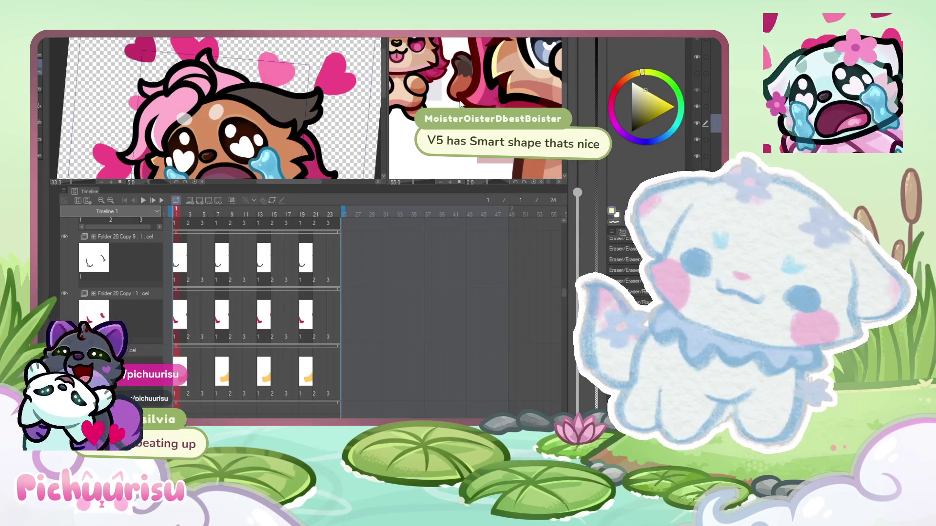
key("ctrl+Tab")
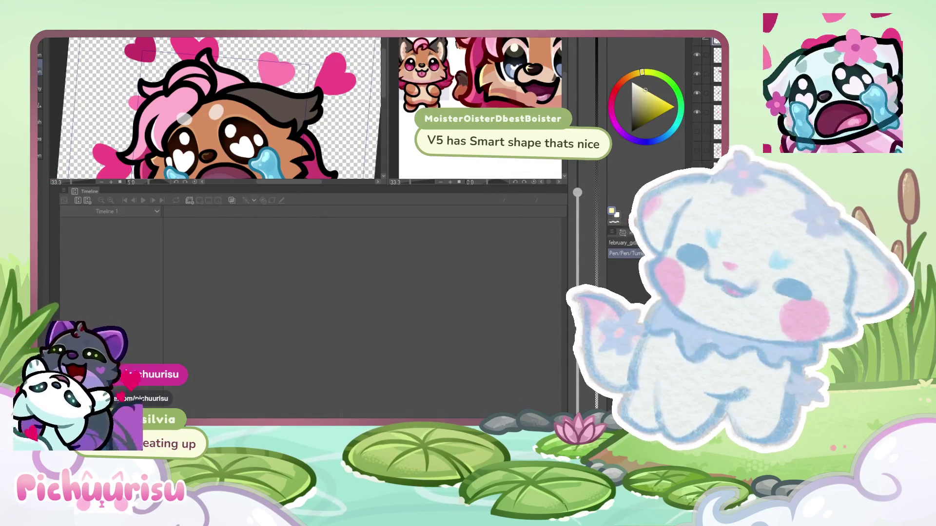
key("ctrl+Tab")
- Retouch a highlight on the chibi's pink hair with the Turnip pen, then eyedrop the hair's pink
scroll(163, 133, "up", 2)
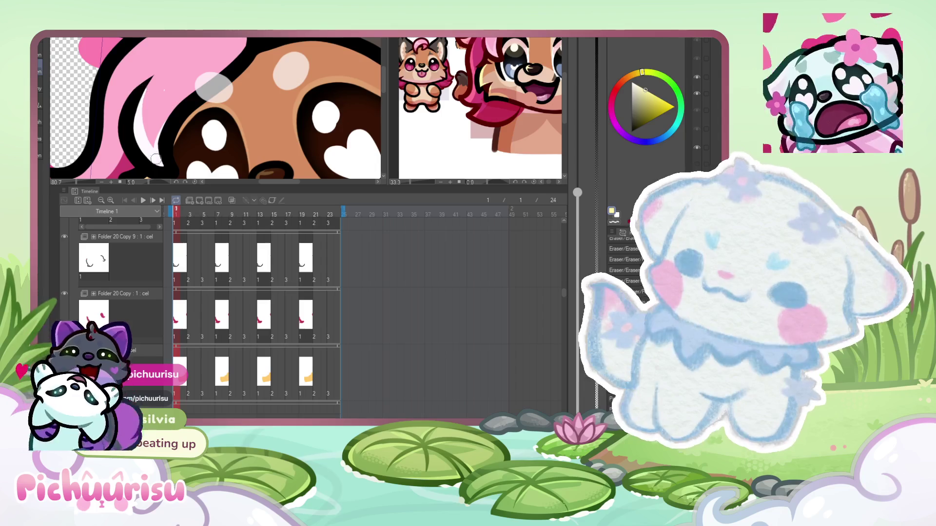
scroll(165, 90, "up", 1)
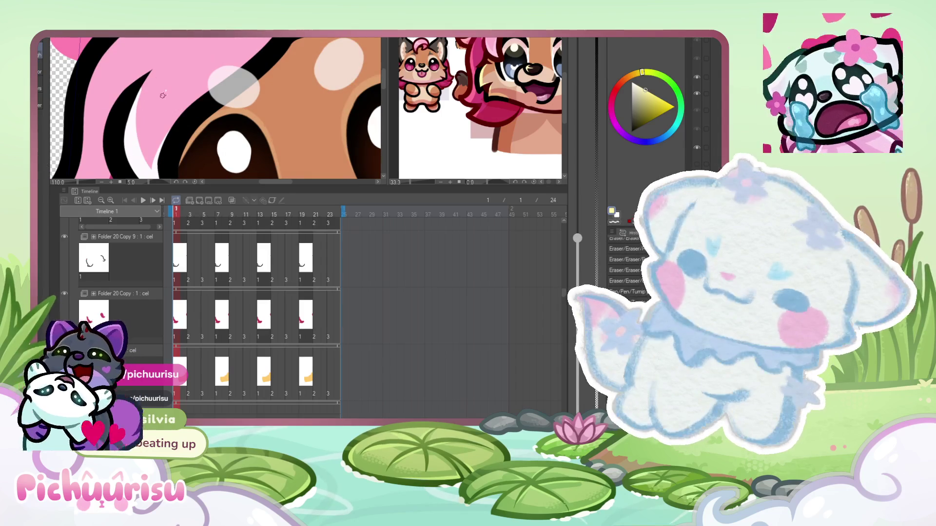
left_click_drag(156, 99, 176, 92)
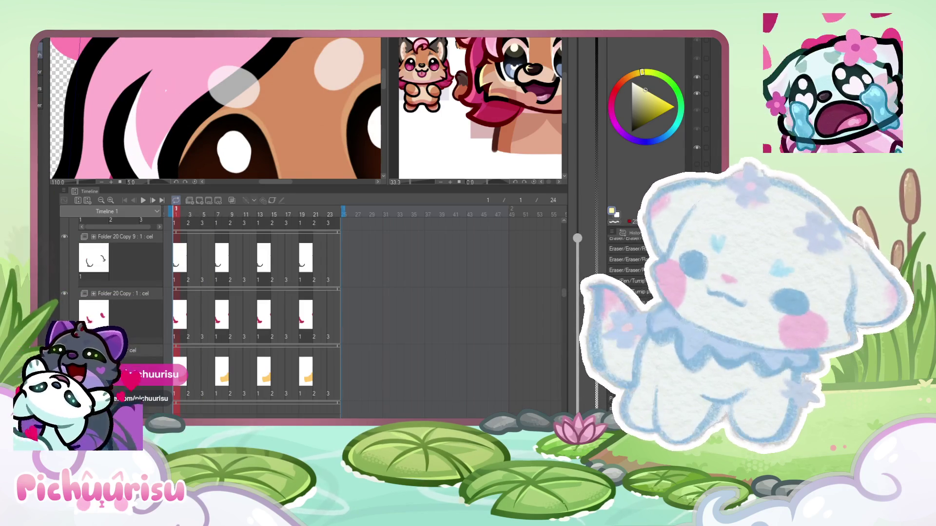
left_click(174, 80, "alt")
- Switch to another version of the crying emote file with Ctrl+Tab
scroll(170, 82, "up", 1)
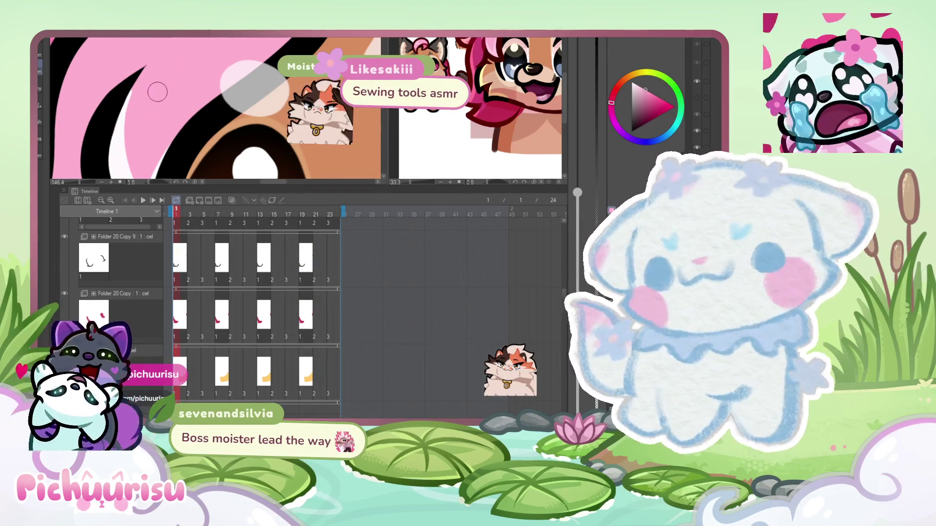
scroll(157, 113, "down", 1)
scroll(157, 113, "down", 2)
scroll(157, 113, "down", 2)
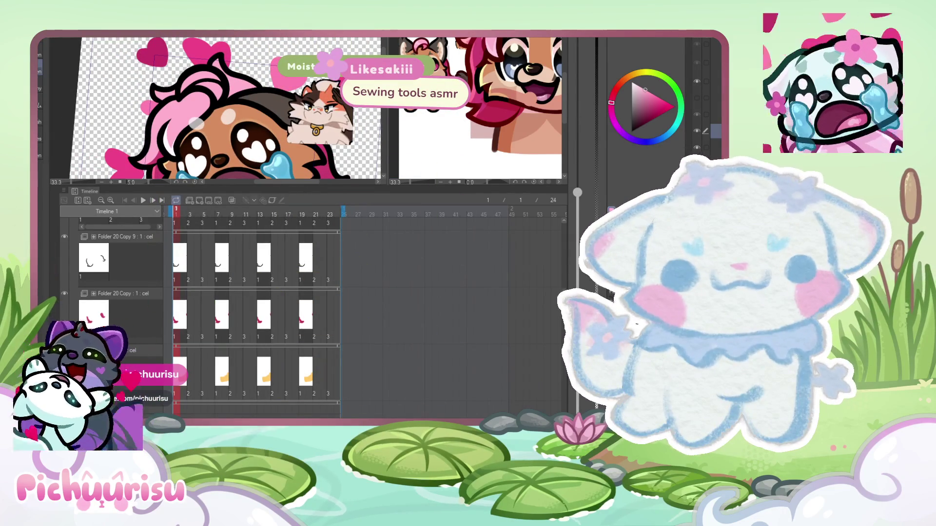
key("ctrl+Tab")
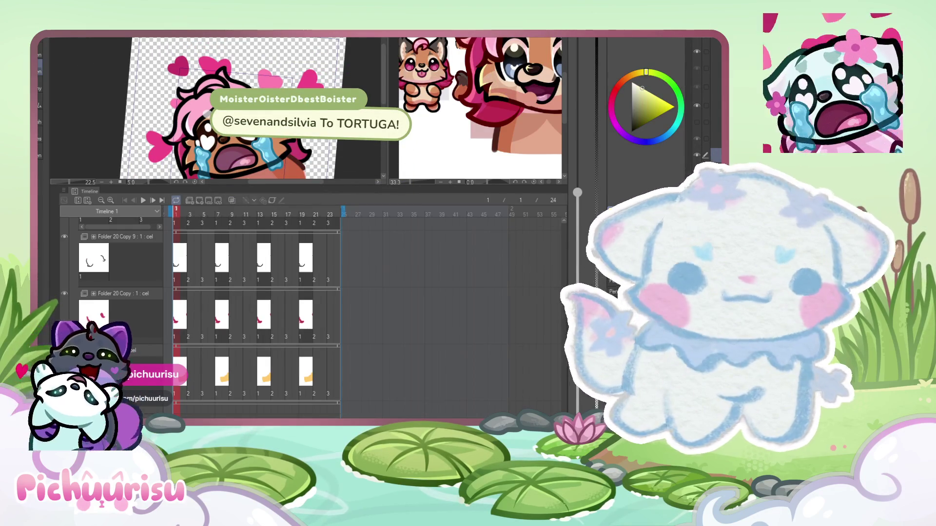
scroll(172, 101, "up", 5)
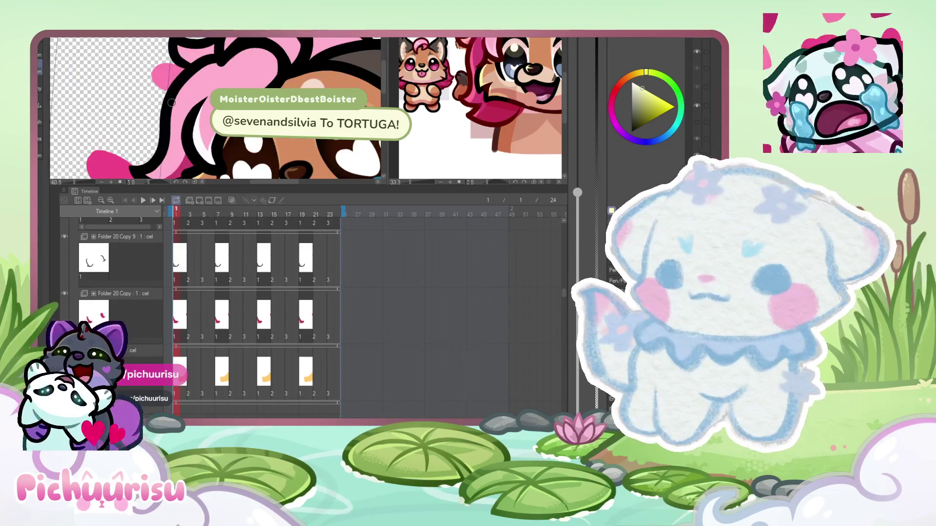
scroll(333, 116, "down", 4)
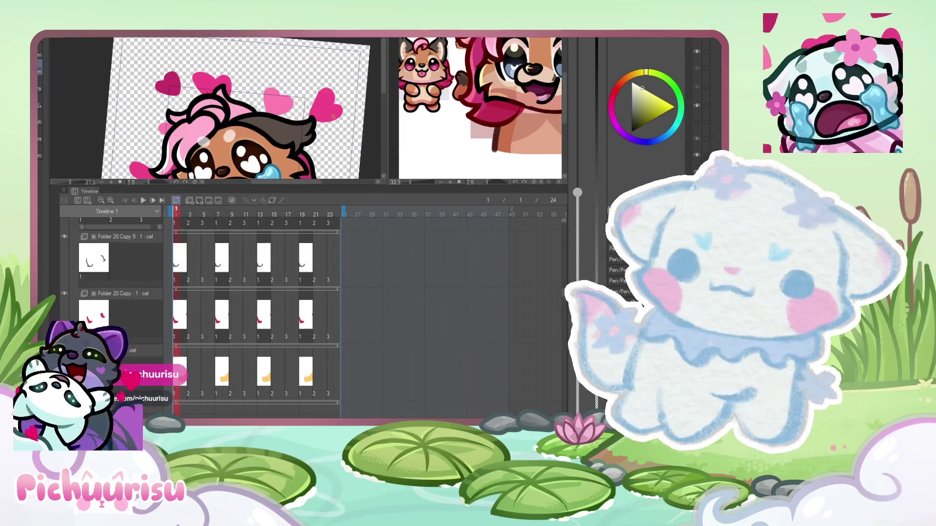
- Bring the reference artwork into focus and zoom in on the pink hair
left_click(199, 127)
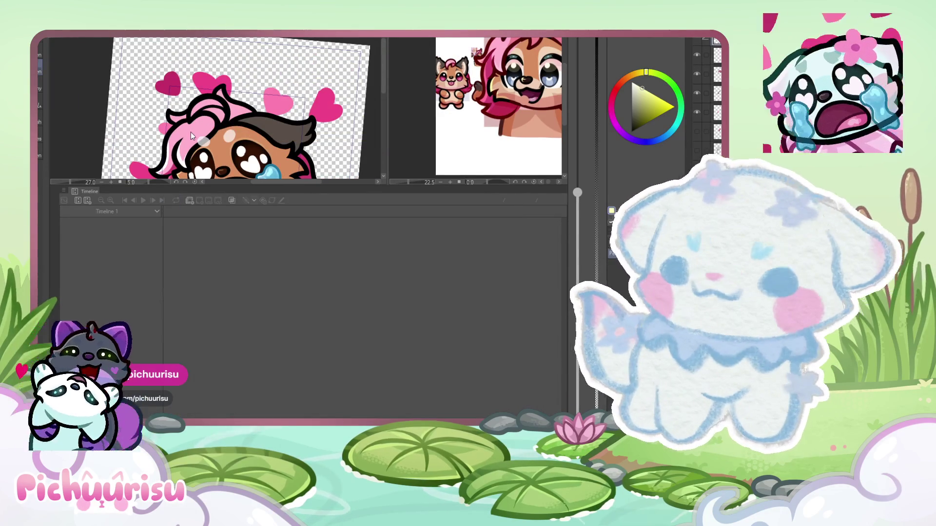
scroll(192, 136, "up", 3)
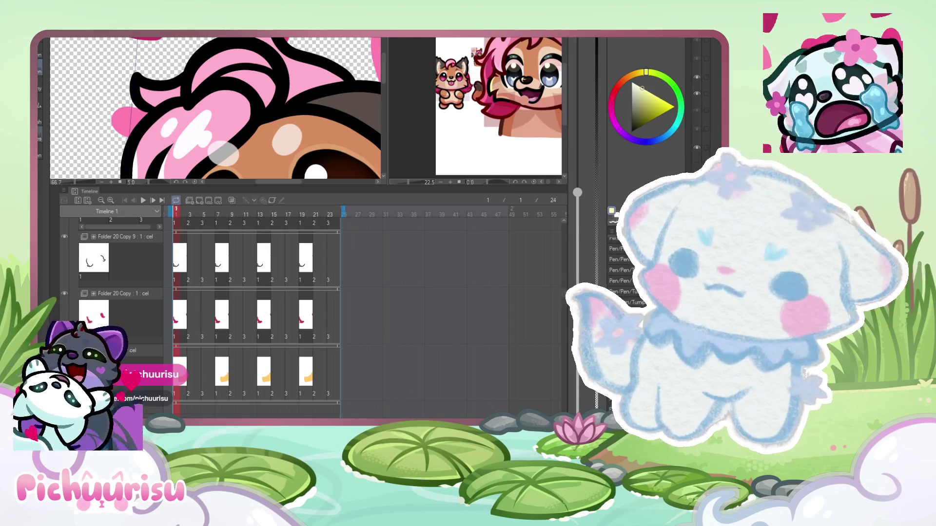
scroll(209, 108, "up", 2)
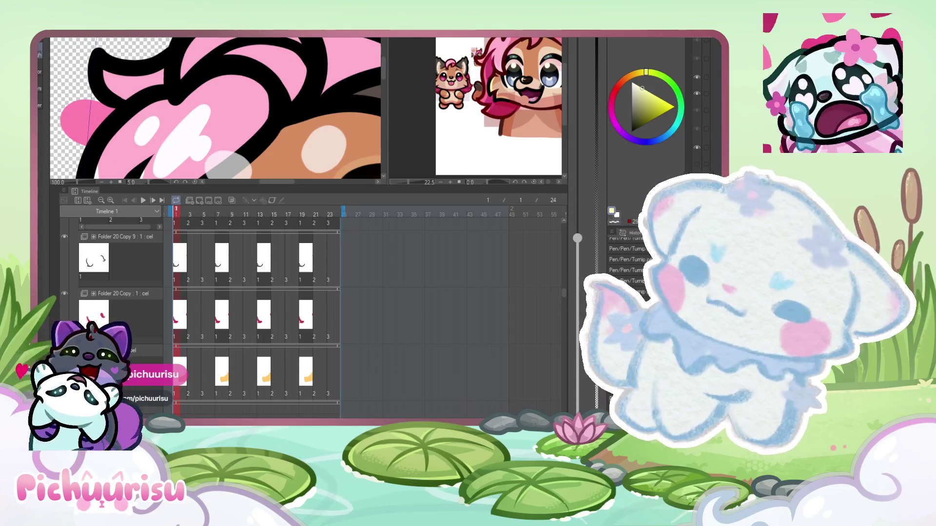
scroll(210, 107, "up", 1)
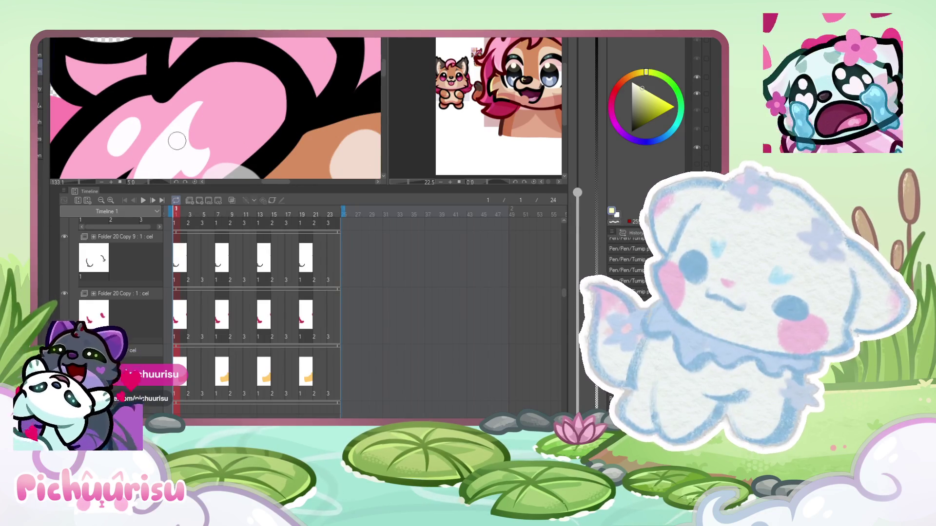
scroll(149, 143, "up", 2)
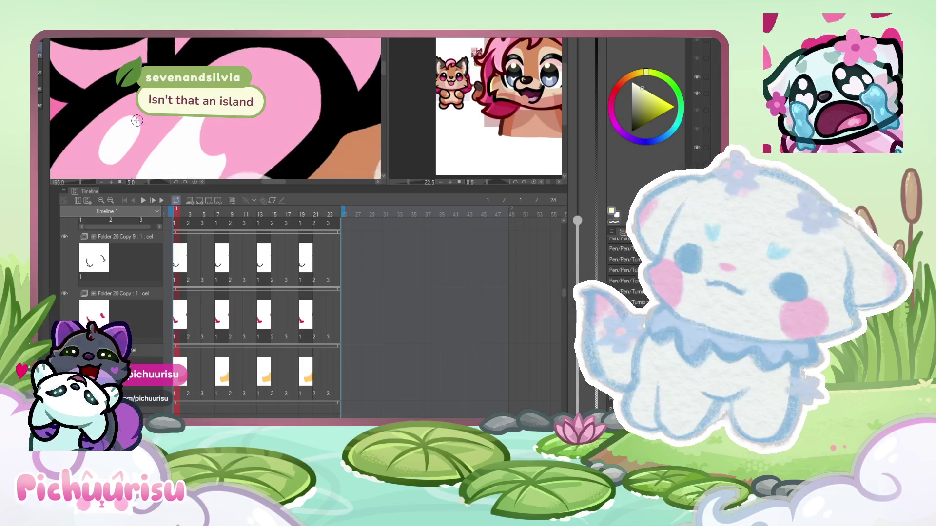
scroll(135, 126, "down", 5)
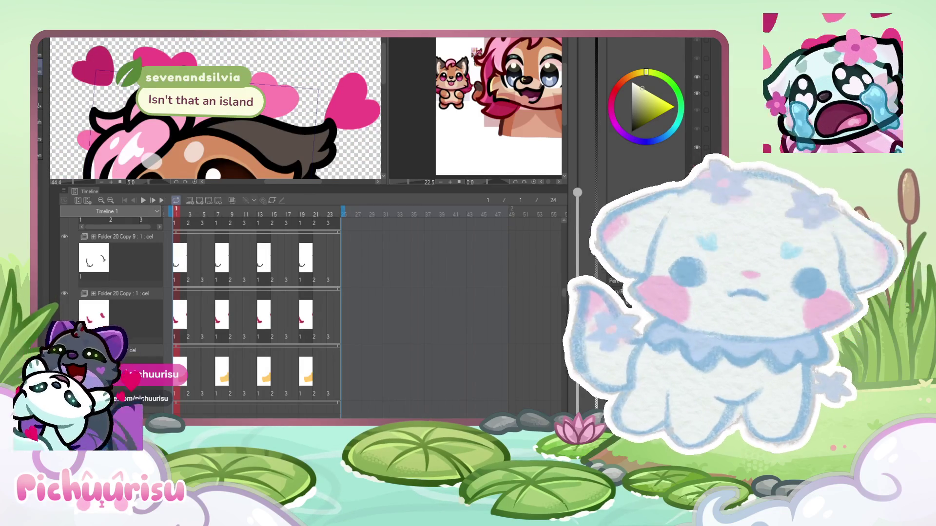
scroll(152, 161, "up", 1)
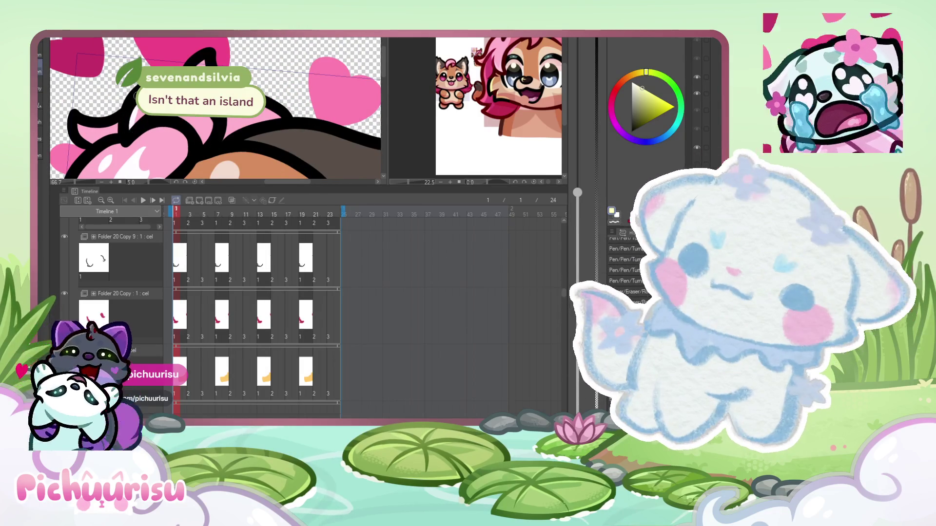
scroll(148, 118, "up", 1)
- Activate the reference image canvas and sample the blue from the character's eye
scroll(148, 118, "down", 4)
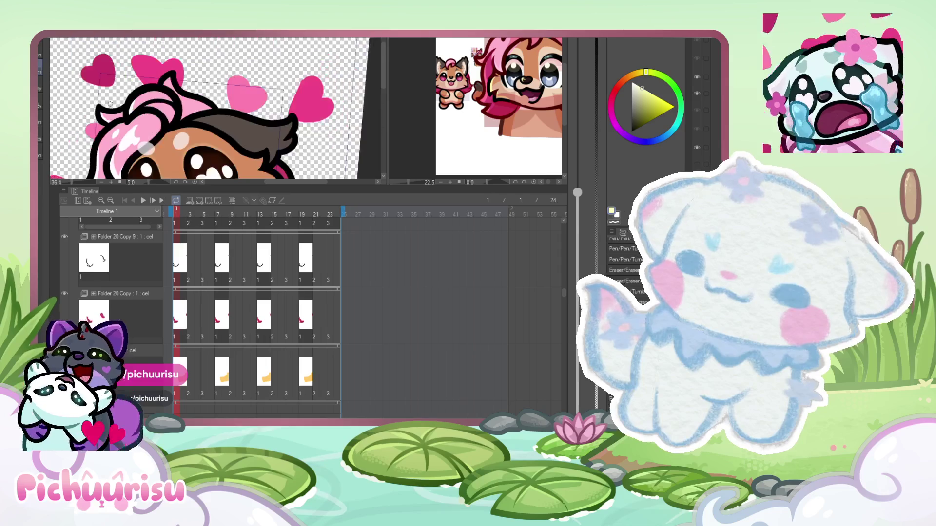
scroll(138, 75, "up", 2)
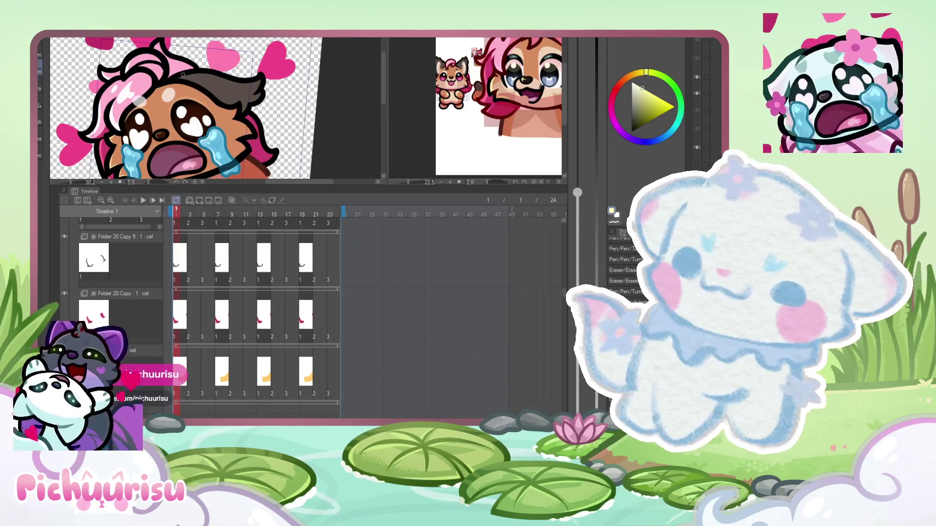
scroll(148, 74, "up", 3)
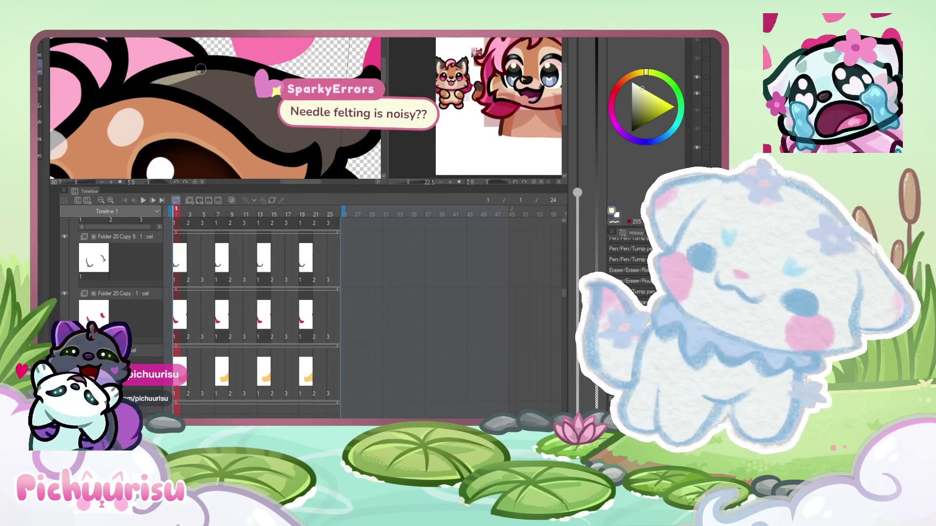
scroll(161, 79, "down", 2)
scroll(178, 57, "up", 4)
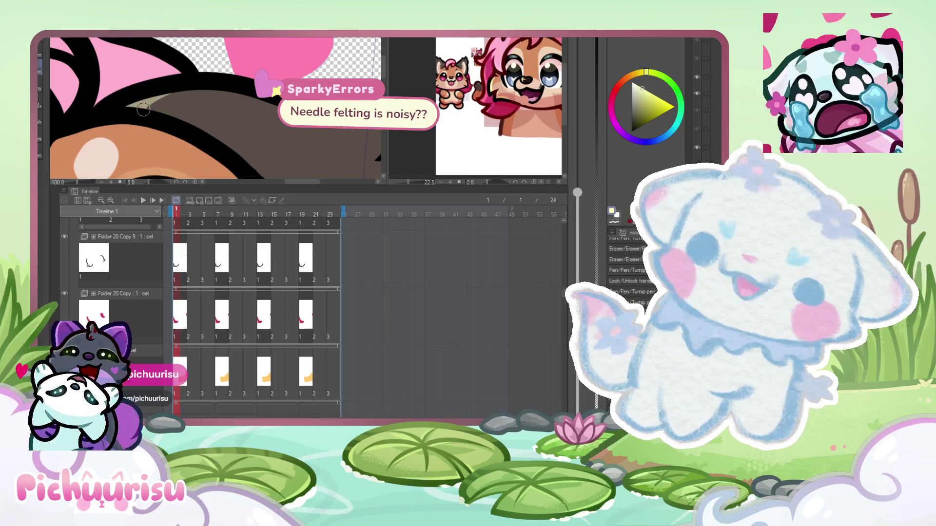
scroll(217, 102, "down", 5)
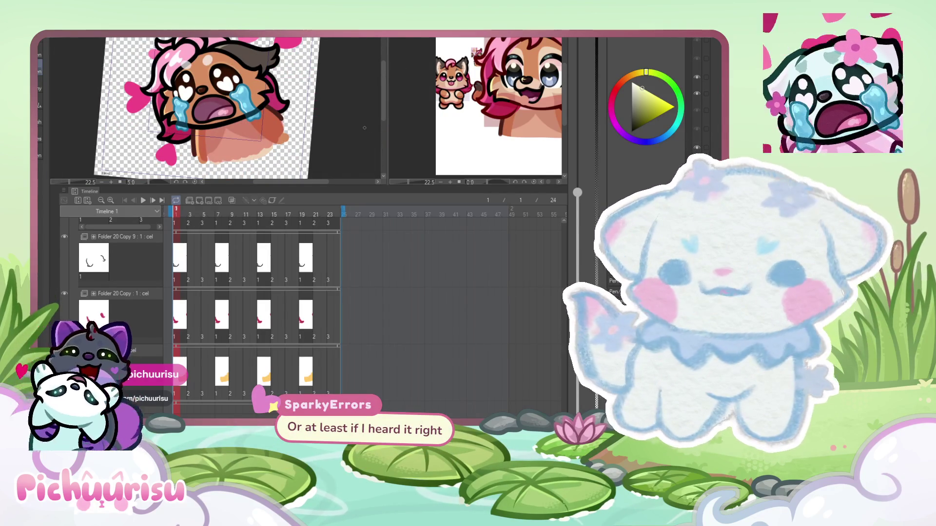
left_click(433, 103)
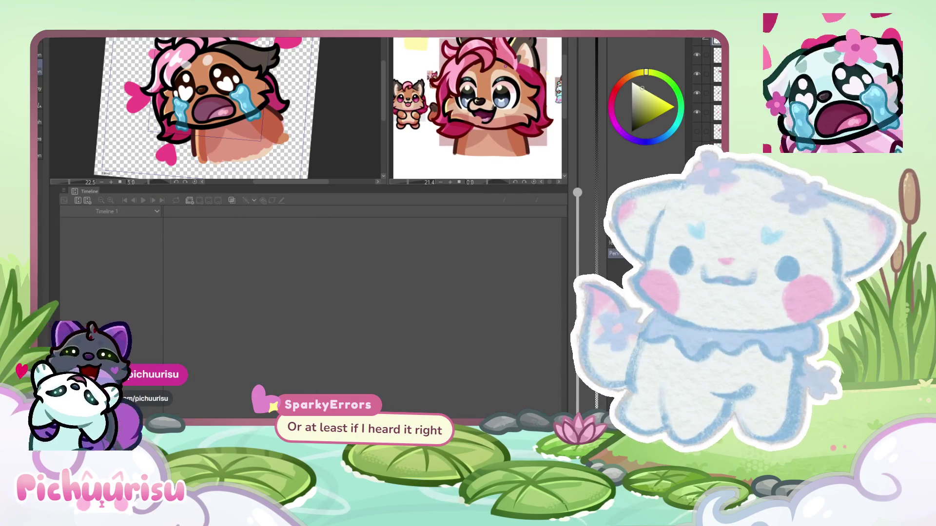
left_click(466, 98, "alt")
- Sample a dark red from the reference and select the cel with hearts above the head
scroll(419, 111, "up", 5)
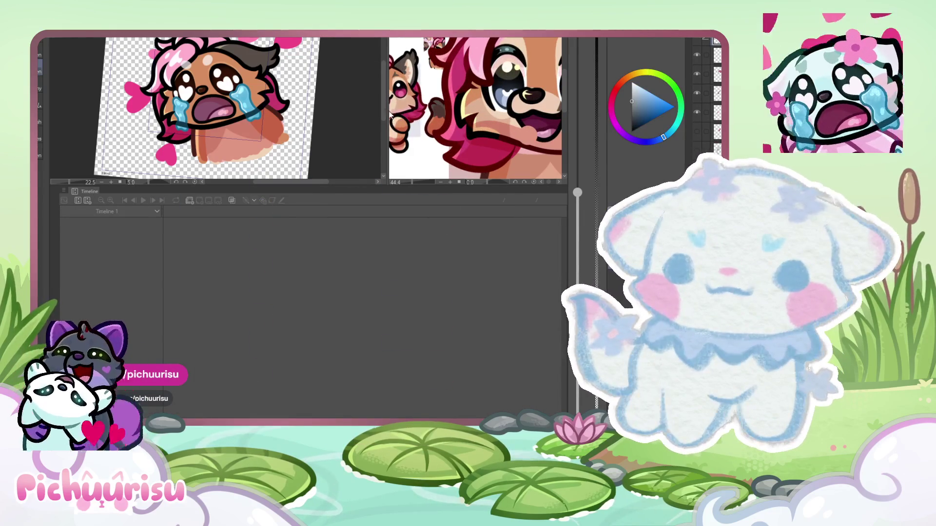
left_click(405, 112, "alt")
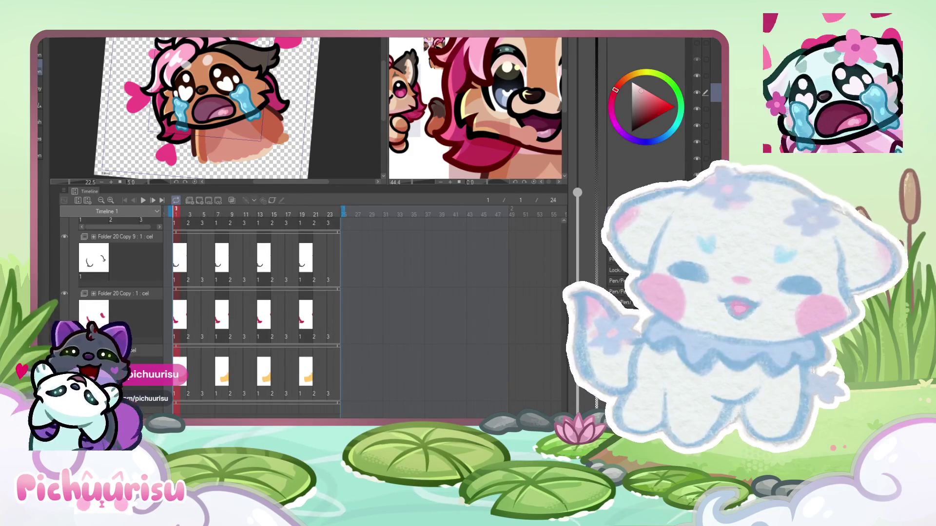
scroll(220, 109, "up", 2)
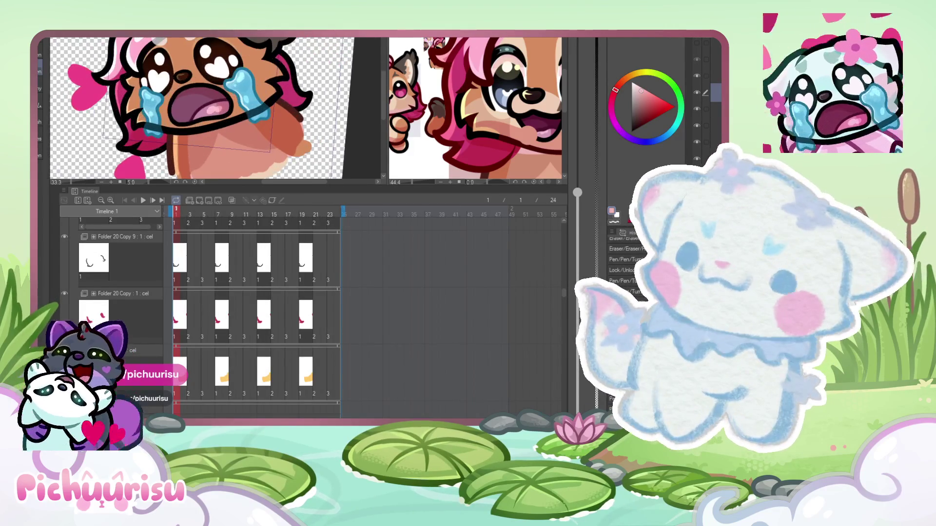
scroll(217, 90, "down", 2)
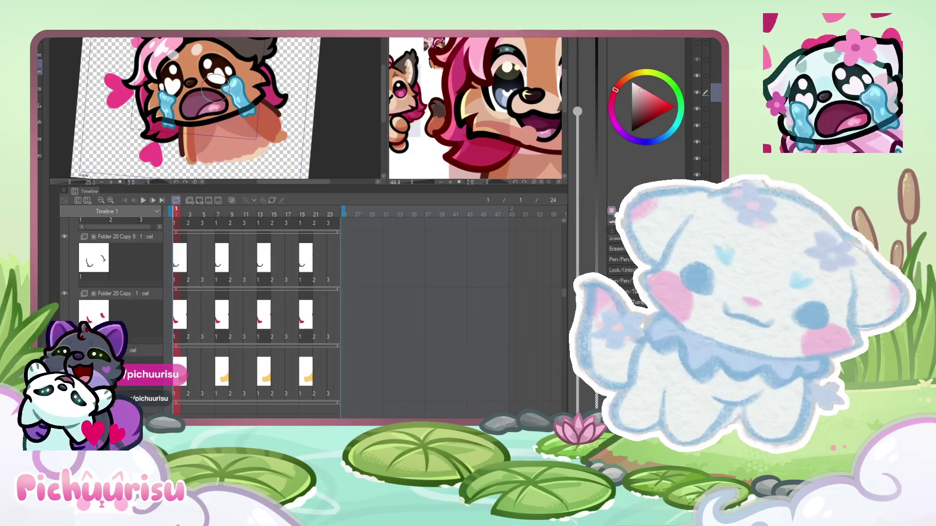
left_click(712, 125)
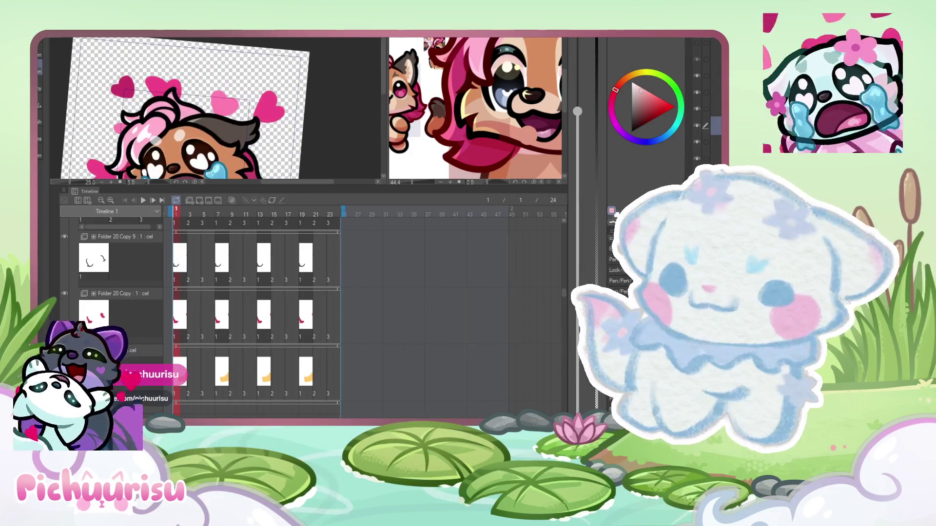
- Paint three darker pink shading strokes on the chibi's hair
scroll(182, 130, "up", 5)
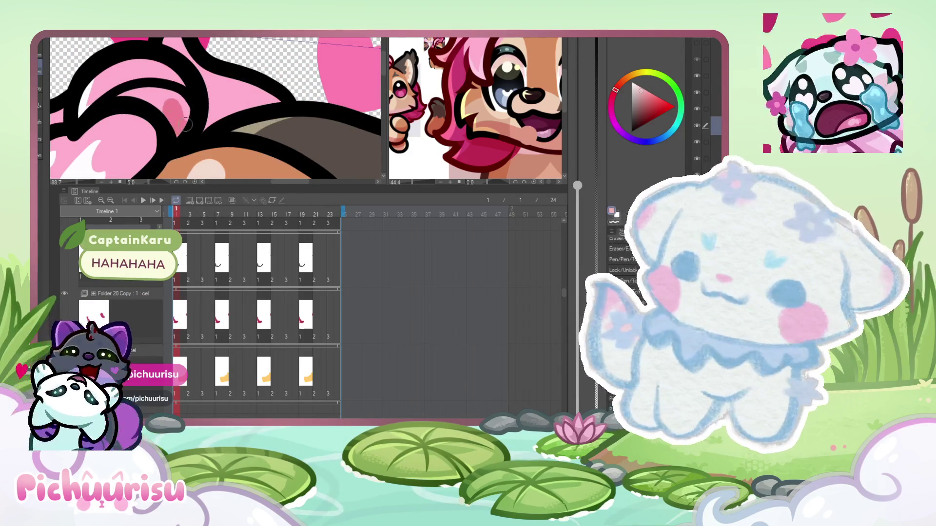
left_click_drag(183, 131, 178, 93)
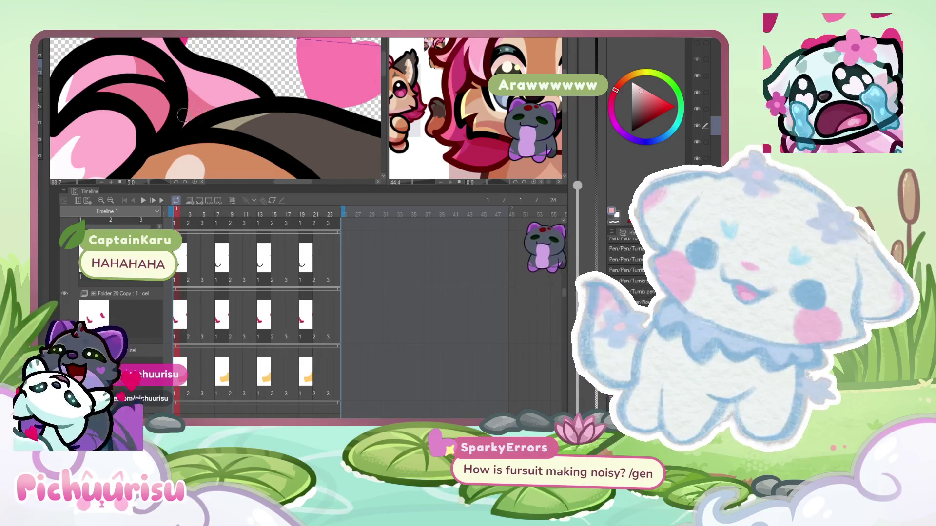
left_click_drag(195, 68, 213, 109)
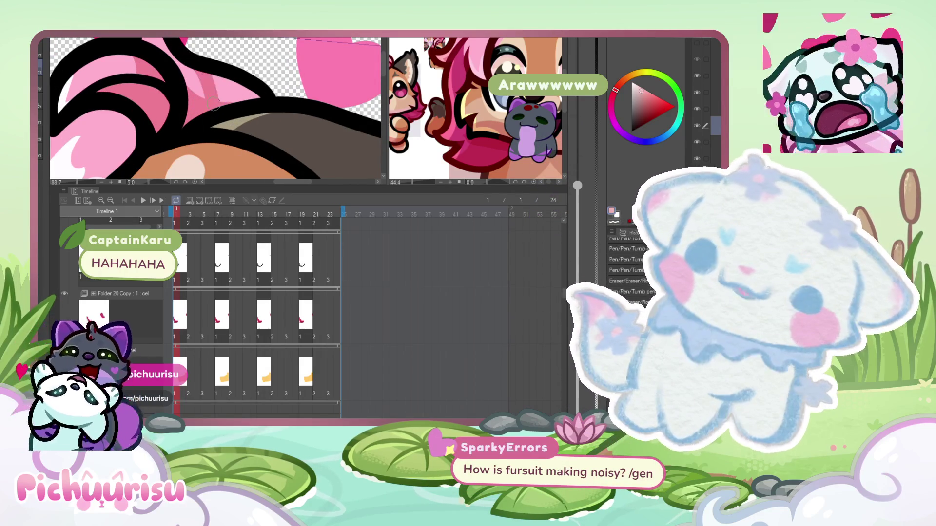
left_click_drag(197, 61, 207, 113)
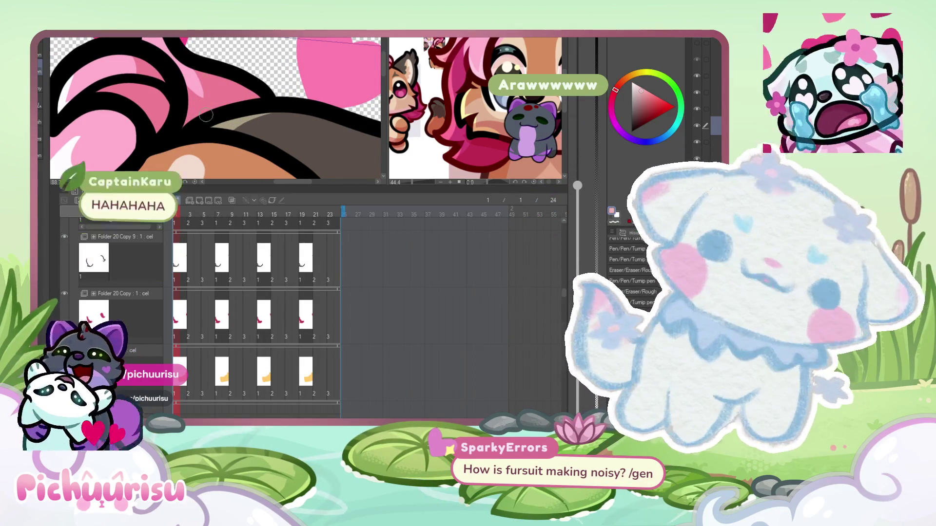
scroll(181, 129, "down", 3)
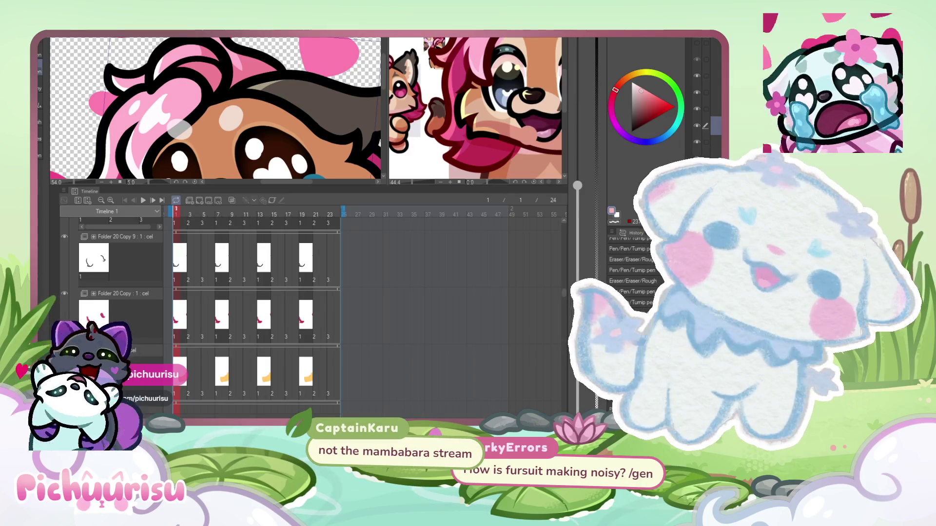
scroll(202, 84, "up", 3)
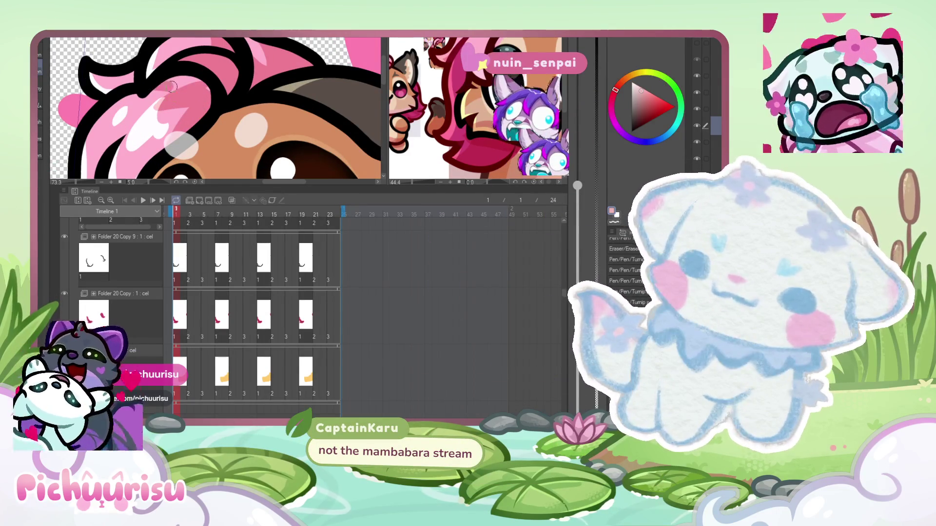
scroll(184, 96, "down", 3)
scroll(184, 96, "up", 3)
scroll(151, 57, "down", 3)
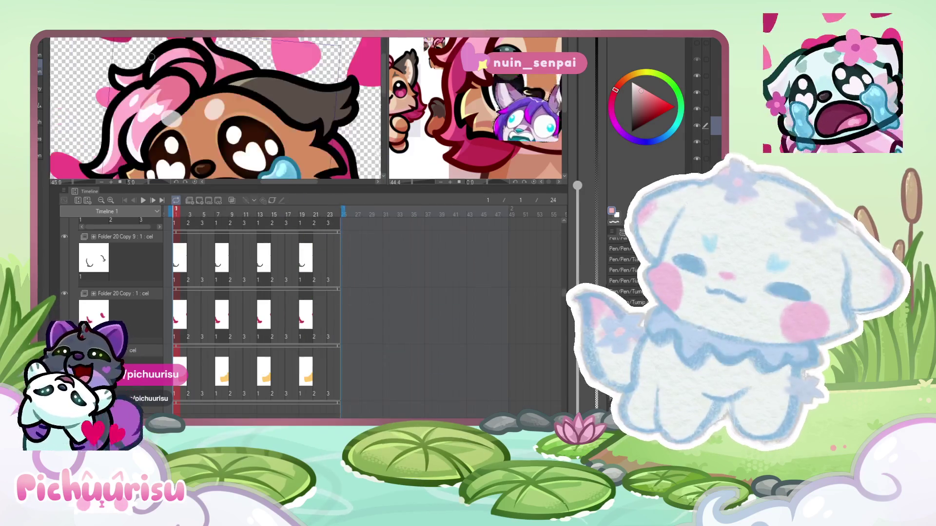
scroll(152, 57, "up", 2)
scroll(187, 90, "up", 1)
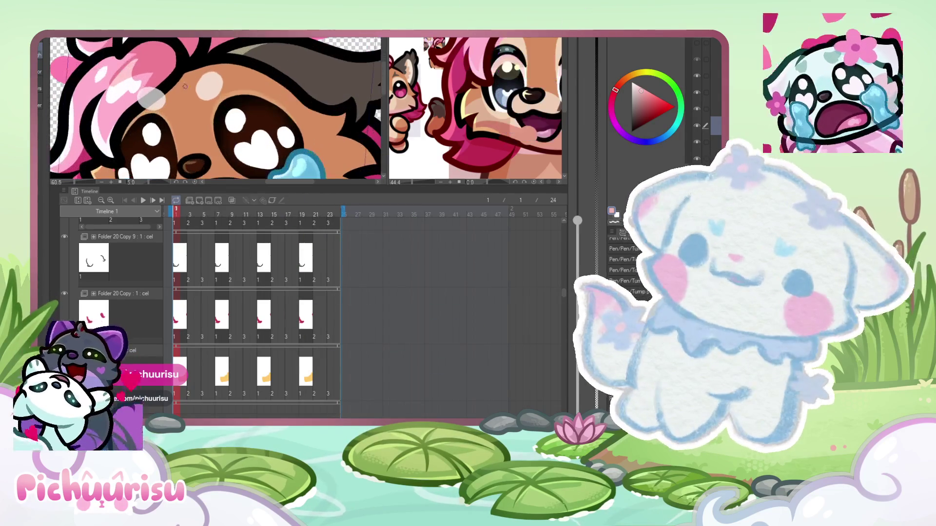
scroll(187, 89, "up", 4)
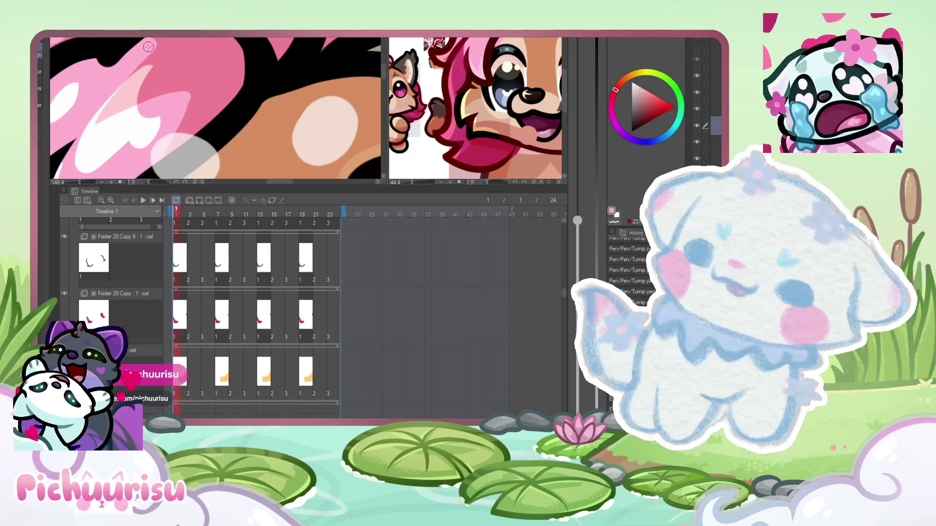
scroll(112, 86, "down", 4)
scroll(188, 89, "up", 4)
scroll(188, 89, "down", 5)
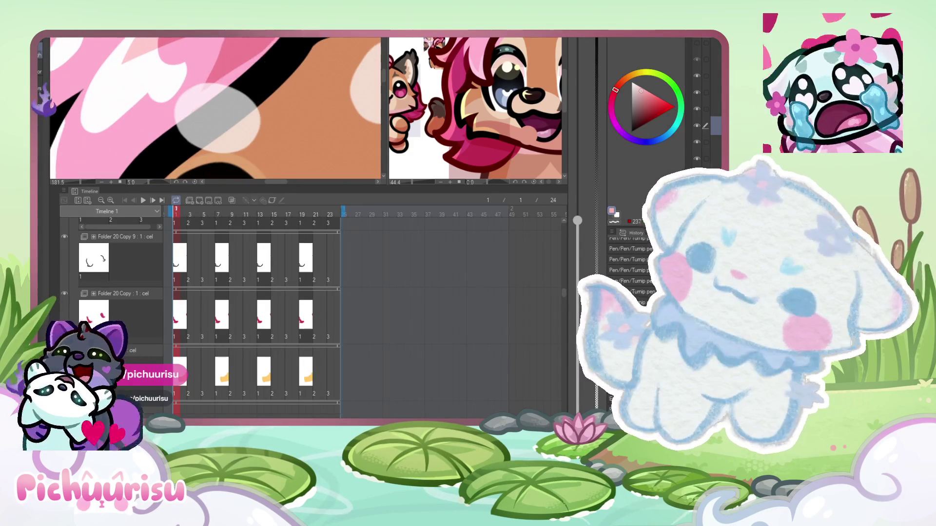
scroll(211, 41, "up", 5)
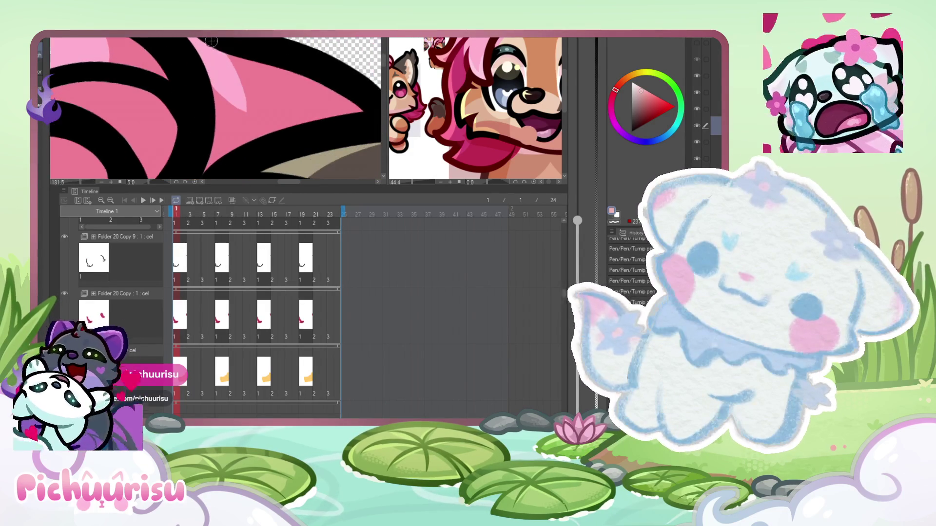
scroll(331, 85, "down", 6)
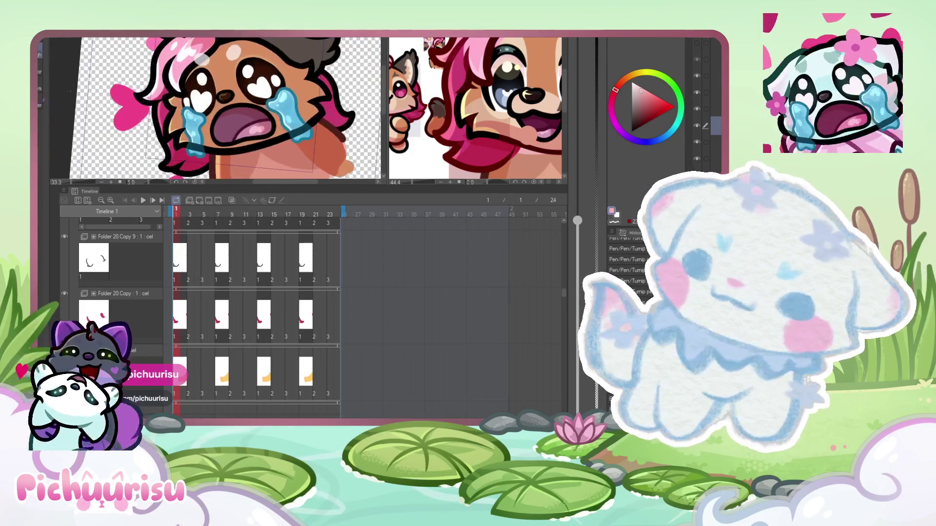
- Select another layer of the emote and zoom out with Ctrl+minus to see the whole emote
scroll(218, 111, "down", 2)
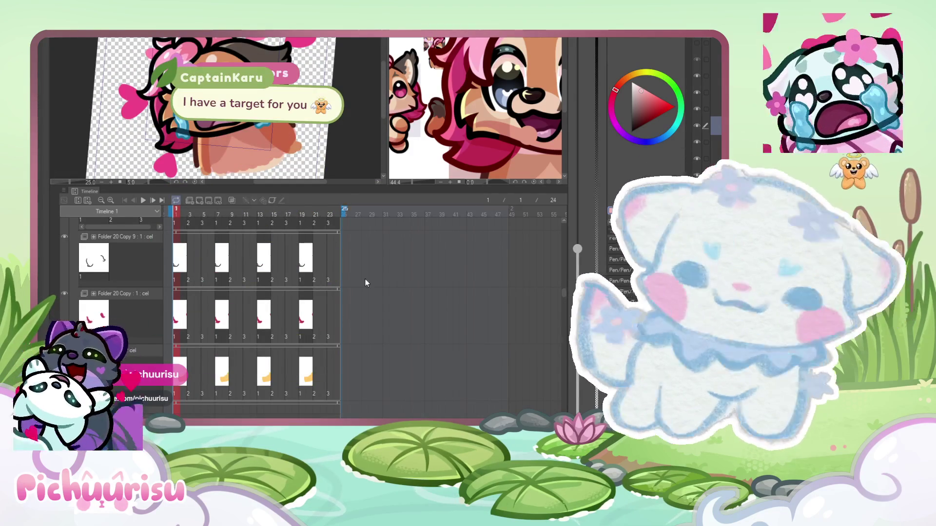
scroll(714, 112, "down", 2)
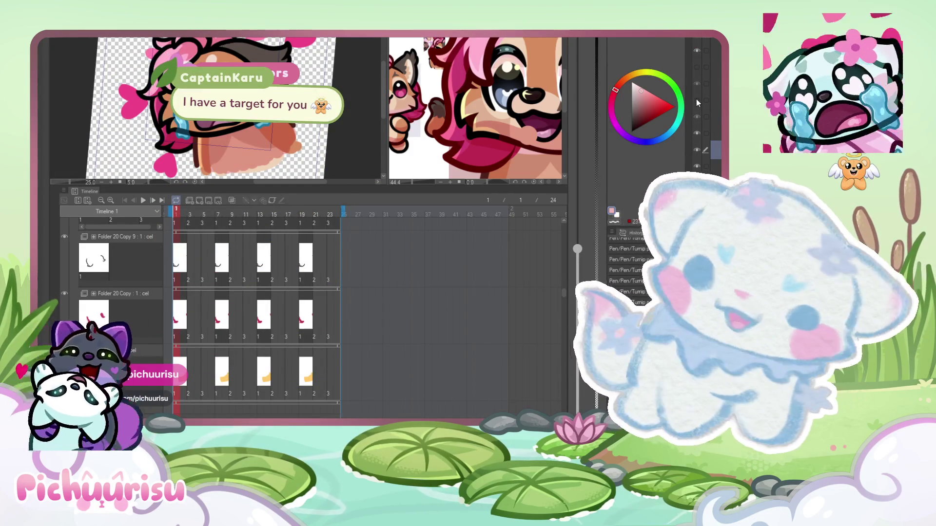
left_click(701, 100)
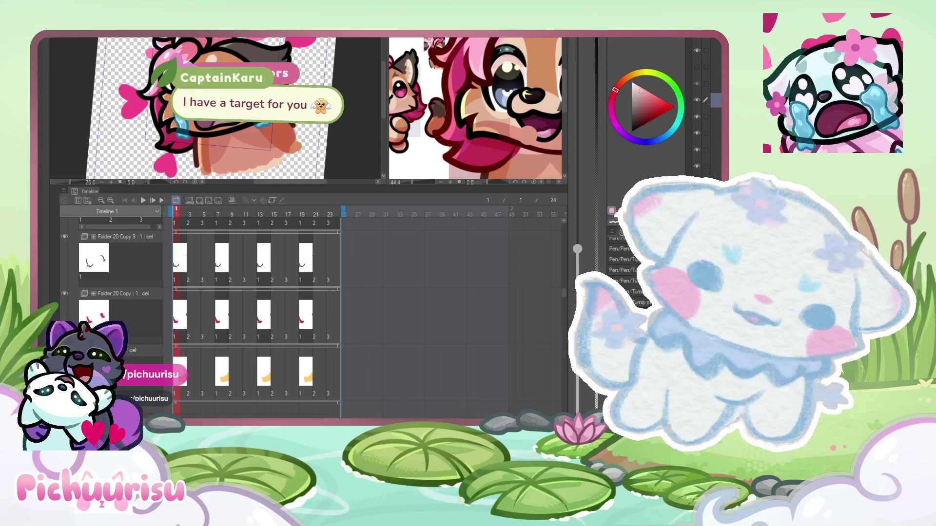
key("ctrl+minus")
key("ctrl+minus")
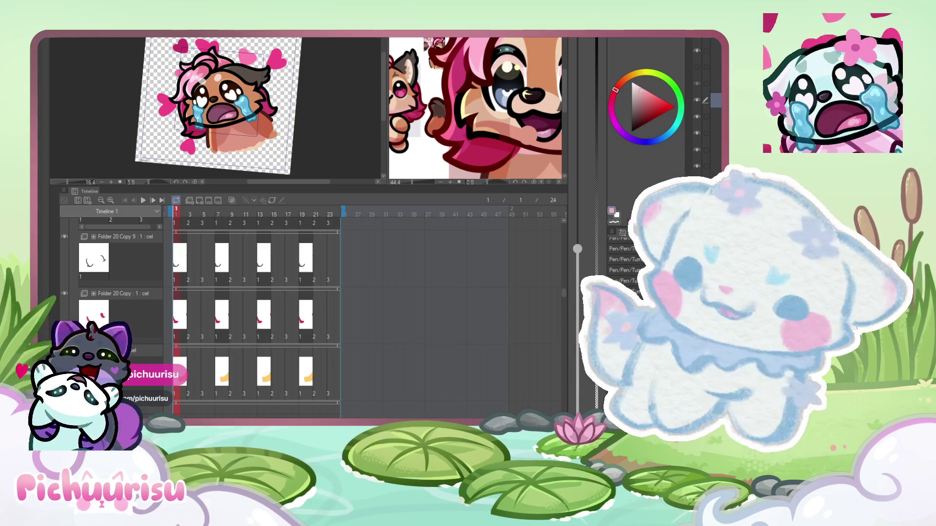
- Make the pink-haired fox reference document the active file
scroll(167, 59, "up", 2)
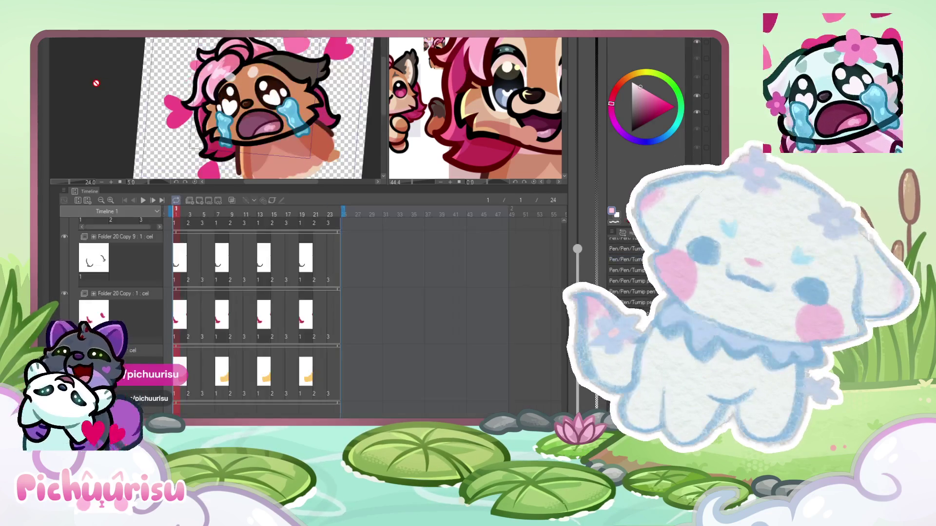
scroll(167, 58, "up", 3)
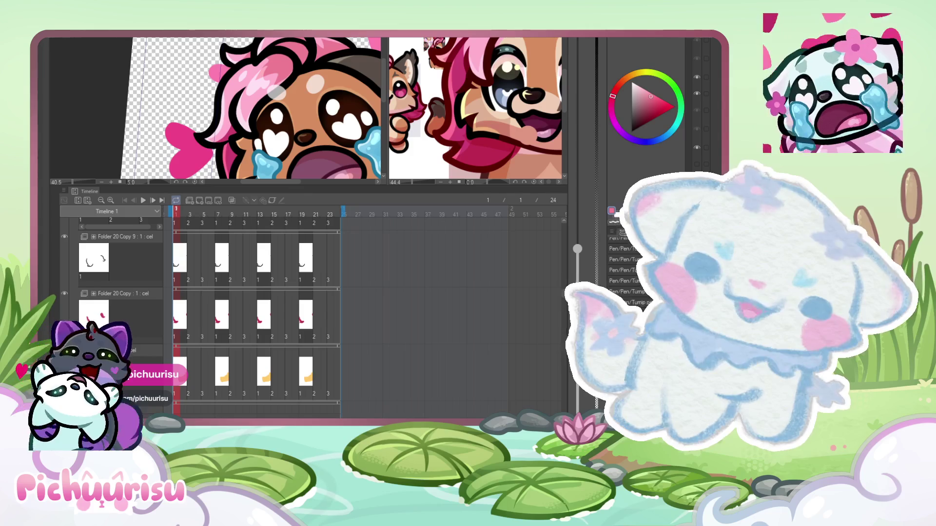
scroll(253, 111, "down", 3)
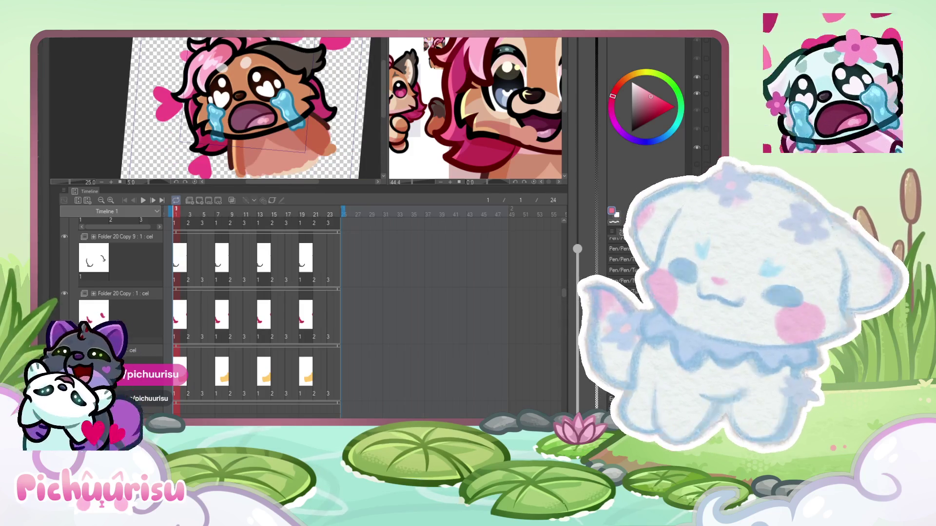
scroll(120, 154, "up", 4)
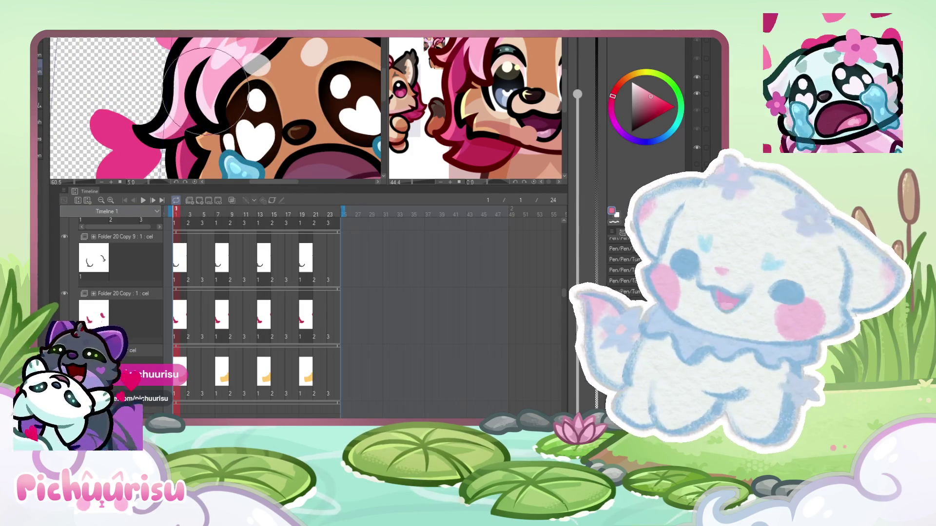
scroll(158, 112, "down", 2)
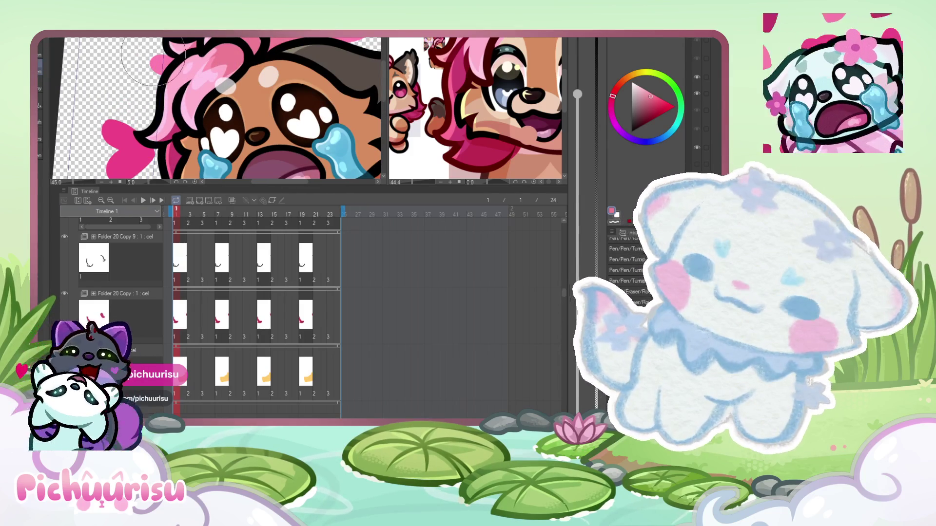
scroll(162, 68, "down", 2)
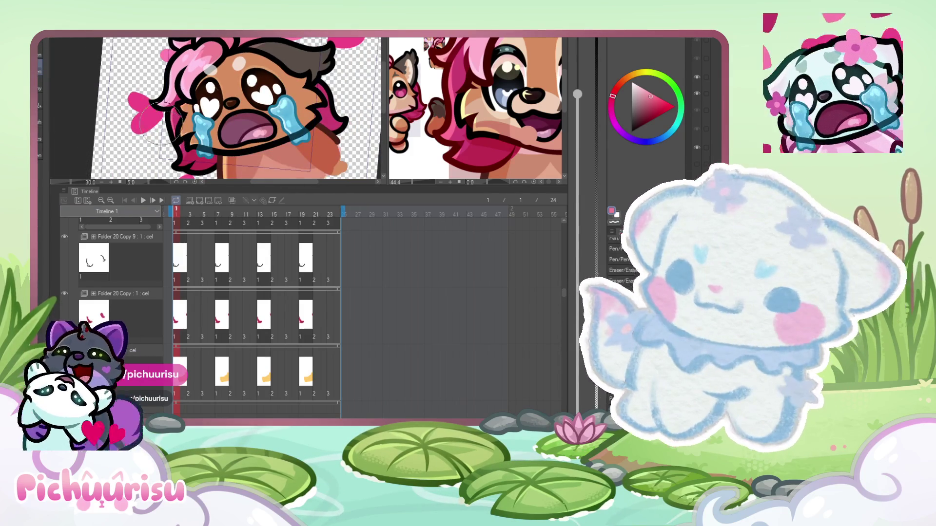
scroll(163, 131, "down", 2)
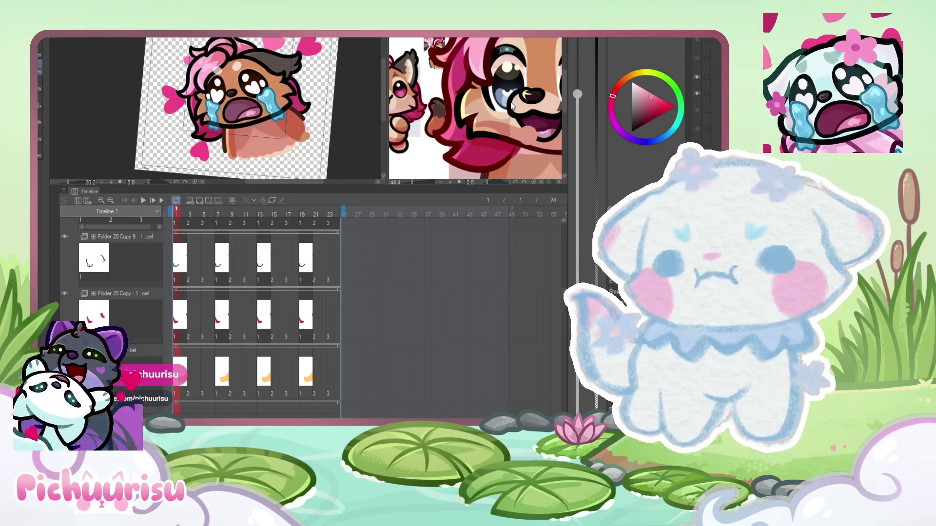
scroll(512, 105, "down", 2)
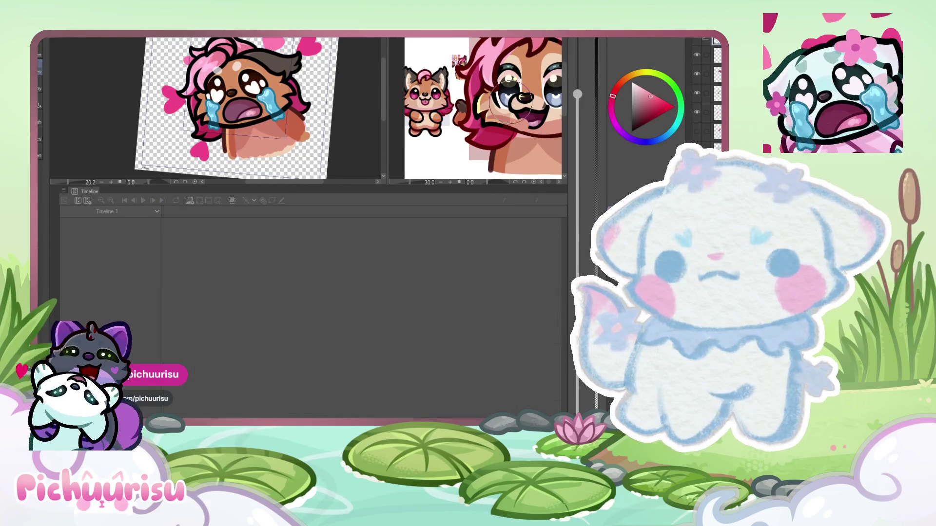
- Dab a pink swatch on the reference and repaint the emote's hair stripe in darker pink
left_click(425, 59)
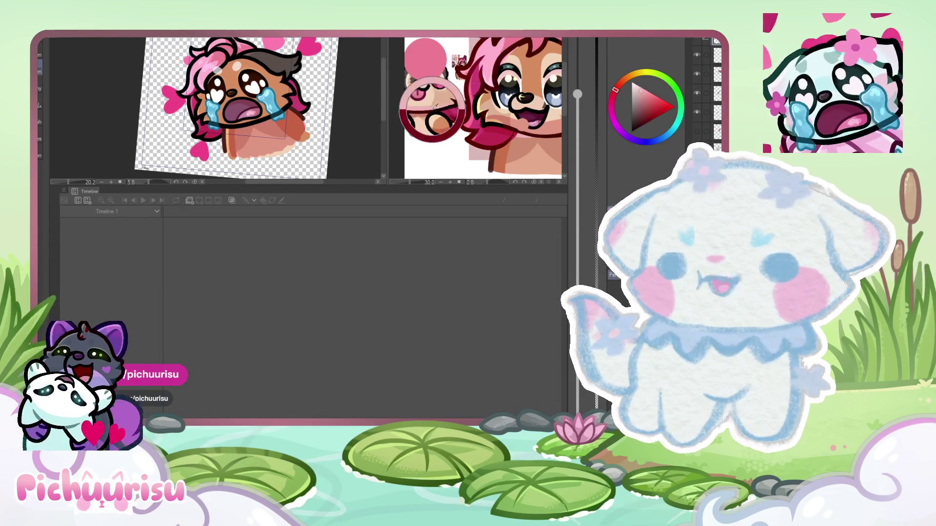
scroll(300, 94, "up", 7)
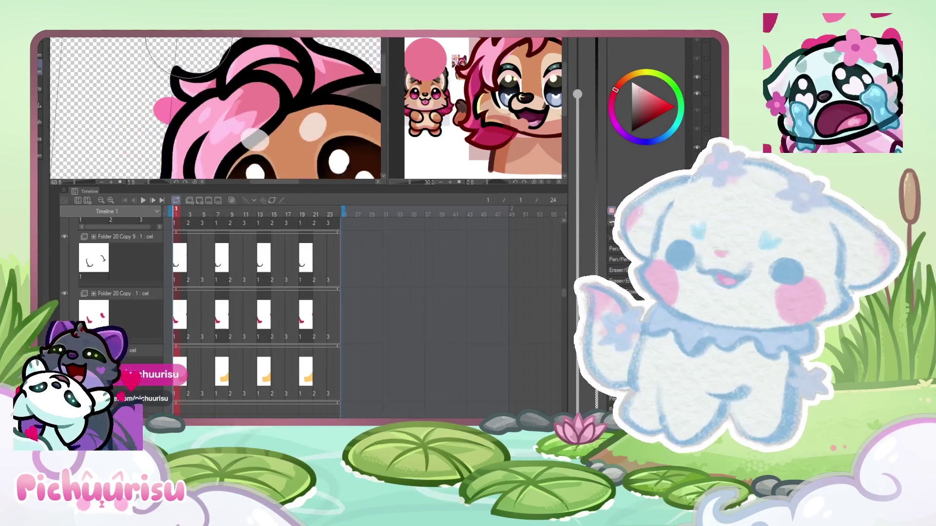
scroll(311, 91, "up", 3)
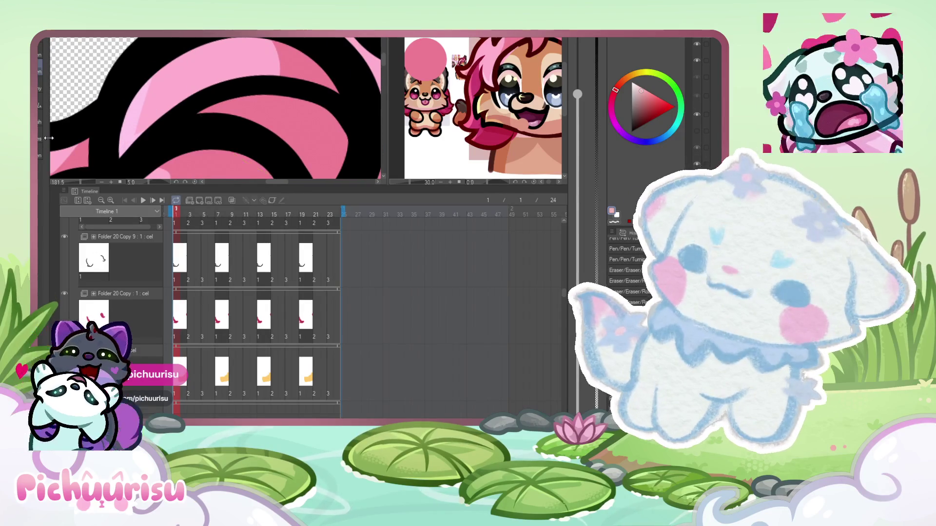
left_click_drag(155, 57, 137, 81)
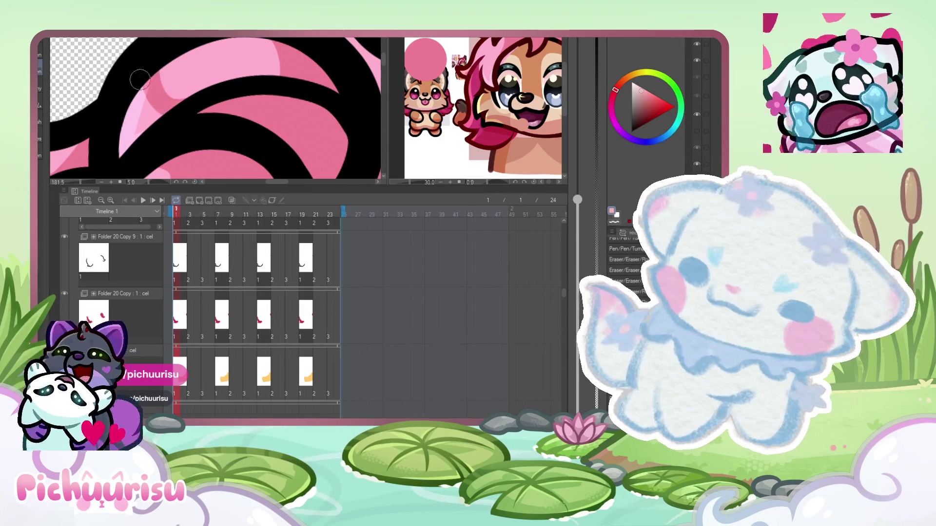
- Eyedrop the hair pink and brush a lighter pink highlight across the hair
scroll(133, 132, "down", 1)
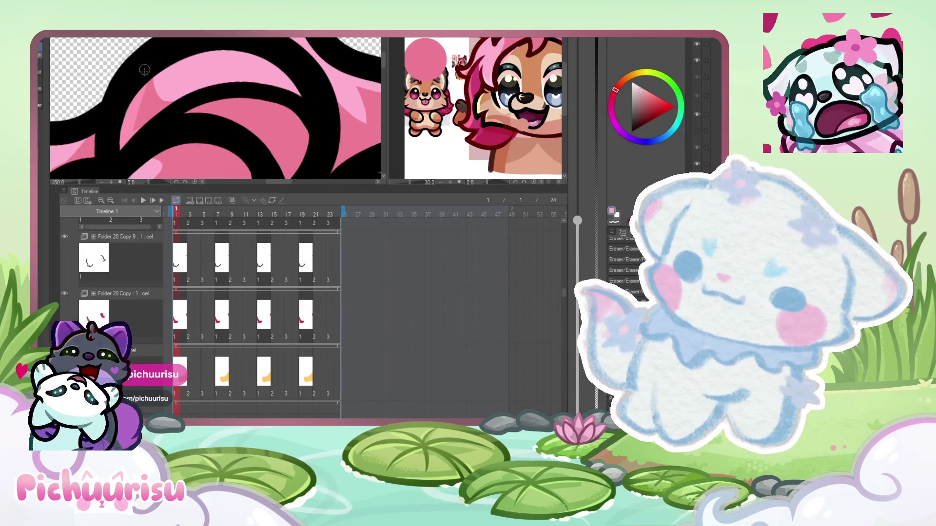
scroll(136, 146, "down", 4)
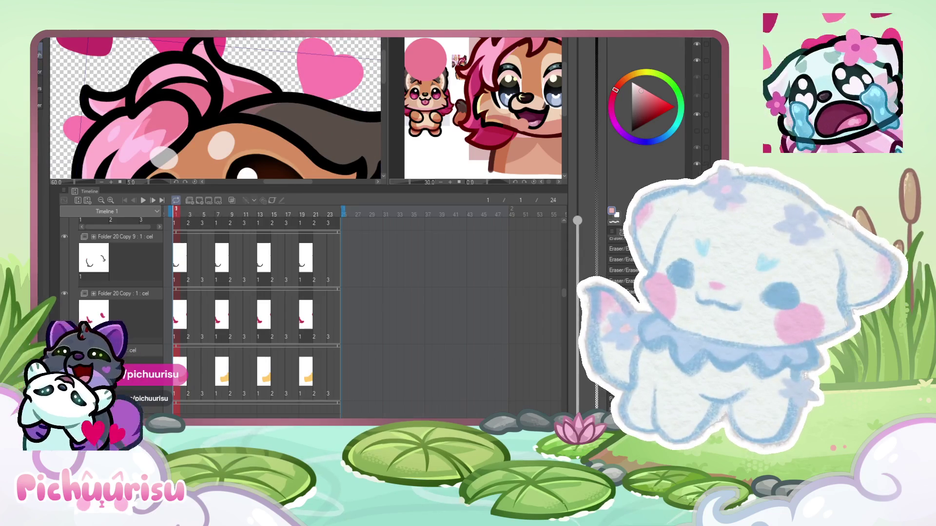
scroll(236, 79, "down", 1)
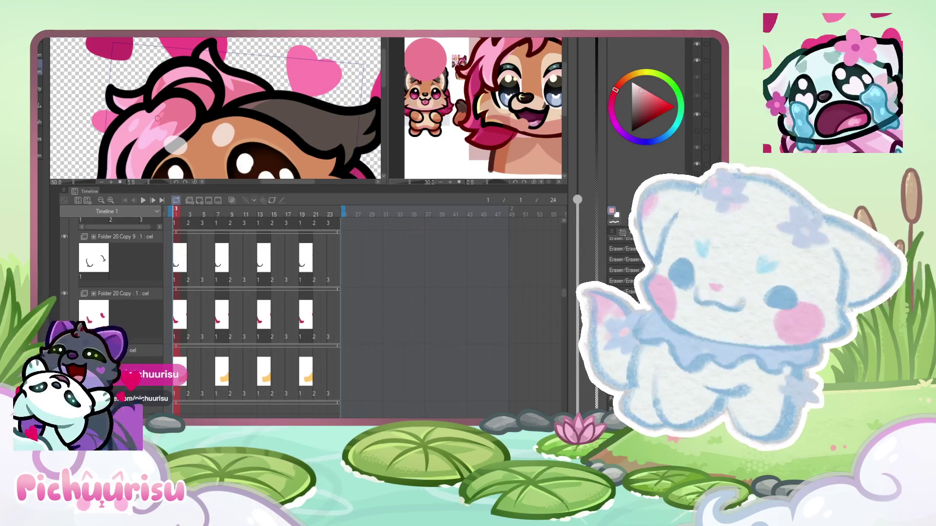
scroll(176, 144, "up", 1)
left_click(144, 140, "alt")
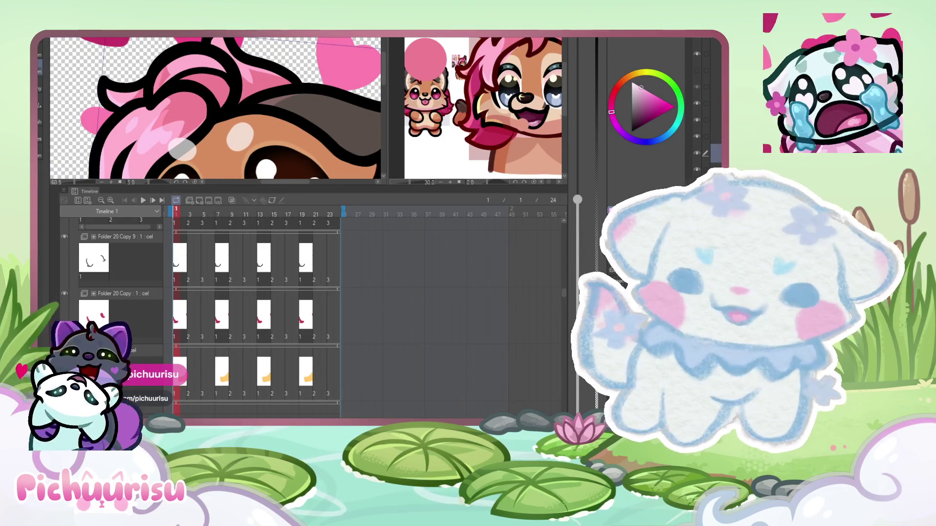
scroll(182, 149, "up", 5)
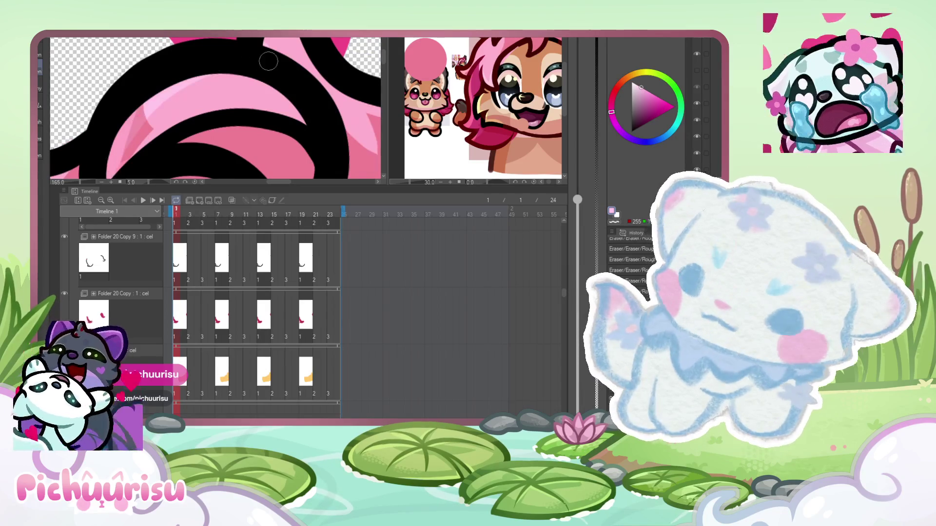
scroll(167, 88, "up", 1)
left_click_drag(215, 84, 263, 100)
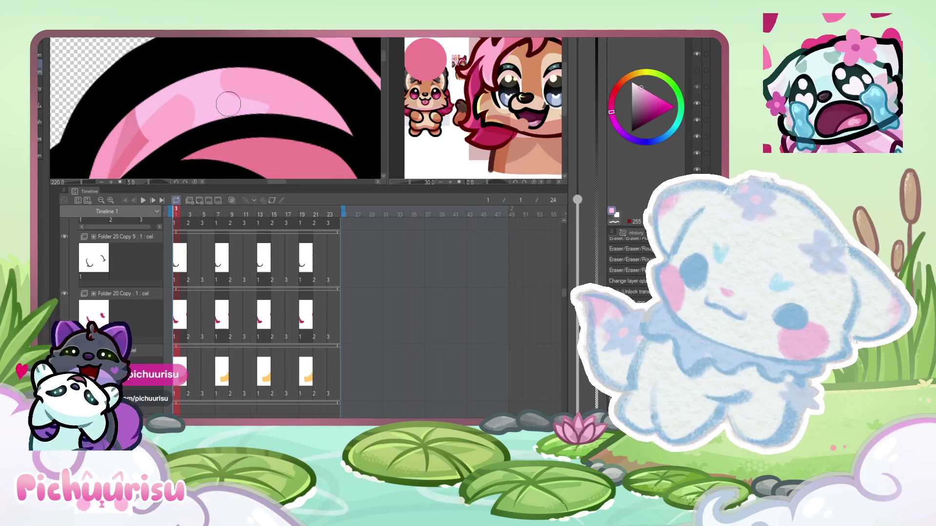